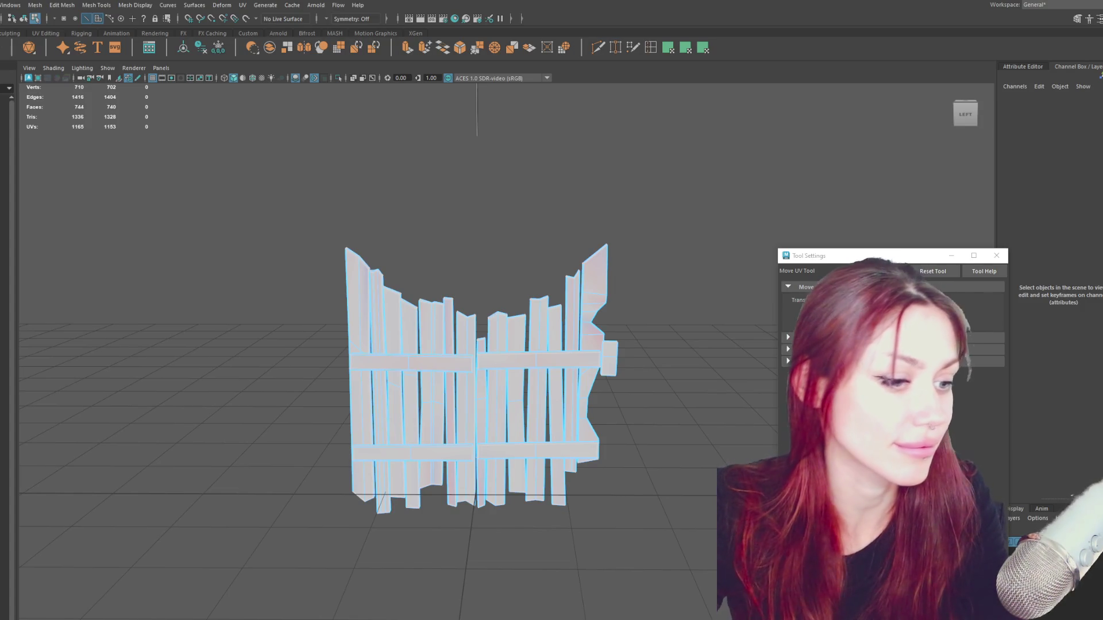
Inspect the right-end planks one by one, toggling each between object and UV selection.
right_drag(522, 230, 571, 213)
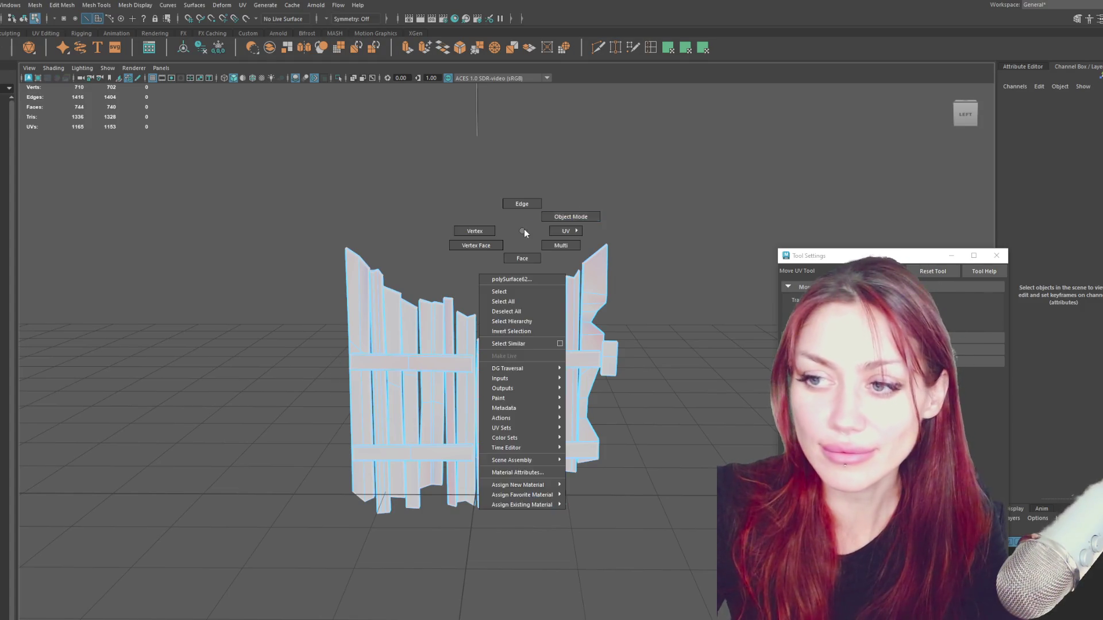
click(609, 357)
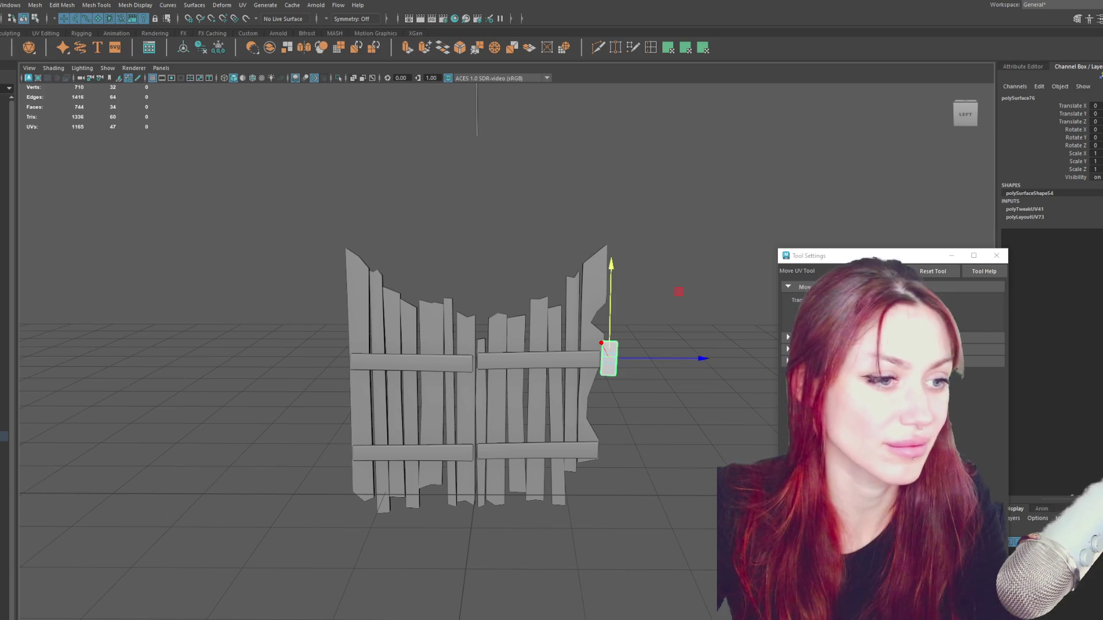
click(597, 304)
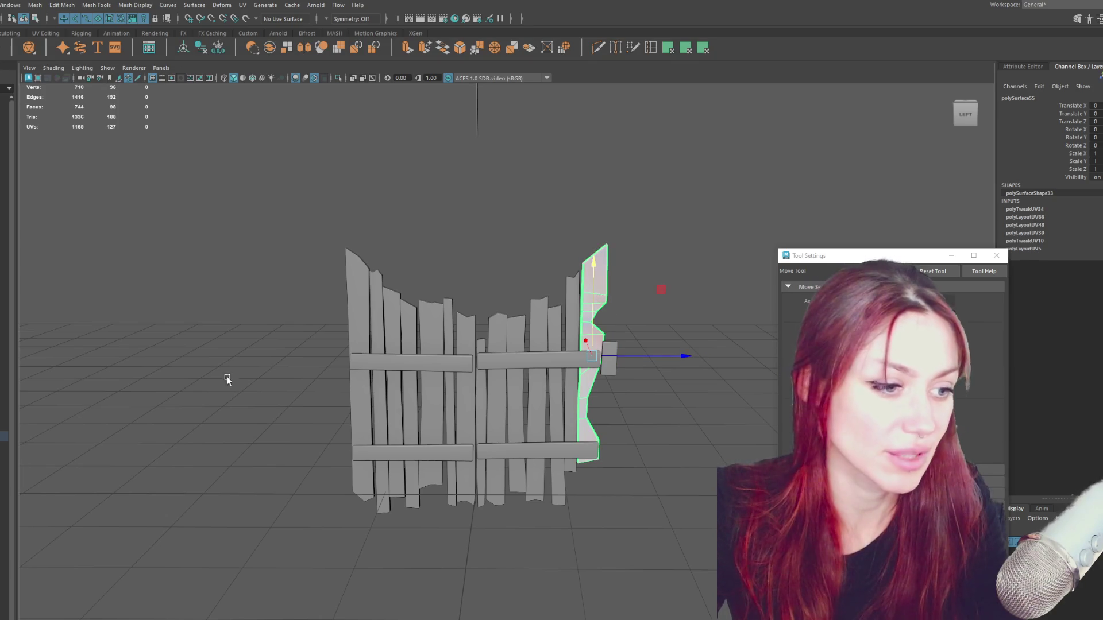
key(F12)
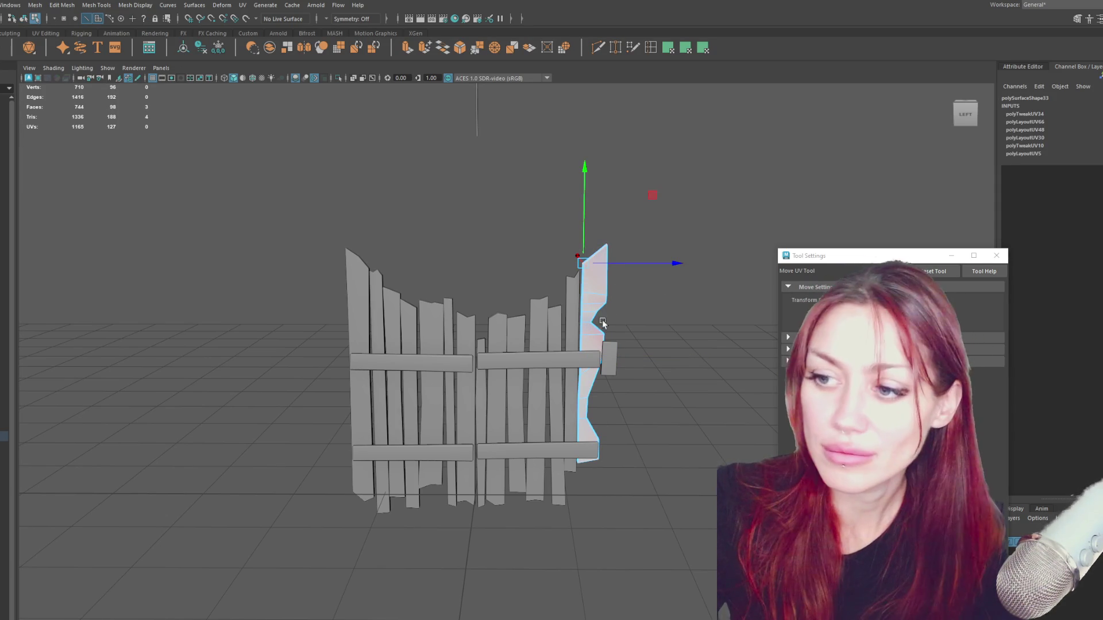
key(F8)
click(575, 298)
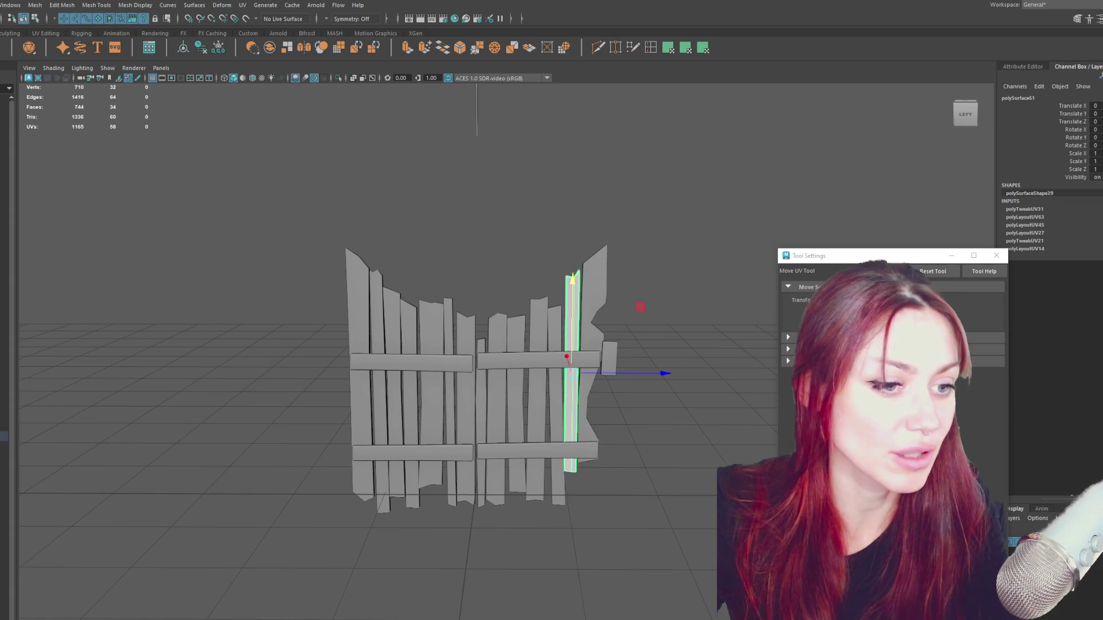
key(F12)
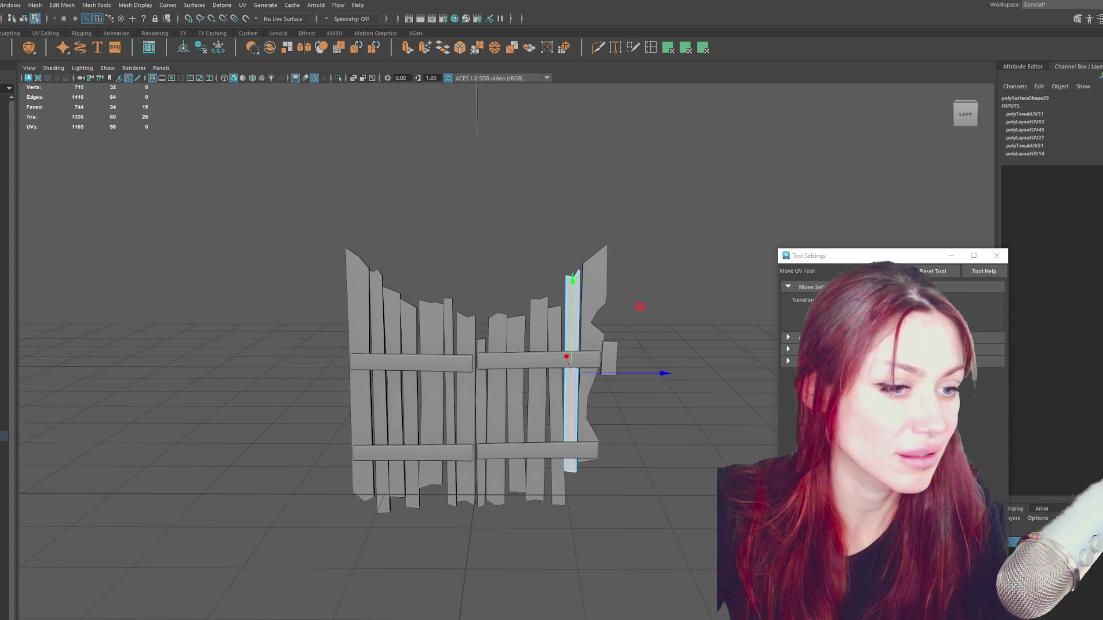
key(F8)
click(566, 266)
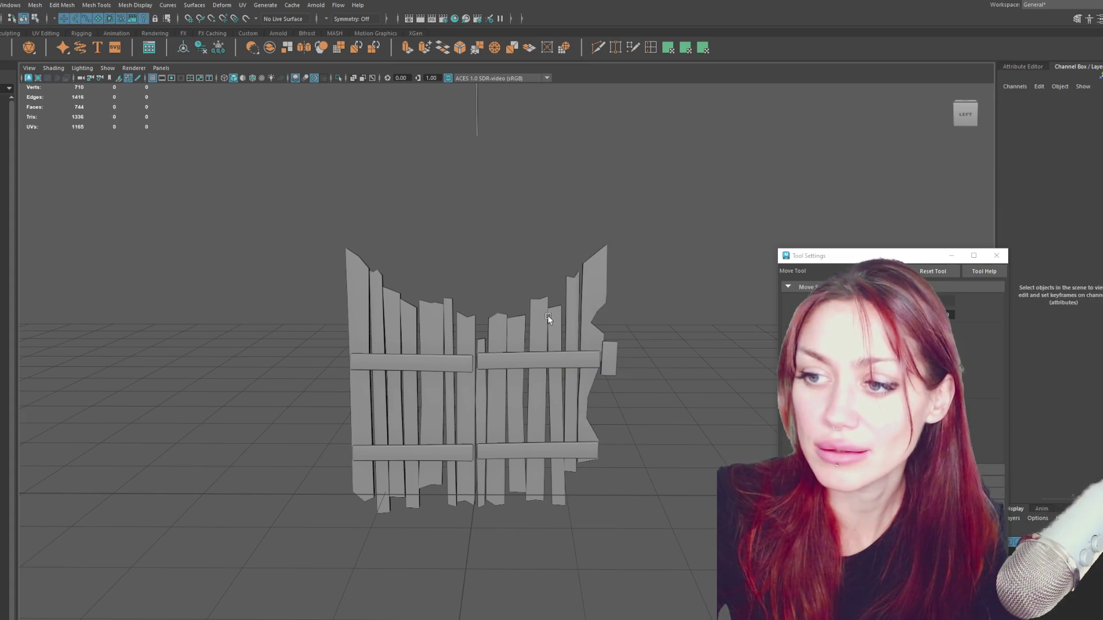
click(555, 330)
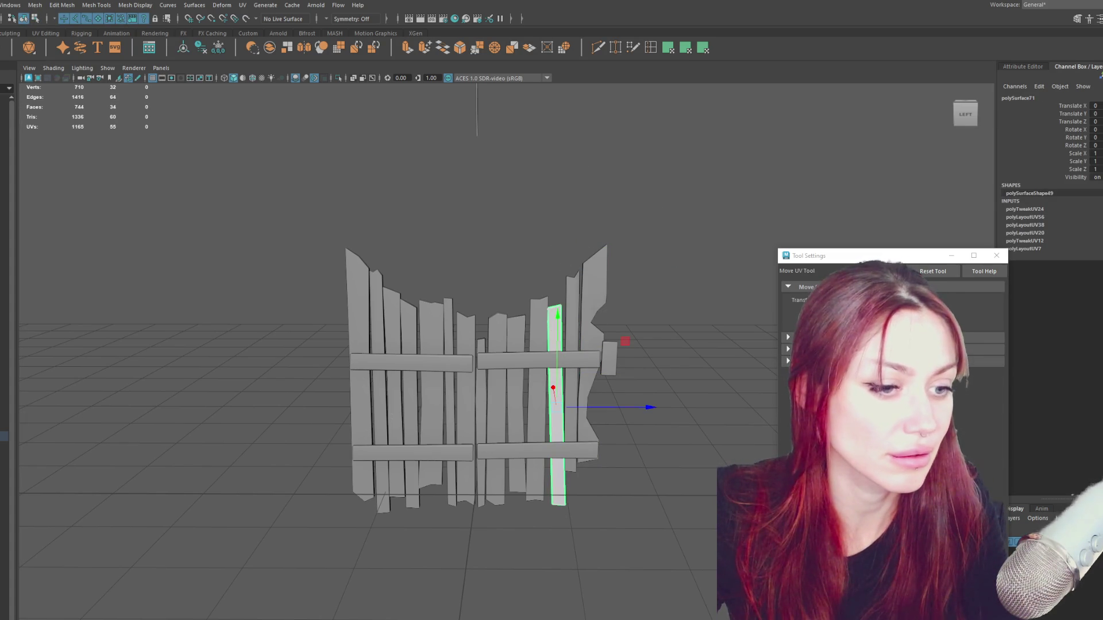
key(F12)
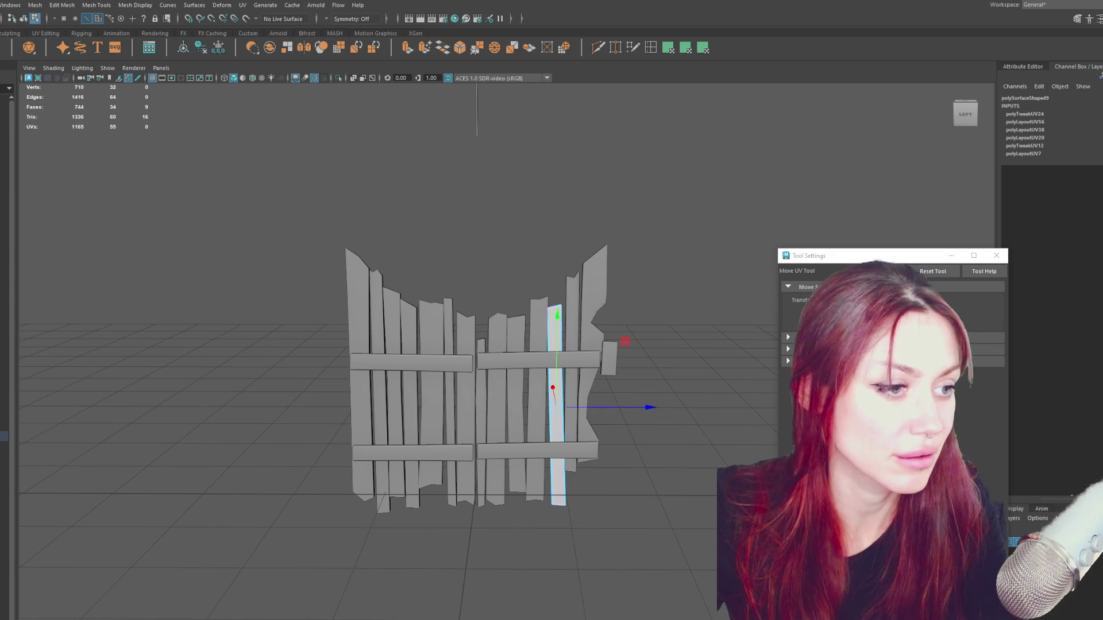
Step through the right-half planks and upper rail to the centre plank, checking each selection.
click(560, 290)
click(536, 405)
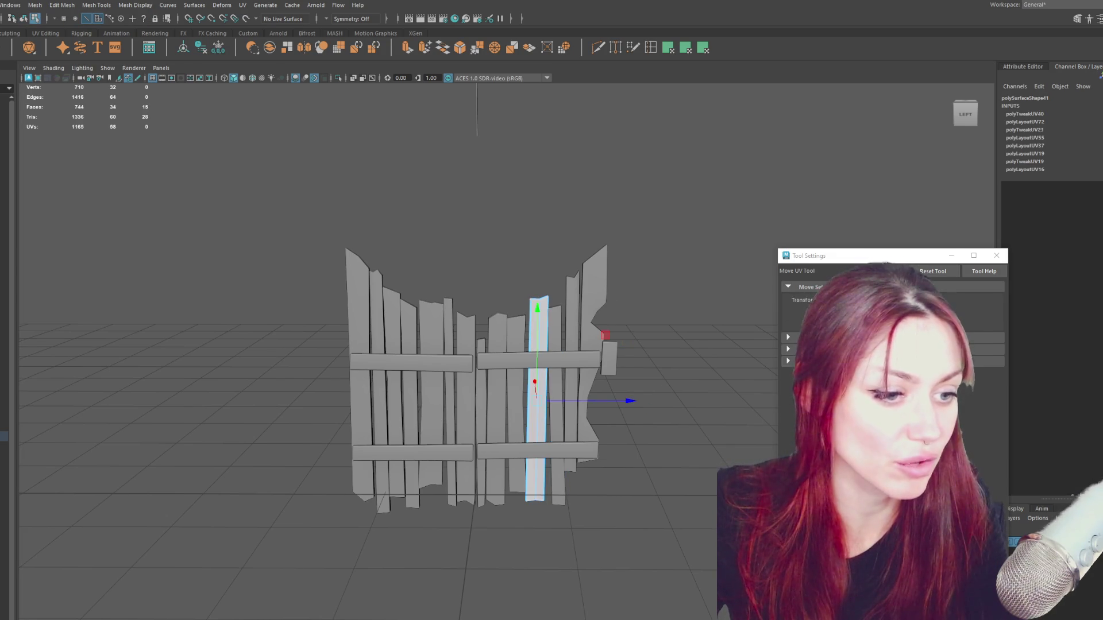
click(508, 325)
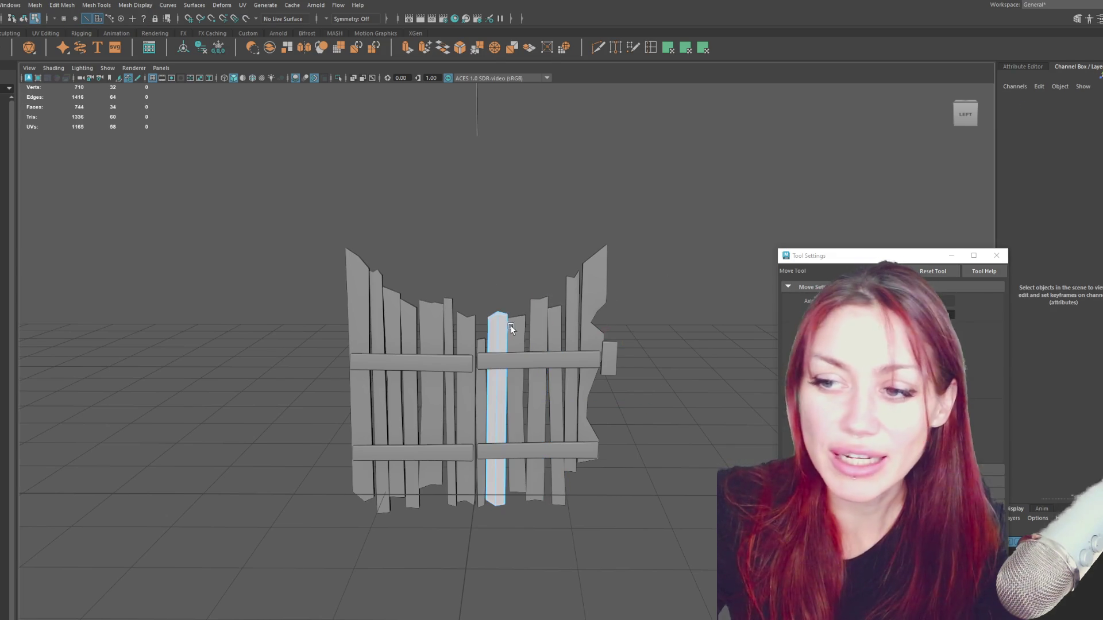
click(497, 405)
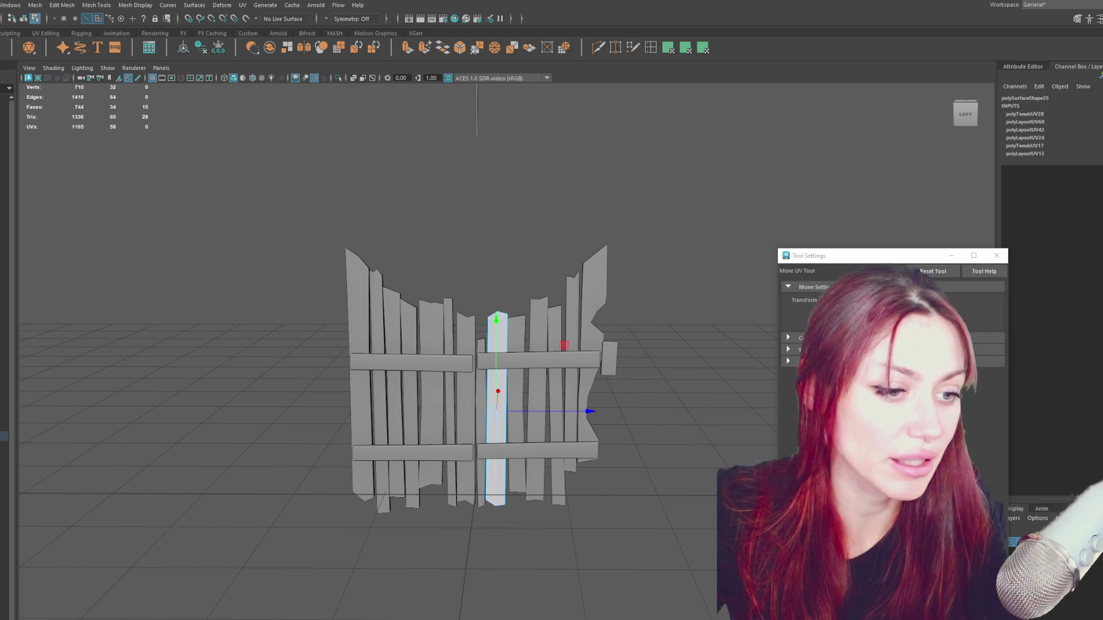
click(480, 349)
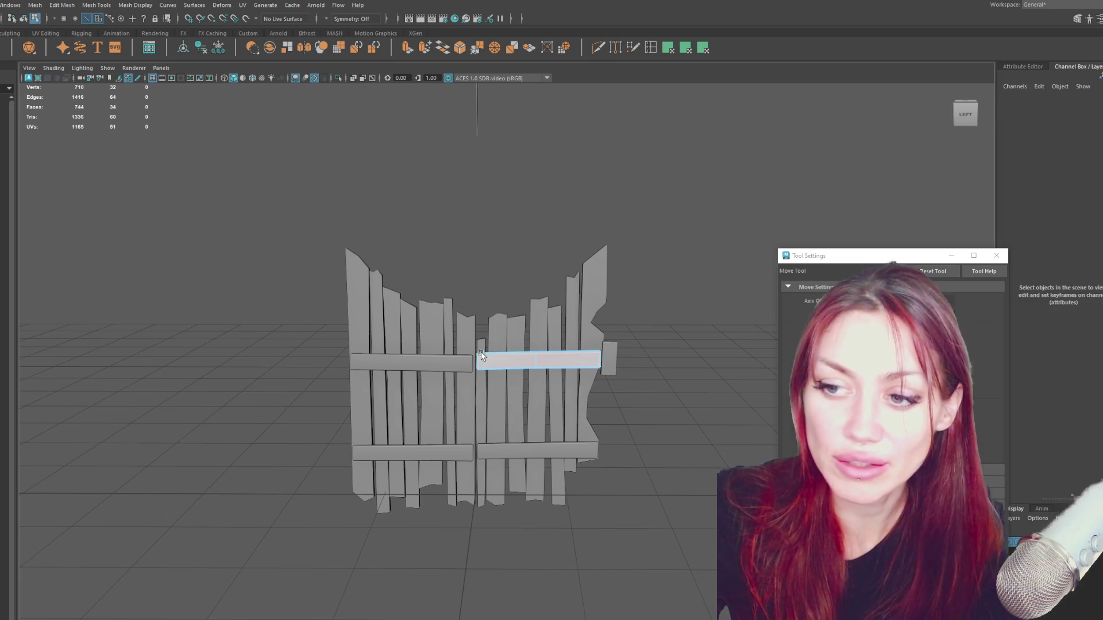
click(517, 361)
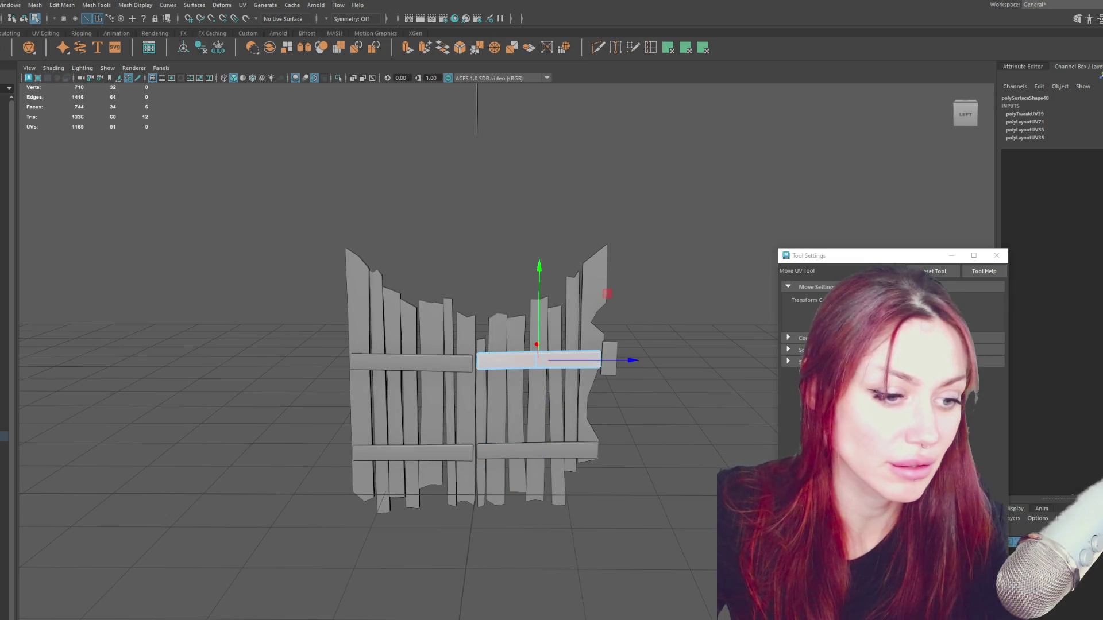
click(479, 342)
click(480, 345)
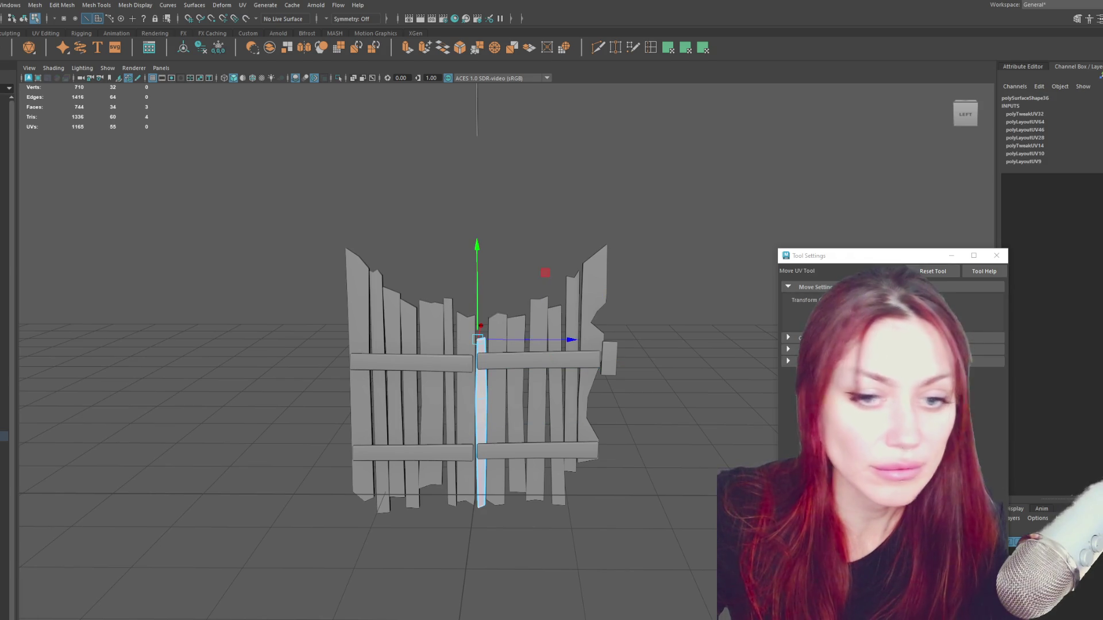
key(F8)
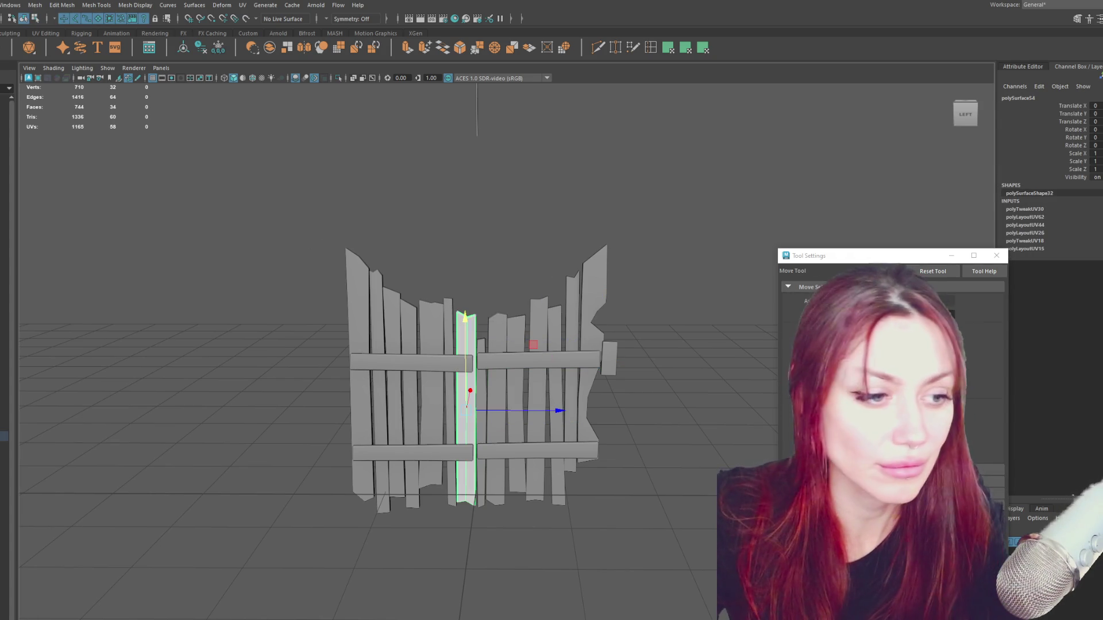
key(F8)
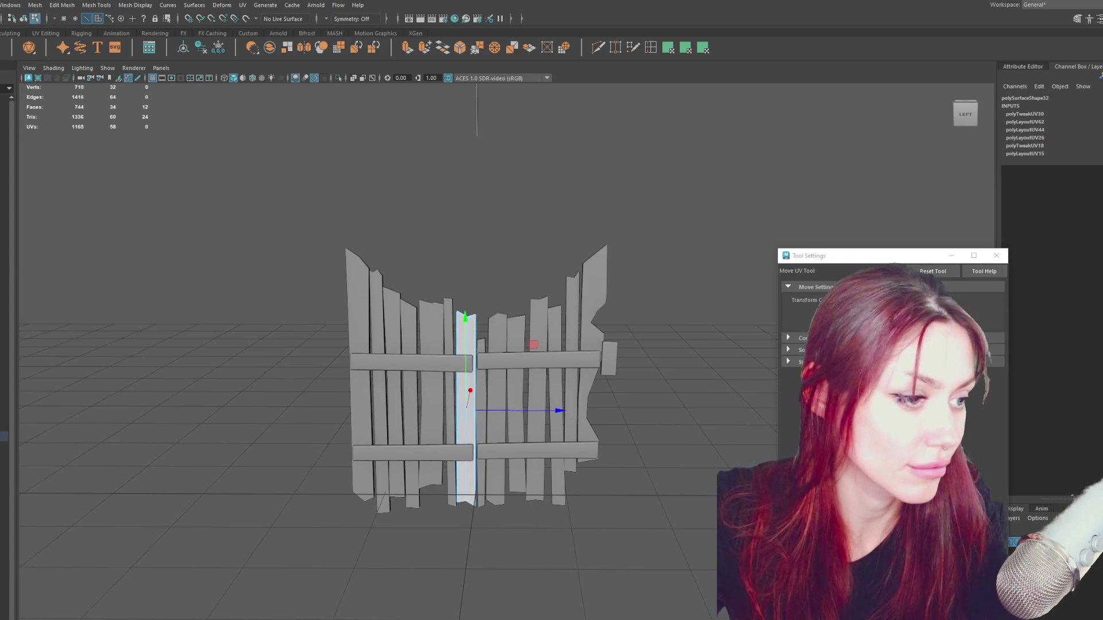
Continue plank by plank across the left half out to the leftmost fence plank.
click(447, 307)
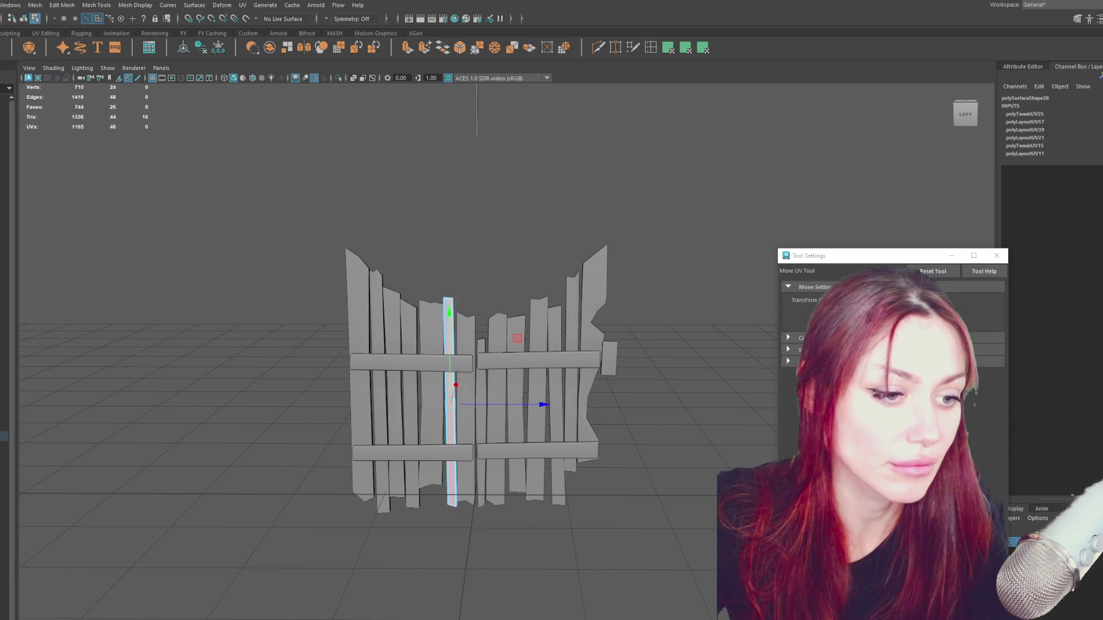
click(433, 345)
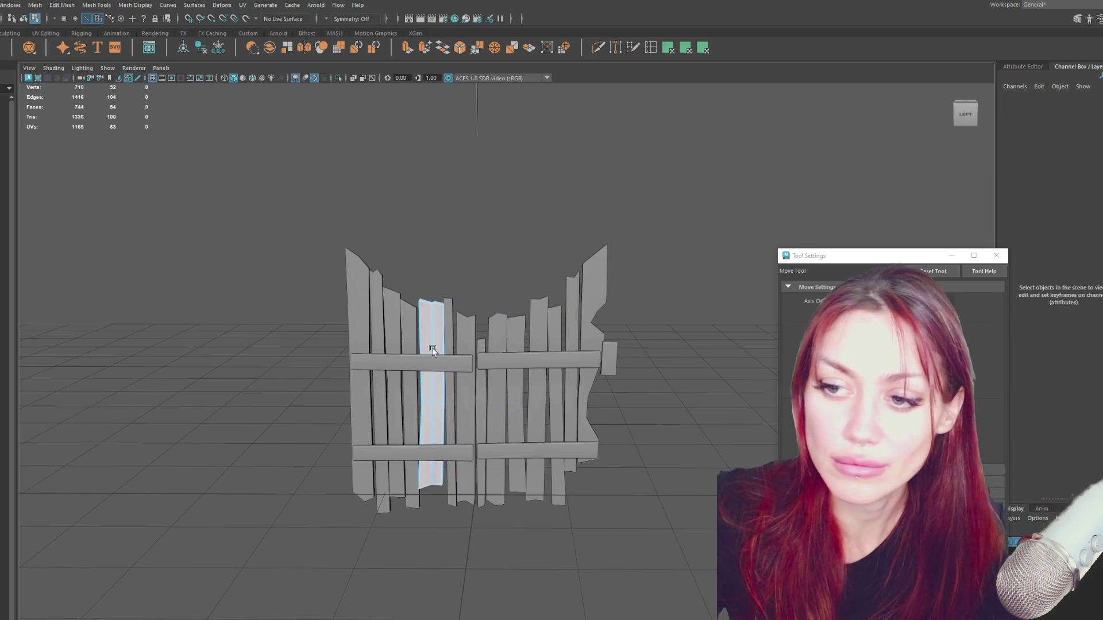
click(435, 379)
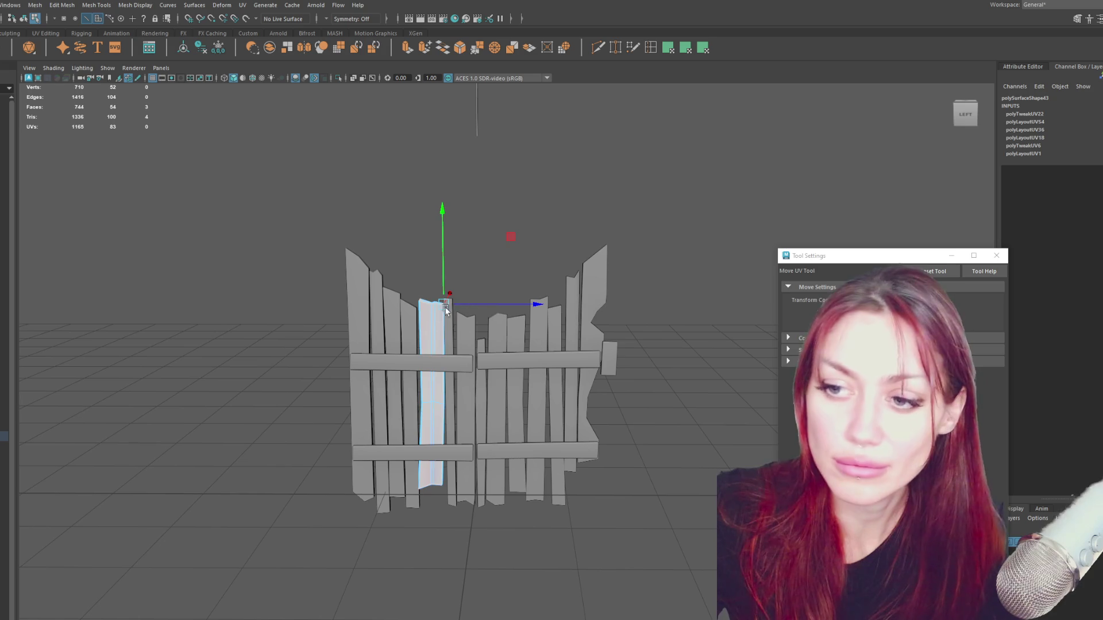
click(410, 388)
click(411, 388)
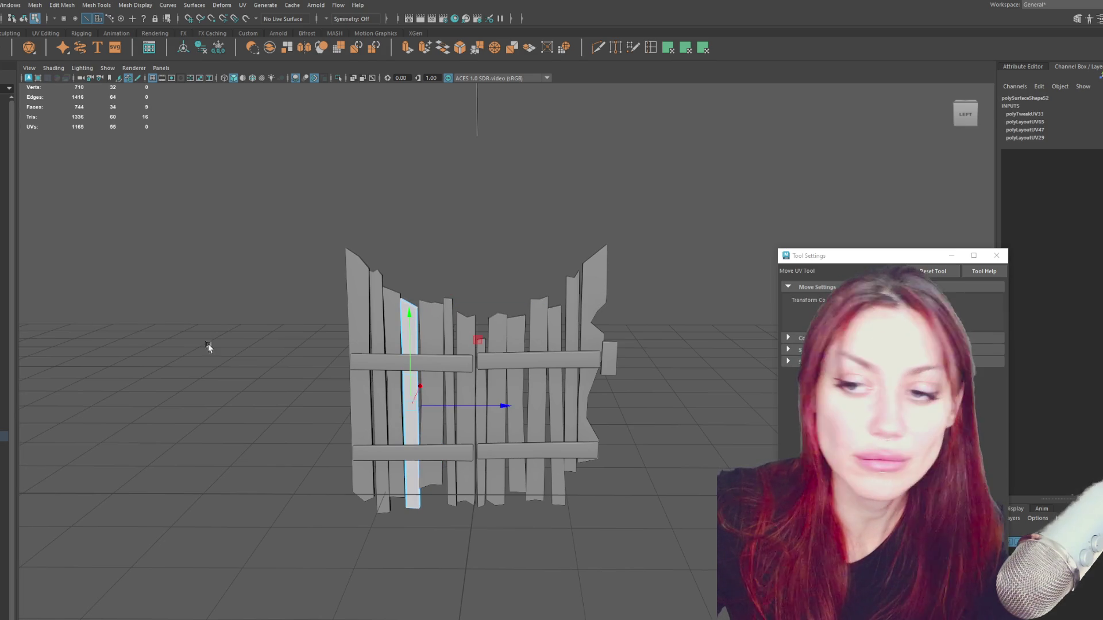
click(264, 344)
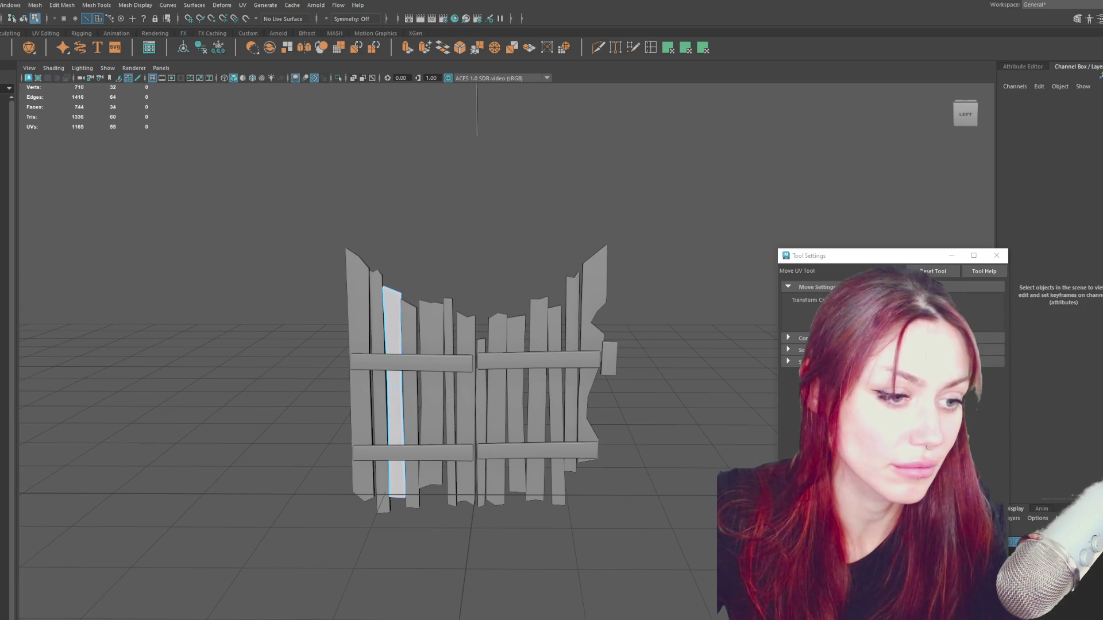
click(394, 388)
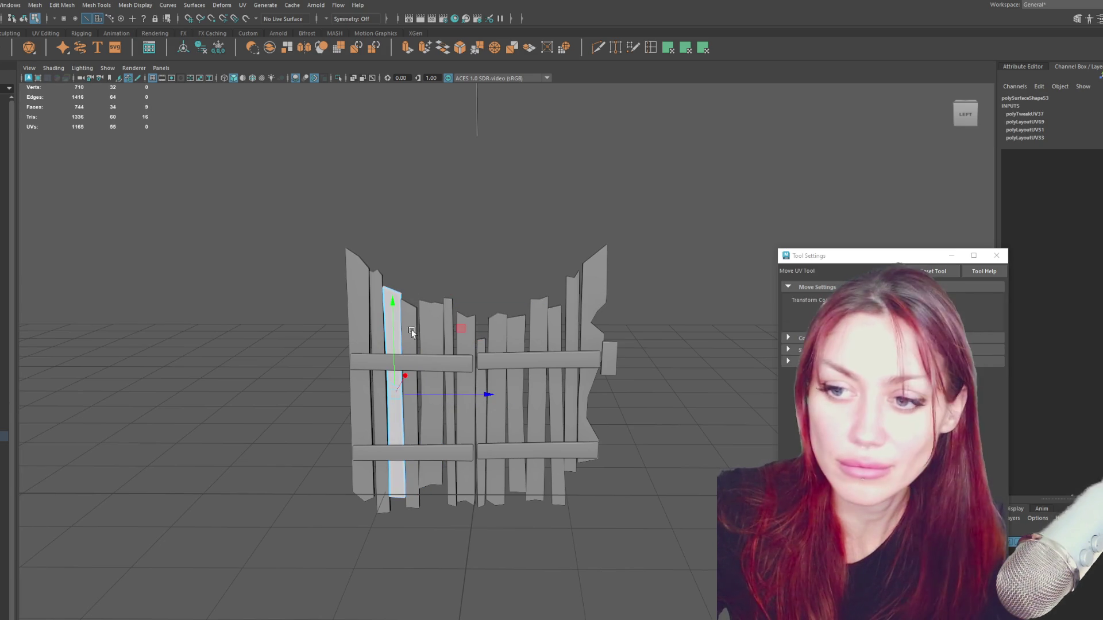
click(327, 388)
click(380, 388)
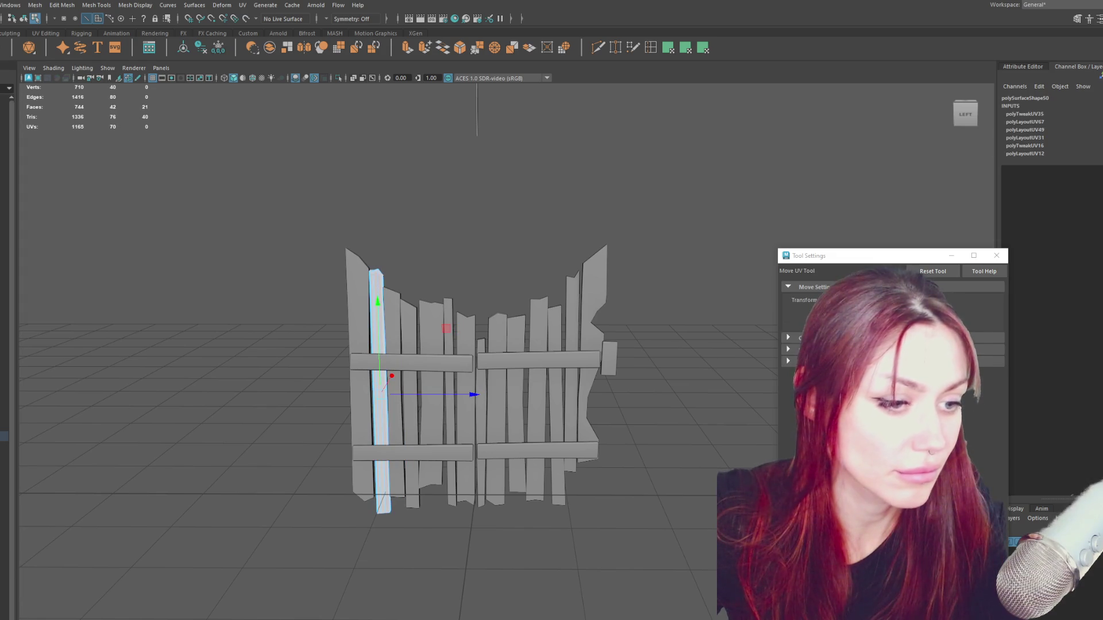
click(81, 400)
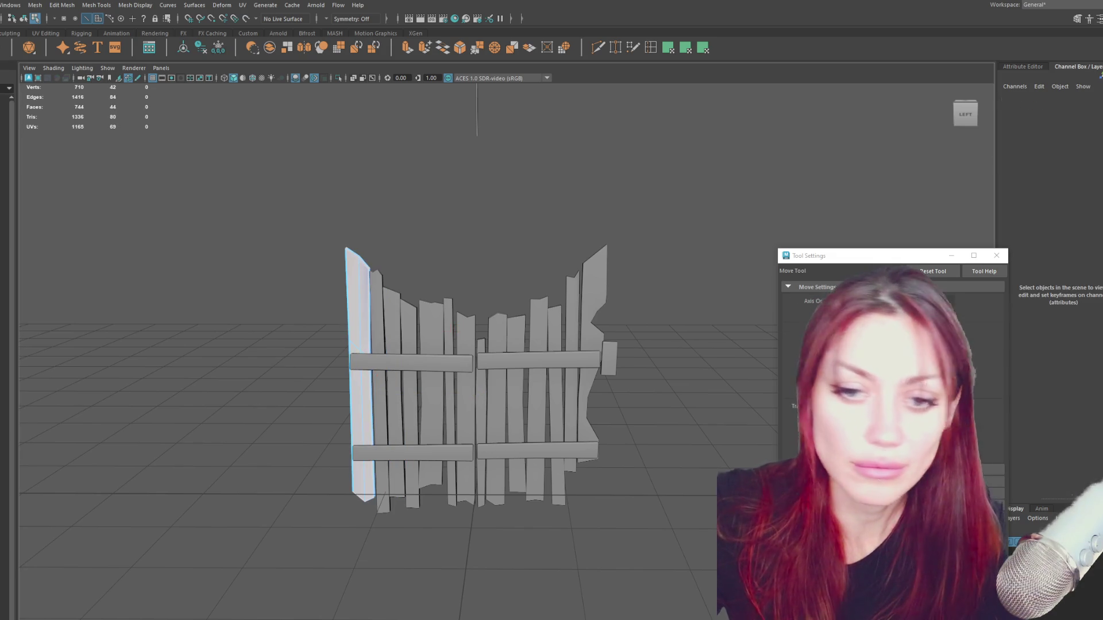
click(358, 389)
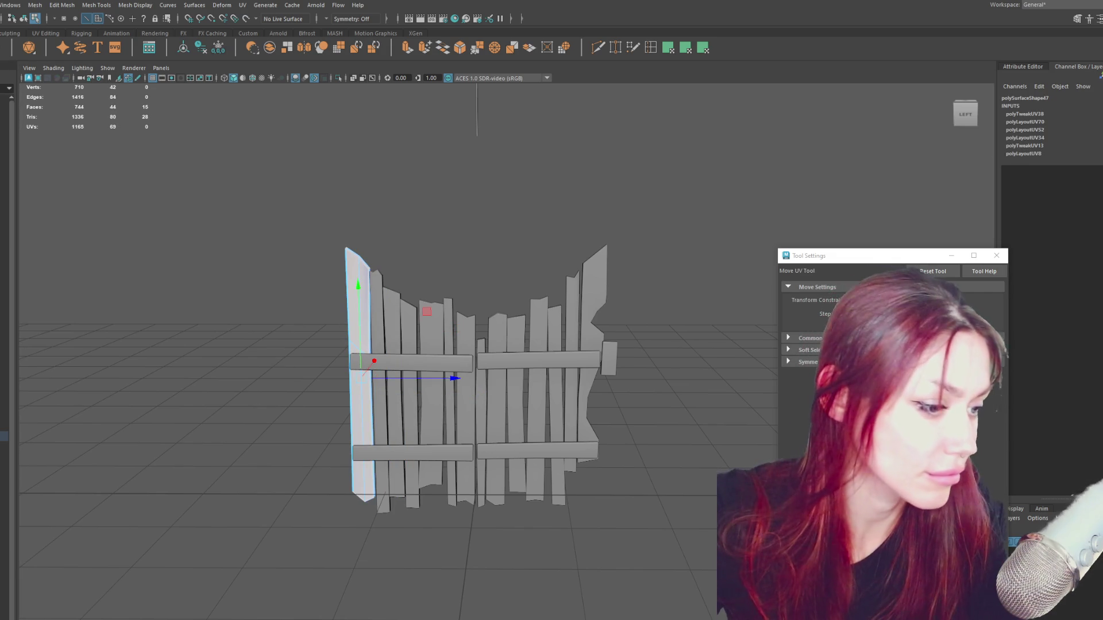
Select the upper and lower left rails of the fence and delete them.
drag(284, 185, 645, 542)
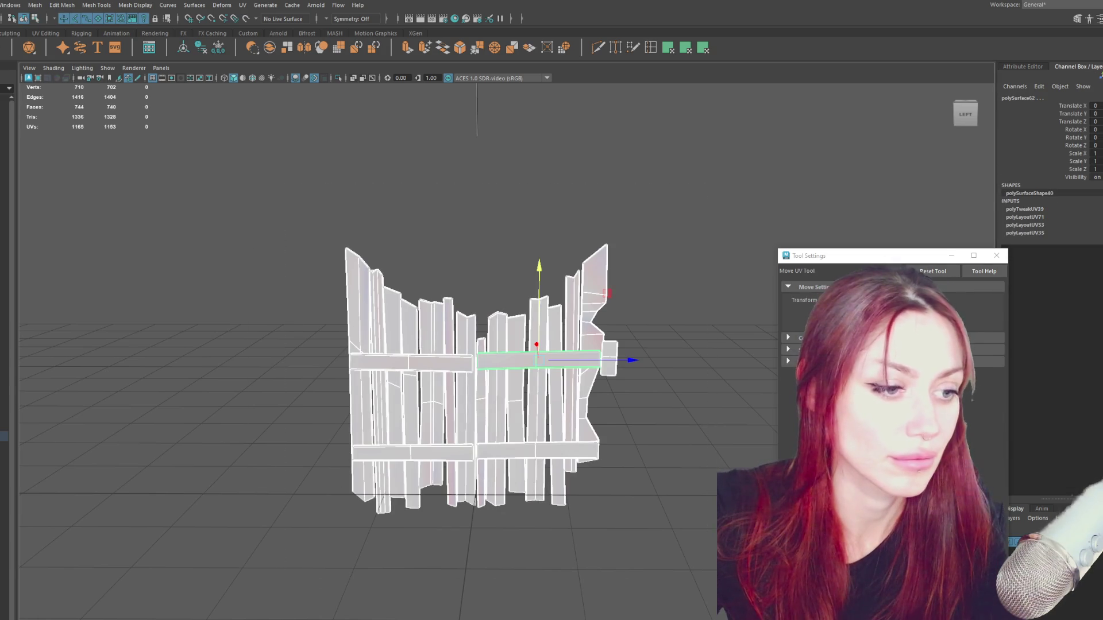
click(492, 362)
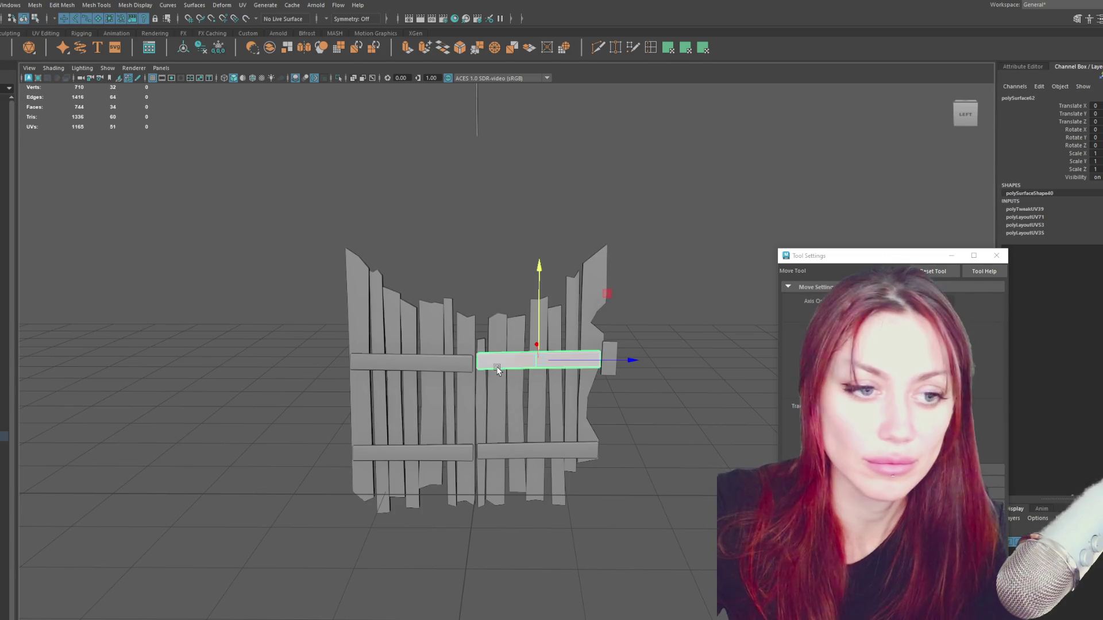
click(425, 374)
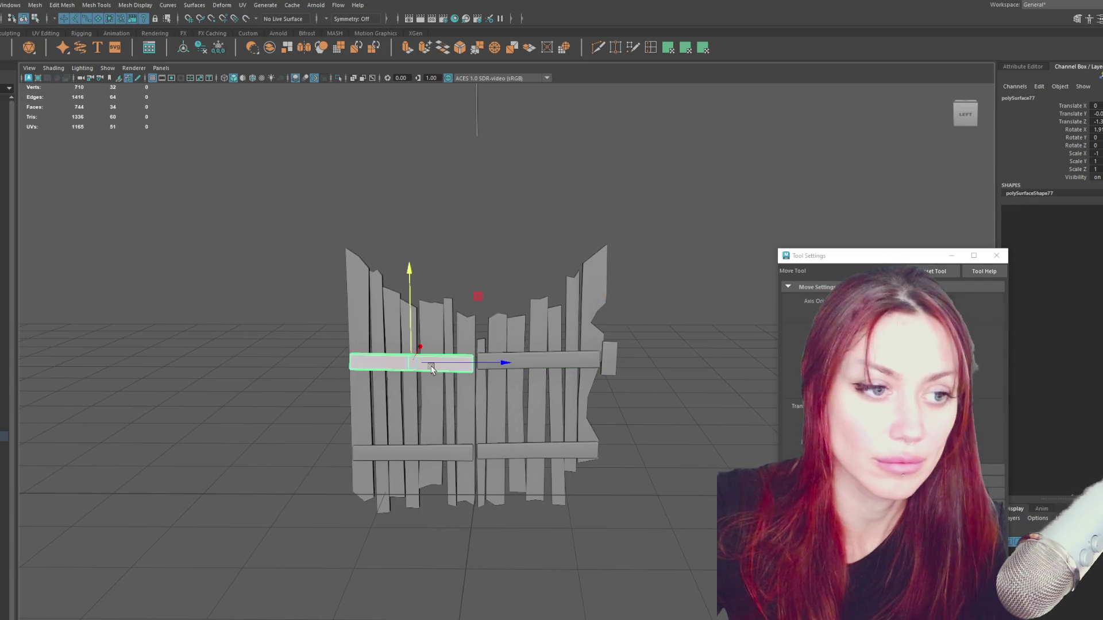
click(421, 454)
click(547, 449)
click(447, 361)
shift+click(445, 455)
key(Delete)
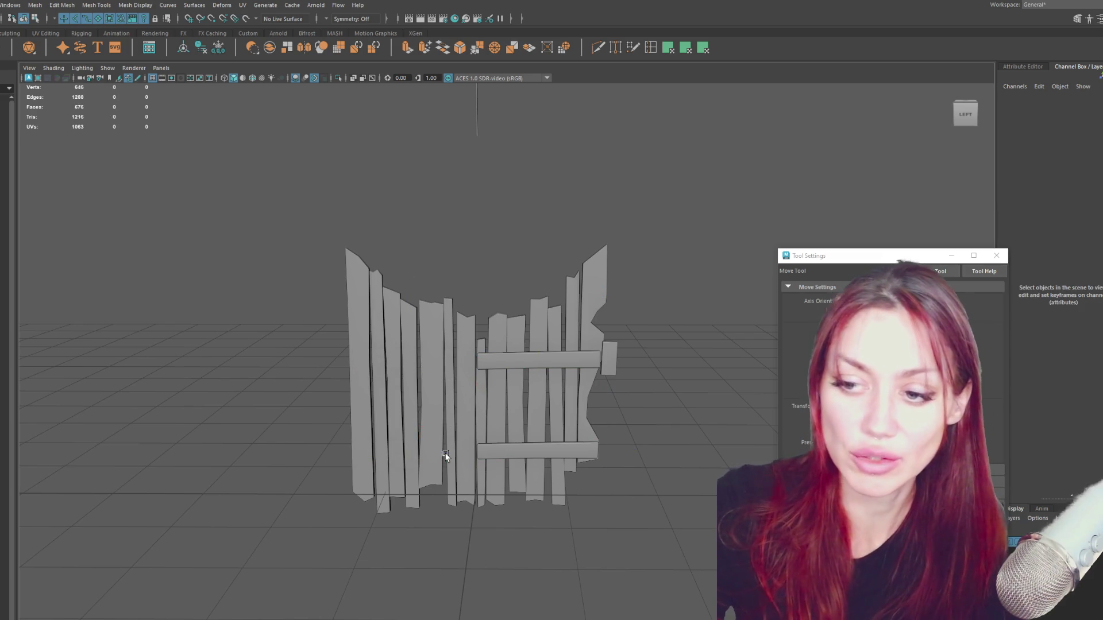
Select the two remaining crossbar planks and their faces for UV editing.
click(543, 451)
shift+click(558, 363)
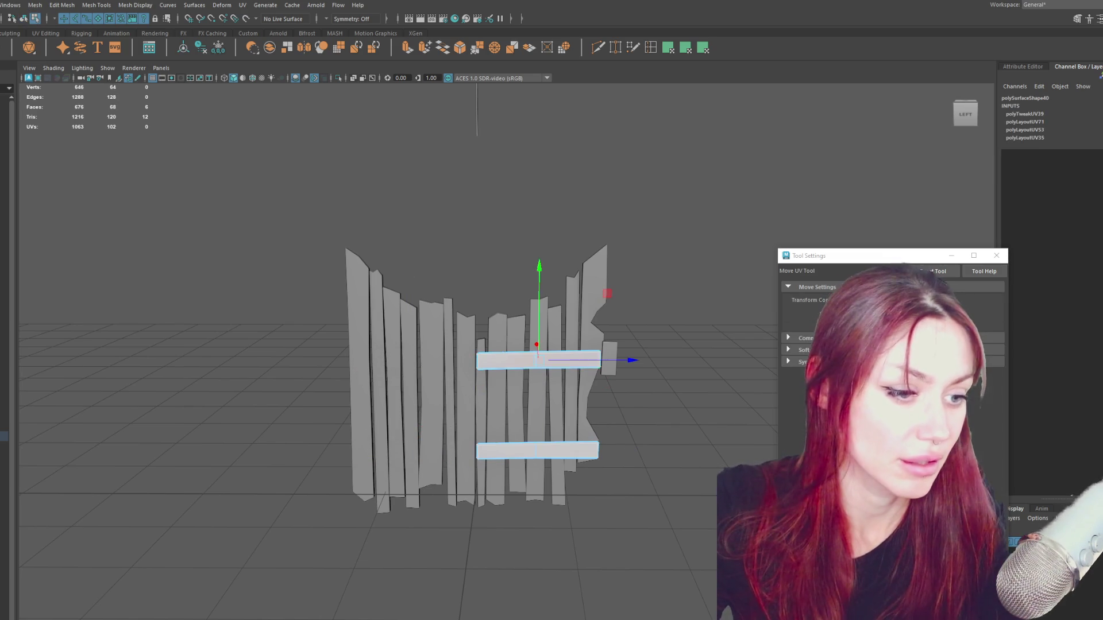
right_drag(607, 294, 606, 385)
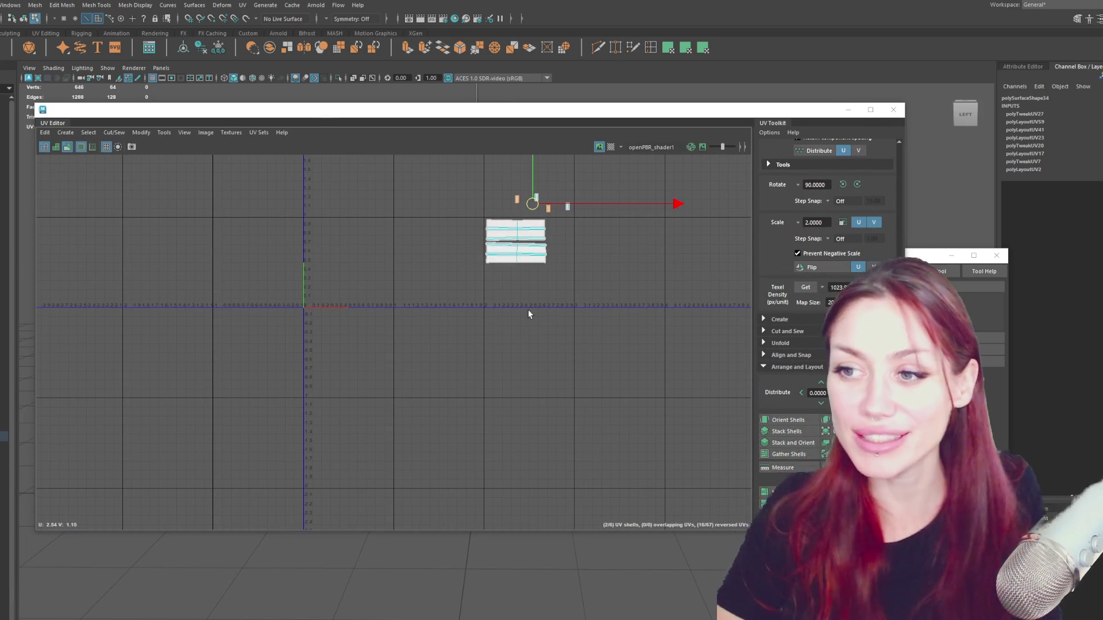
Select the whole gate mesh and frame its UV shells in the UV Editor.
alt+middle_drag(529, 309, 462, 264)
mouse_move(552, 112)
mouse_down()
mouse_move(504, 511)
mouse_move(514, 589)
mouse_up()
click(347, 204)
mouse_move(347, 204)
mouse_down()
mouse_move(670, 564)
mouse_move(703, 135)
mouse_up()
scroll(431, 302, up, 2)
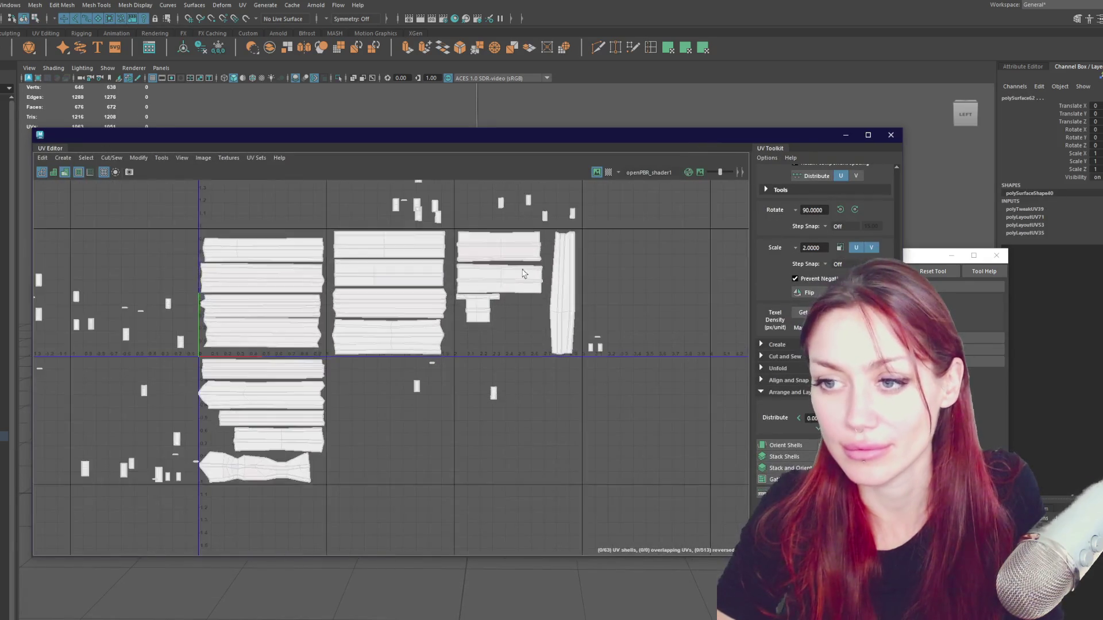
alt+middle_drag(449, 172, 388, 320)
scroll(409, 308, up, 2)
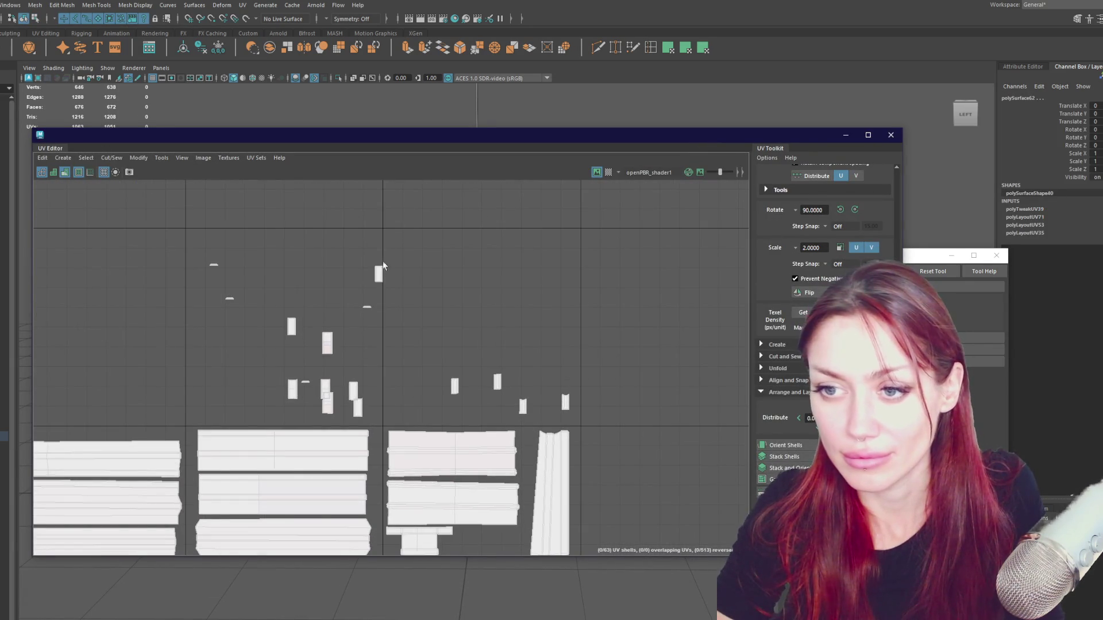
Move the first two small shells down from above the layout to sit beside the plank shells.
click(379, 274)
alt+middle_drag(395, 275, 443, 224)
mouse_move(425, 264)
mouse_down()
mouse_move(413, 372)
mouse_move(425, 409)
mouse_up()
drag(406, 353, 407, 379)
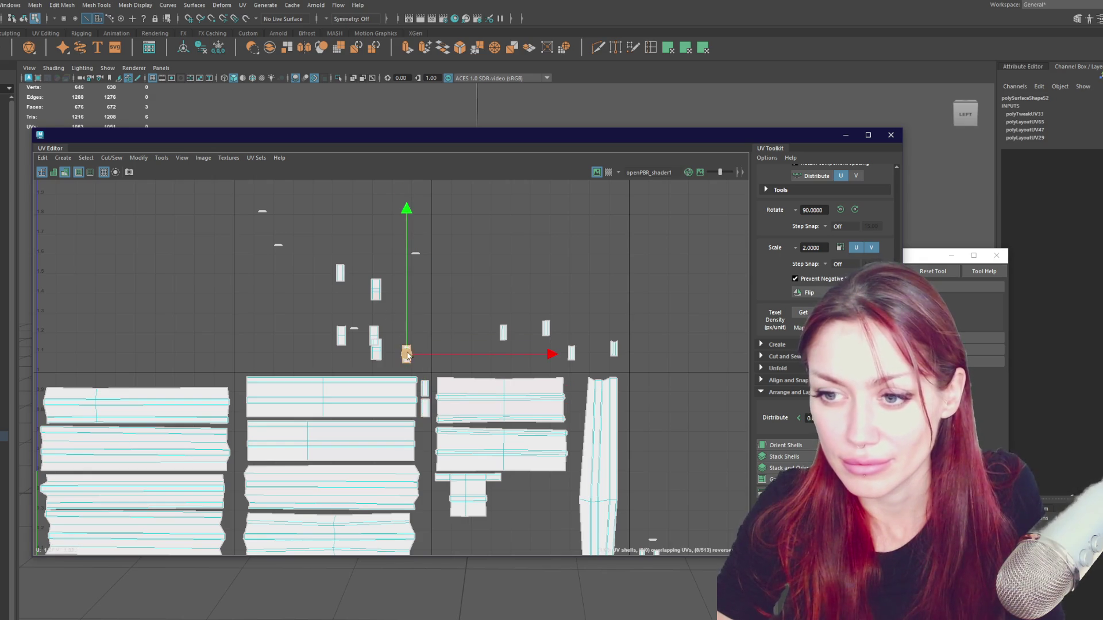
scroll(416, 268, up, 1)
scroll(415, 264, up, 3)
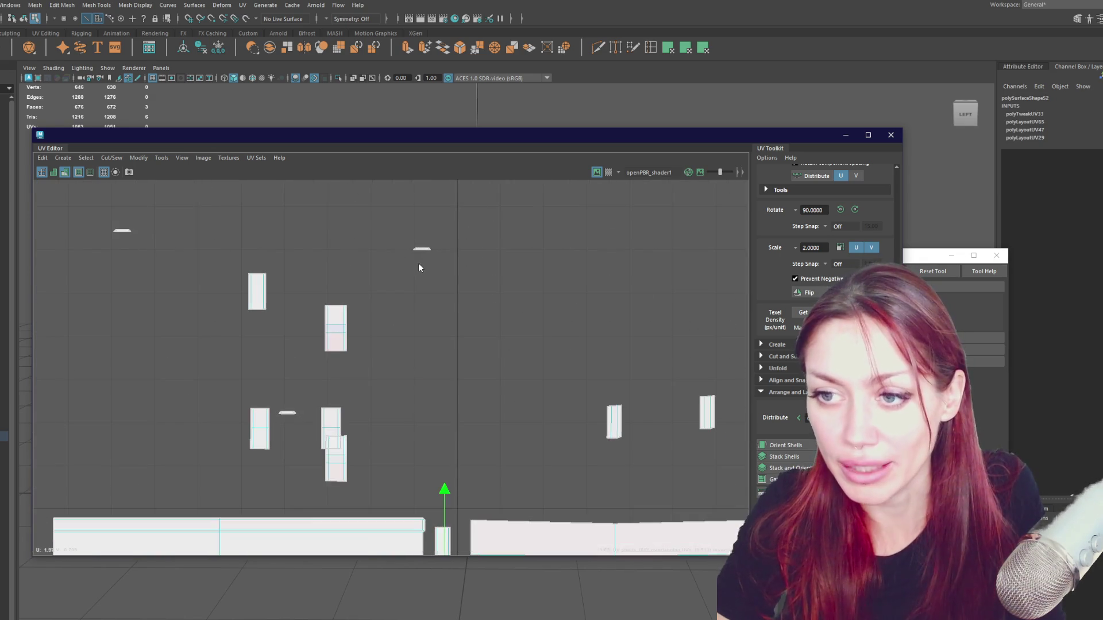
click(417, 264)
scroll(419, 271, down, 2)
click(360, 306)
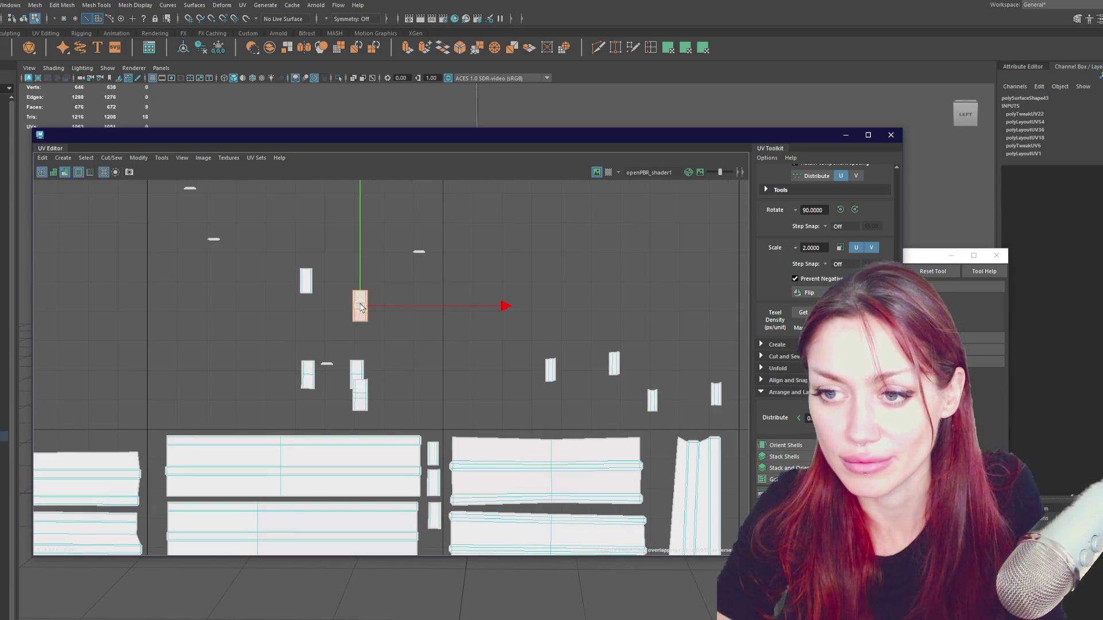
key(a)
drag(392, 259, 436, 414)
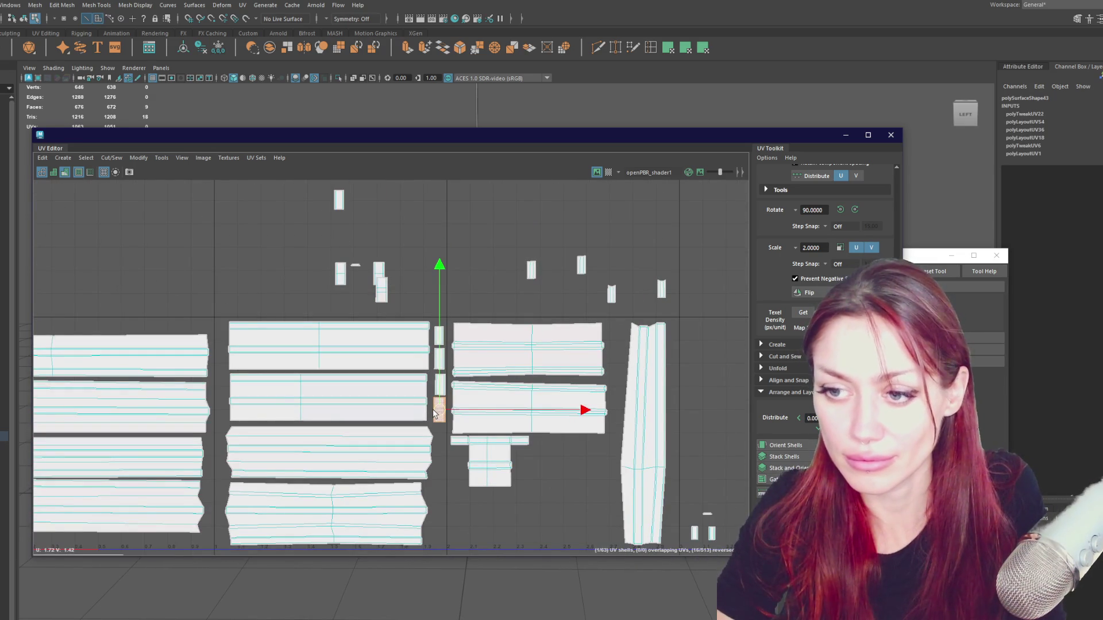
drag(383, 283, 441, 542)
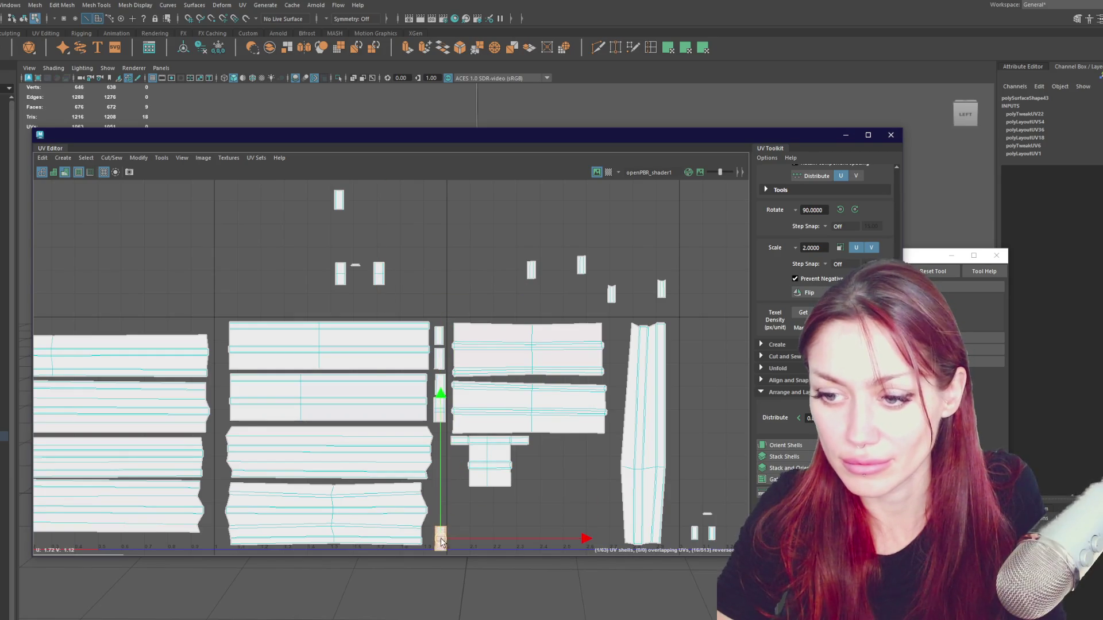
Move two more small shells down into the gap by the planks and reframe on the layout.
click(379, 275)
drag(379, 274, 437, 500)
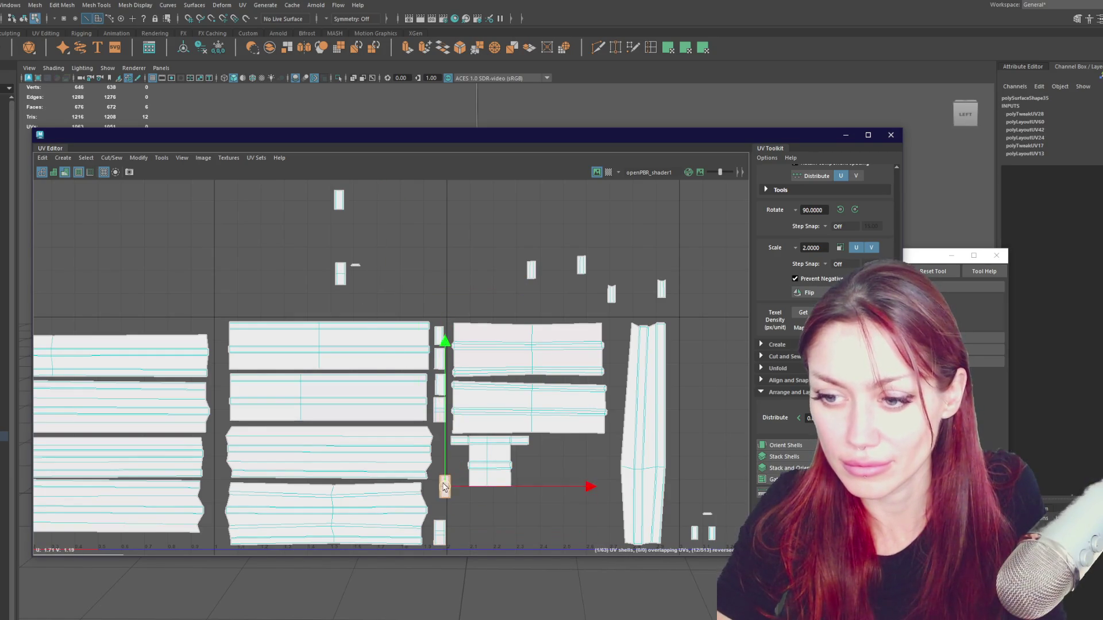
click(340, 274)
drag(340, 275, 440, 479)
scroll(308, 216, up, 3)
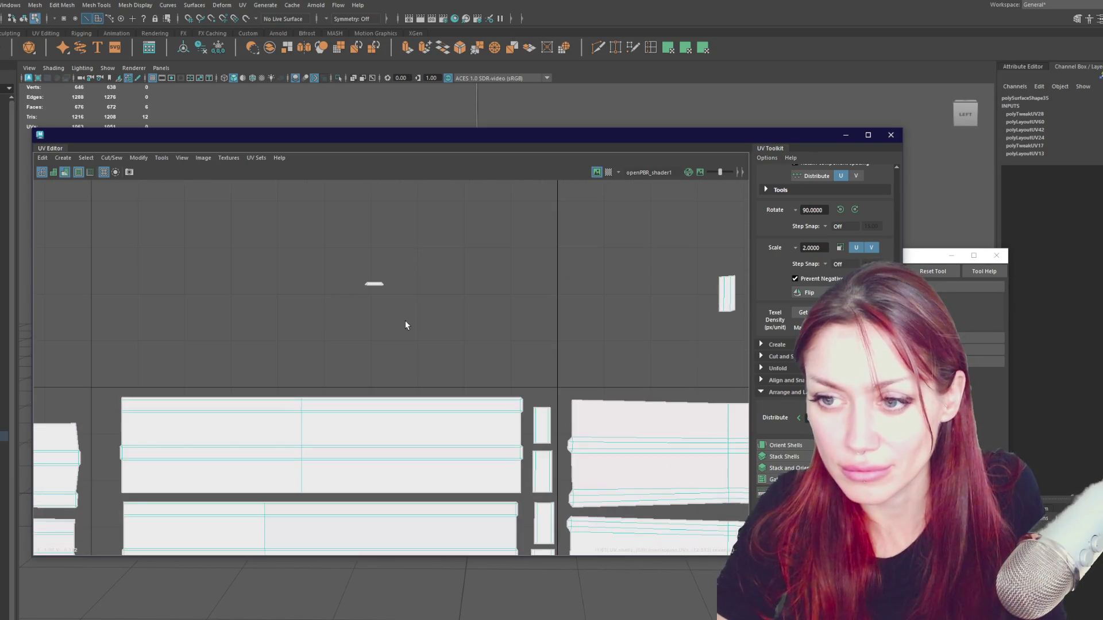
click(374, 285)
scroll(398, 315, up, 1)
click(398, 314)
scroll(451, 334, down, 2)
mouse_move(463, 338)
alt+middle_down()
mouse_move(416, 194)
mouse_move(456, 317)
alt+middle_up()
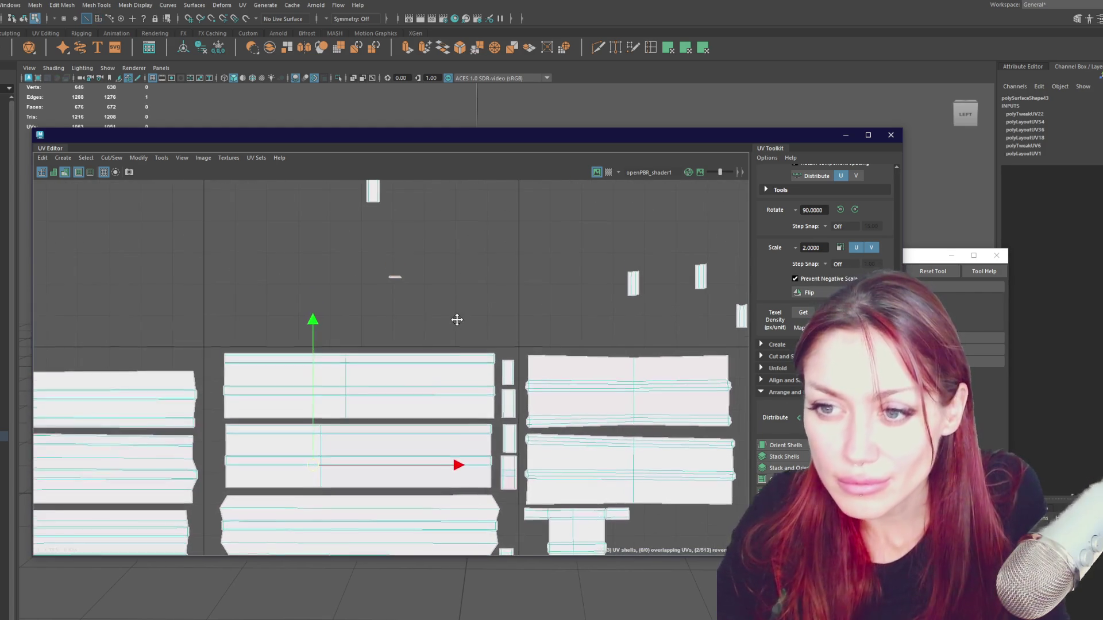
click(393, 282)
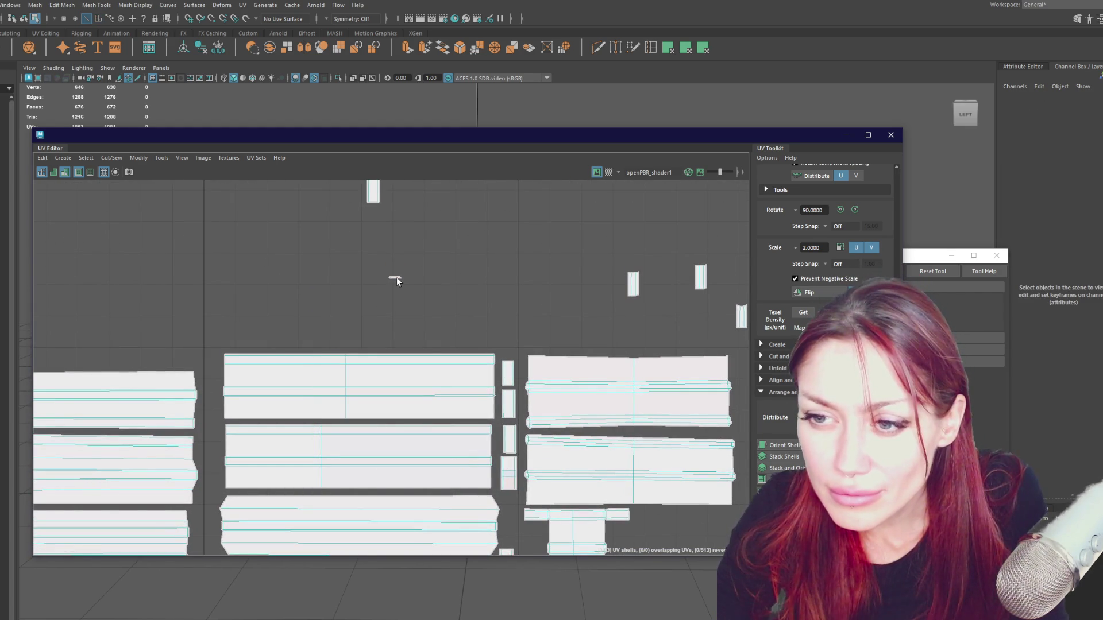
scroll(396, 277, up, 1)
key(ctrl+z)
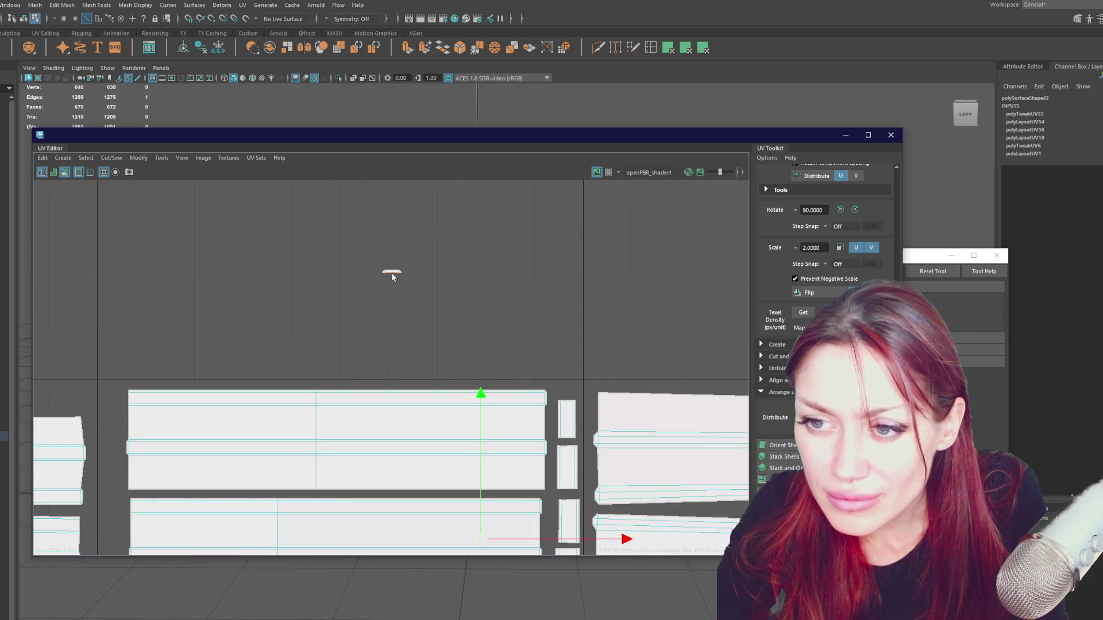
scroll(395, 272, down, 1)
alt+middle_drag(396, 272, 468, 255)
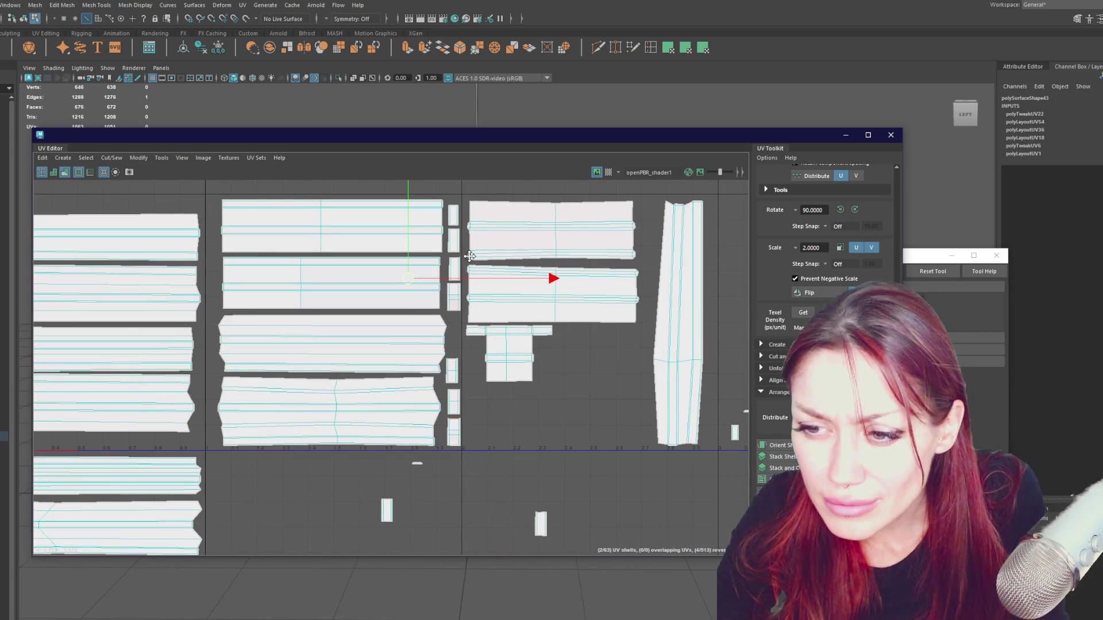
Sew a split strip into one shell, straighten it, rotate it upright and drop it into the column.
shift+right_drag(431, 405, 474, 406)
drag(371, 182, 458, 439)
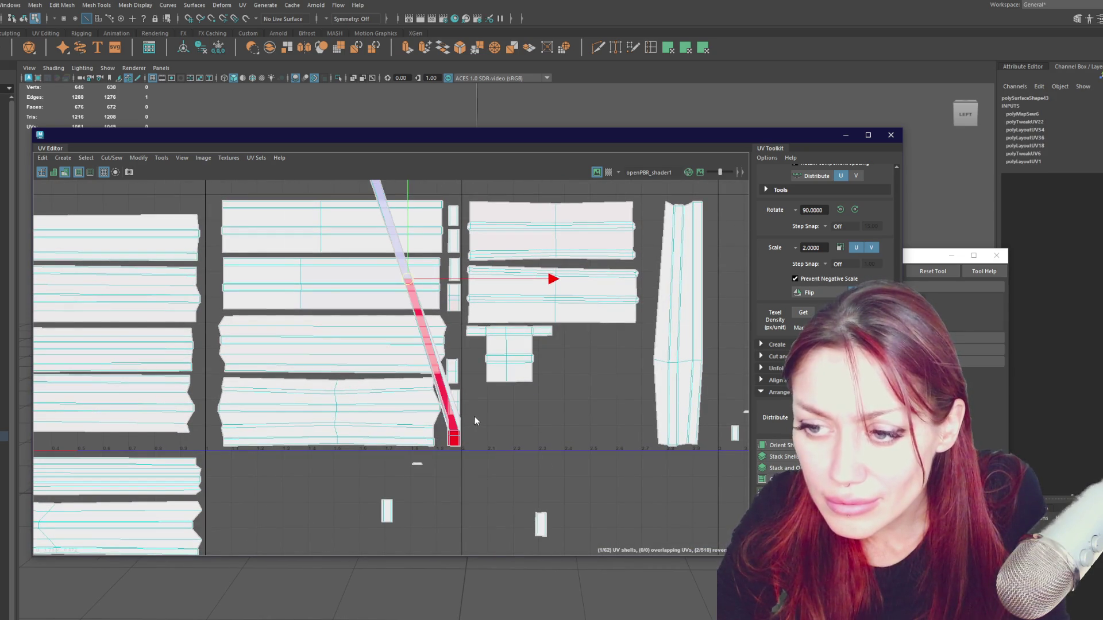
shift+right_drag(458, 440, 527, 431)
click(388, 422)
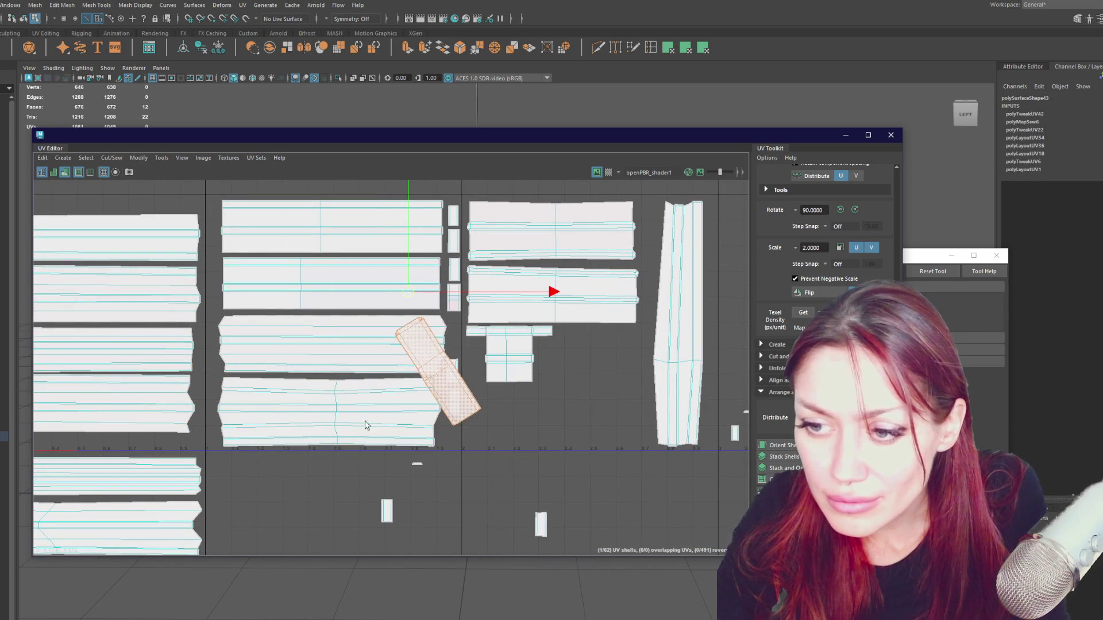
click(763, 446)
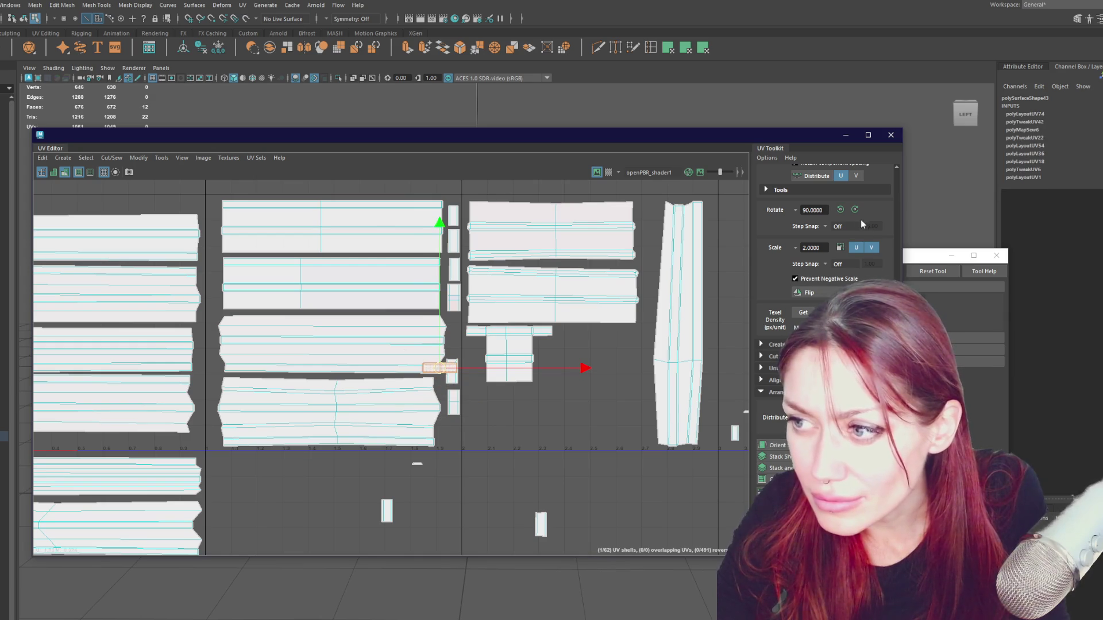
drag(438, 378, 452, 434)
Sew another small shell into a tall shell and move it into place beside the planks.
alt+middle_drag(459, 374, 485, 278)
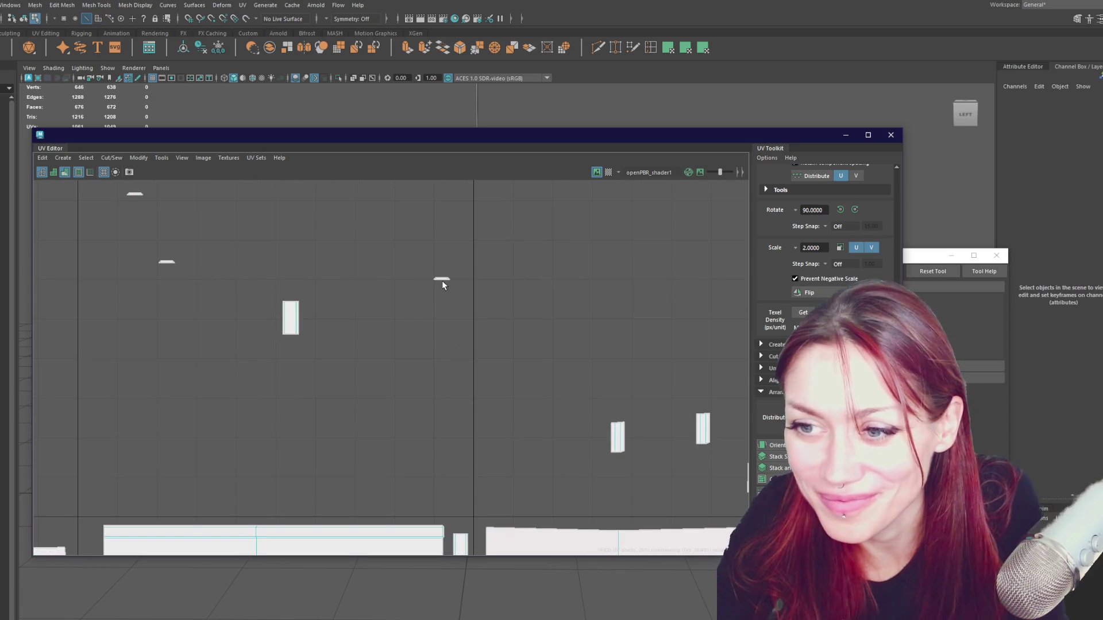
click(441, 279)
scroll(444, 280, down, 3)
scroll(414, 398, up, 2)
alt+middle_drag(414, 398, 405, 480)
shift+right_drag(506, 284, 405, 297)
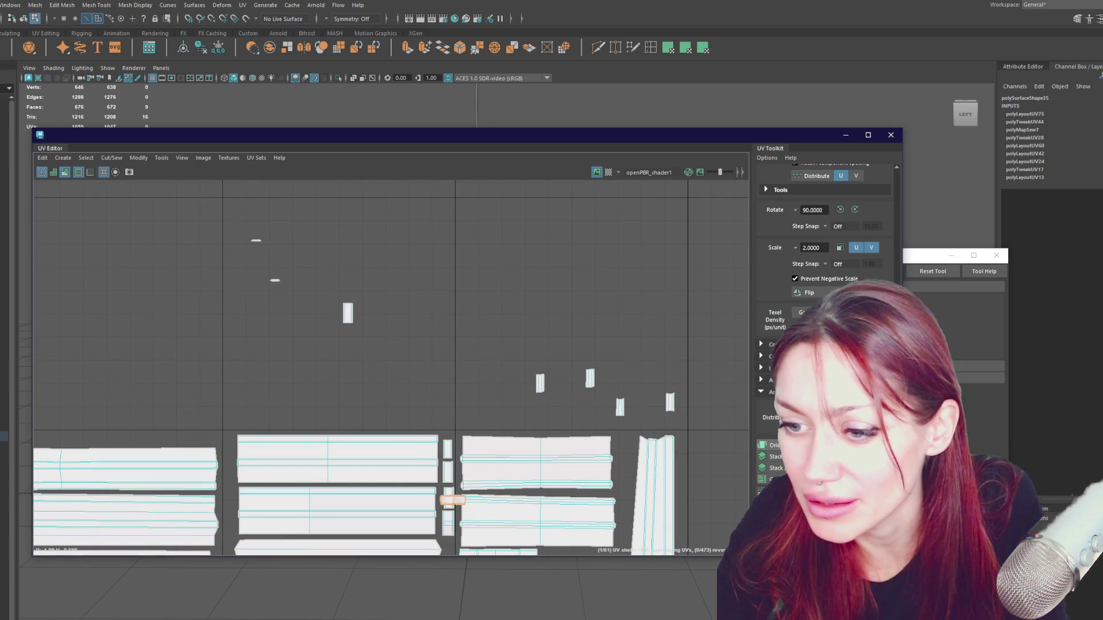
alt+middle_drag(451, 508, 431, 366)
key(w)
mouse_move(432, 364)
mouse_down()
mouse_move(428, 445)
mouse_move(402, 279)
mouse_up()
alt+middle_drag(402, 278, 435, 360)
click(291, 226)
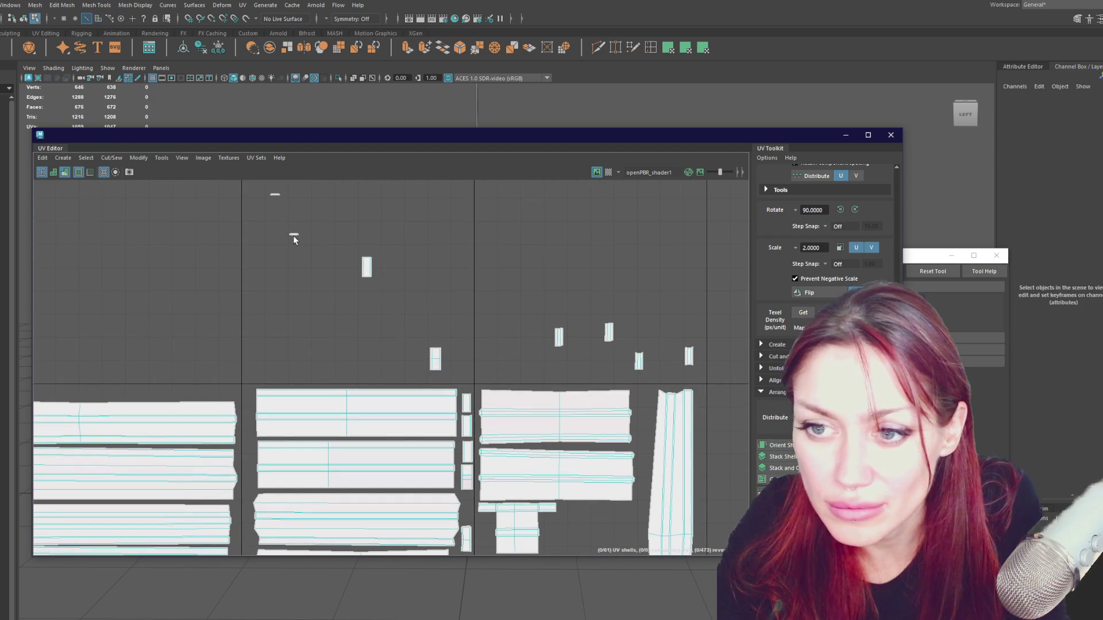
scroll(301, 249, up, 3)
Sew a long strip into one shell, lay it out as a rectangle, rotate it upright and move it down.
key(ctrl+z)
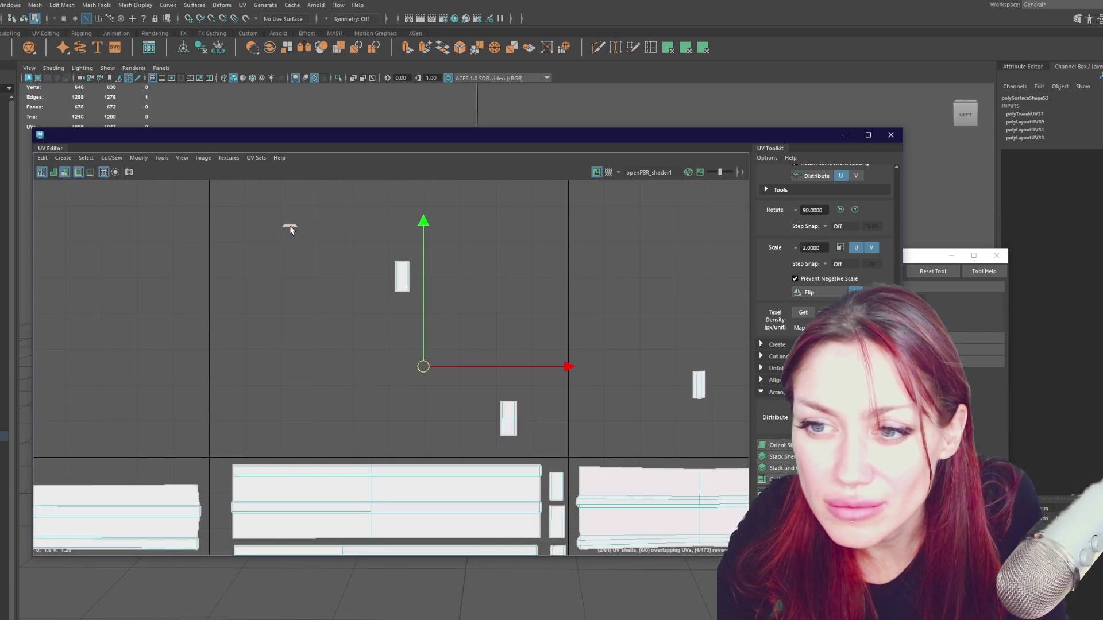
scroll(291, 230, down, 2)
mouse_move(368, 301)
shift+right_down()
mouse_move(442, 256)
mouse_move(330, 263)
shift+right_up()
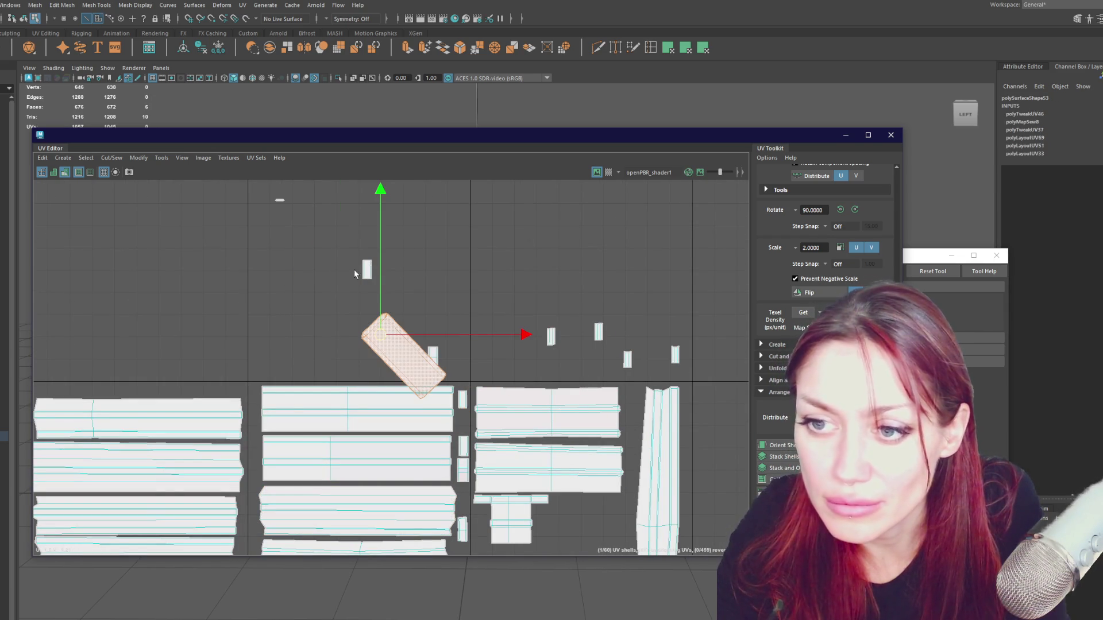
mouse_move(483, 284)
shift+right_down()
mouse_move(517, 260)
mouse_move(524, 300)
shift+right_up()
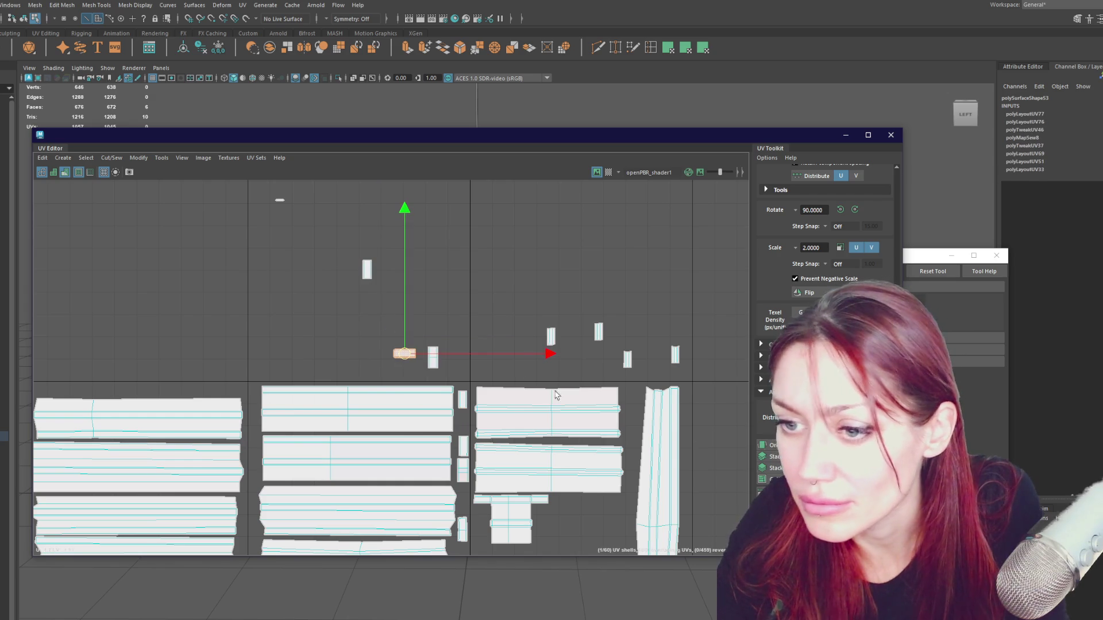
click(854, 210)
drag(405, 354, 464, 499)
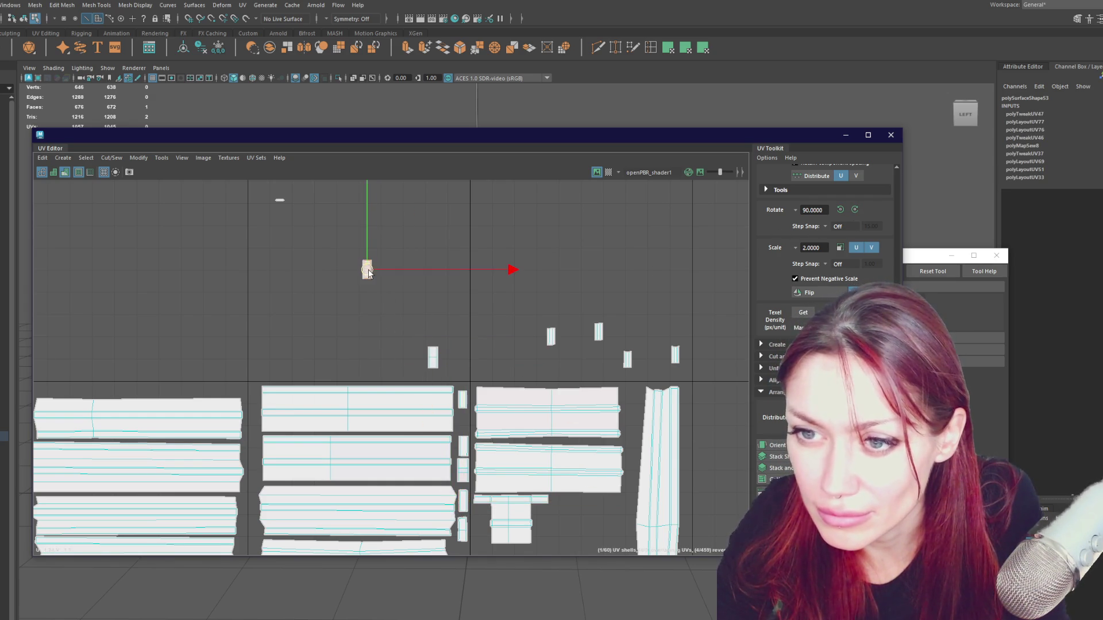
shift+right_drag(275, 198, 275, 204)
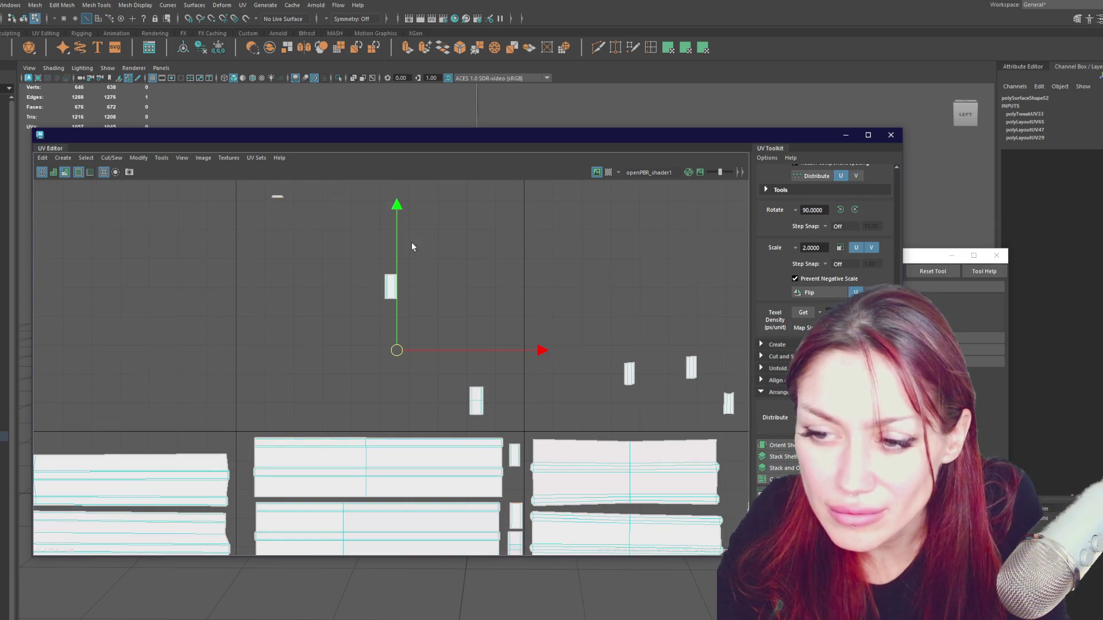
Sew and straighten another strip, turn it upright and place it beside the plank shells.
shift+right_drag(475, 251, 518, 271)
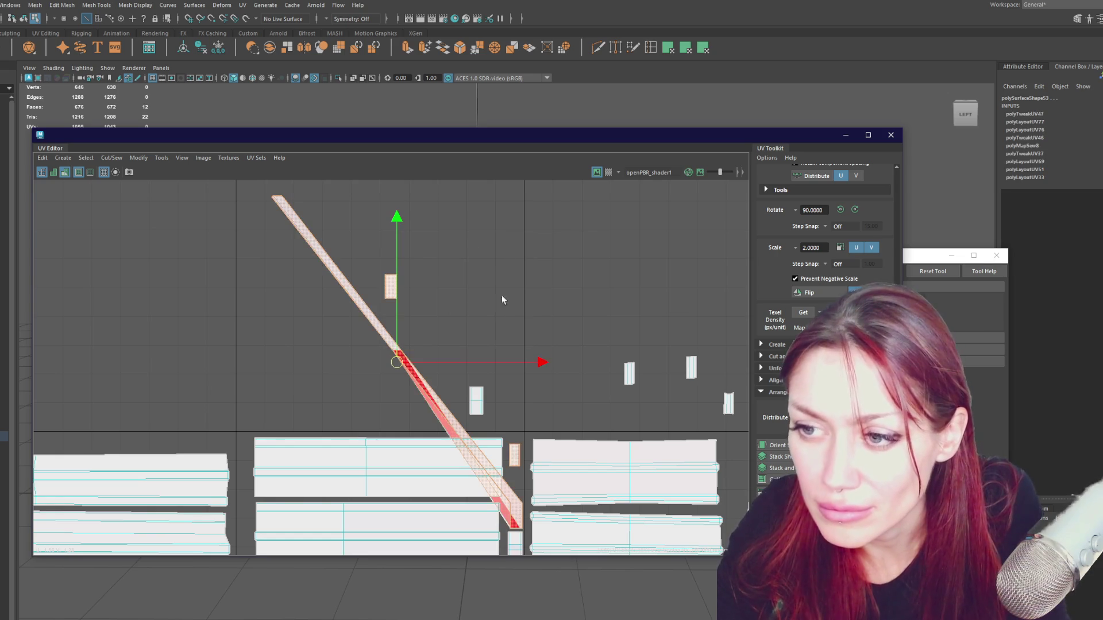
click(517, 517)
shift+right_drag(519, 252, 410, 270)
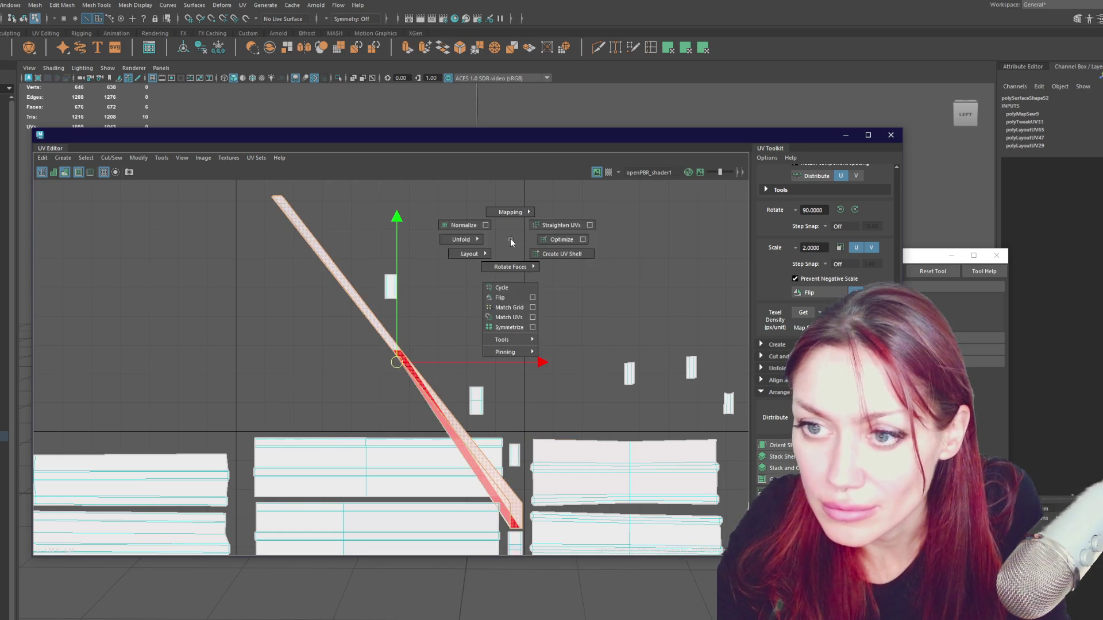
shift+right_drag(510, 242, 353, 235)
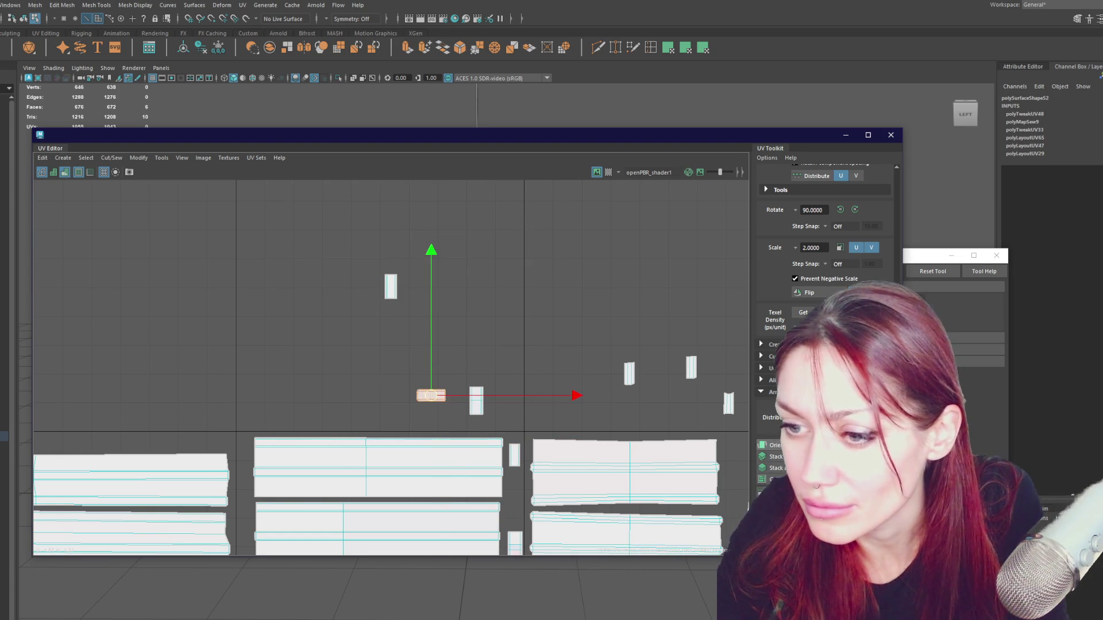
click(855, 209)
alt+middle_drag(430, 403, 401, 266)
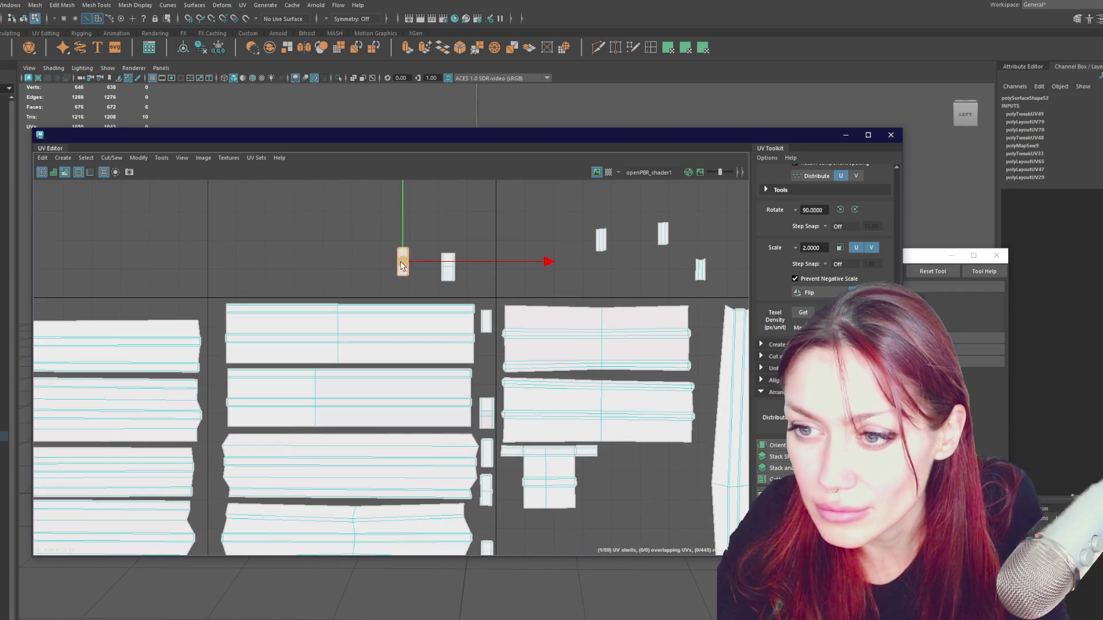
drag(401, 267, 483, 363)
drag(489, 323, 535, 271)
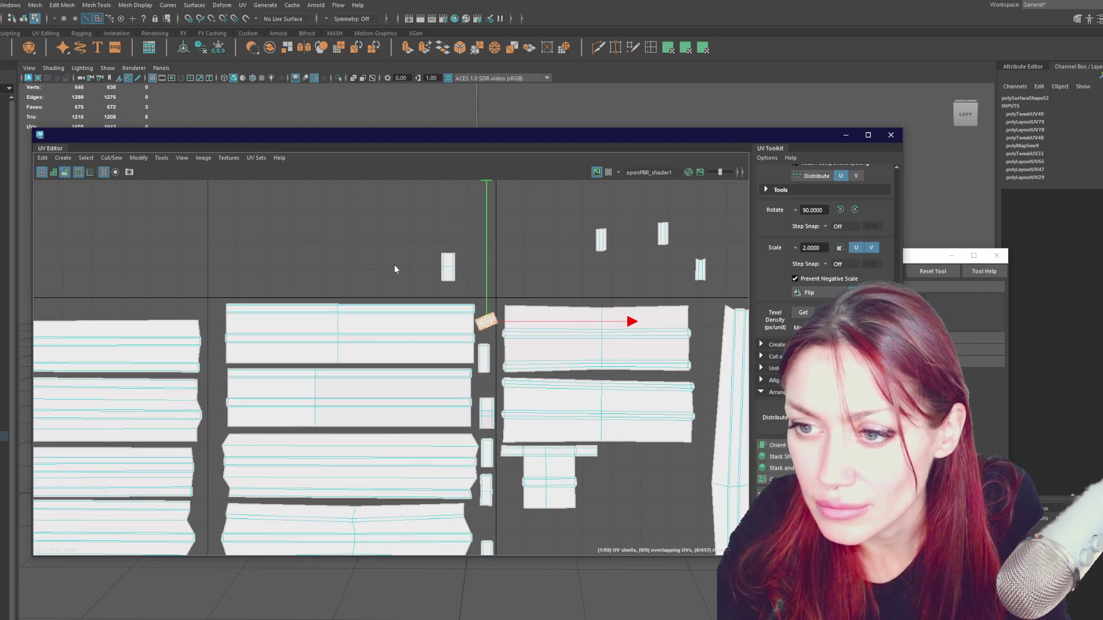
click(777, 446)
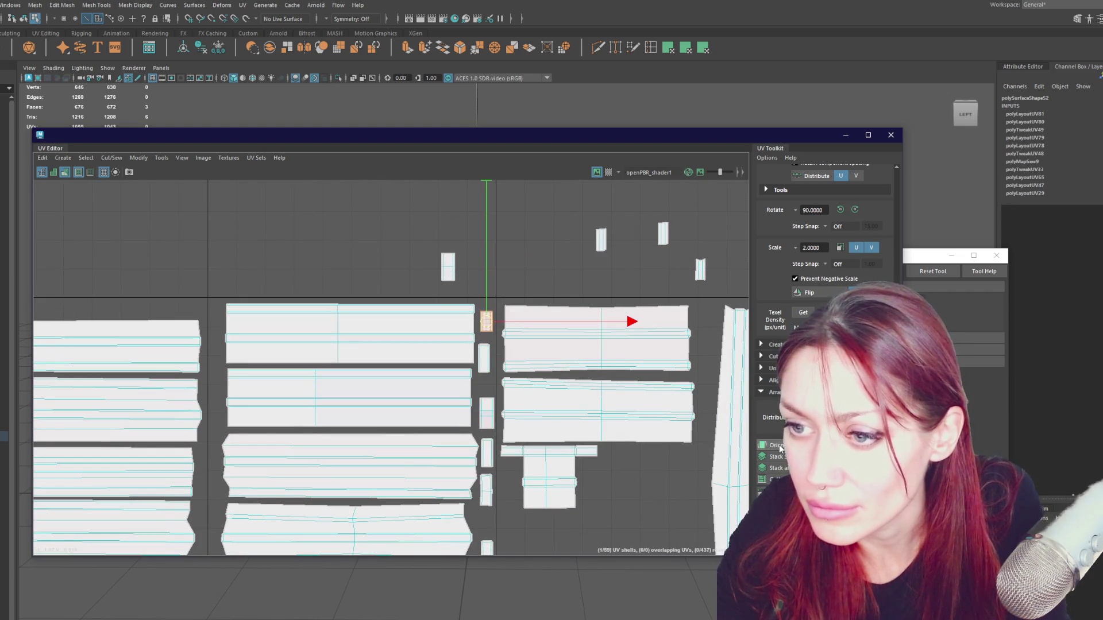
Orient the next two small shells upright and move them into the gaps left of and below the planks.
click(447, 267)
mouse_move(509, 263)
shift+right_down()
mouse_move(426, 268)
mouse_move(473, 265)
shift+right_up()
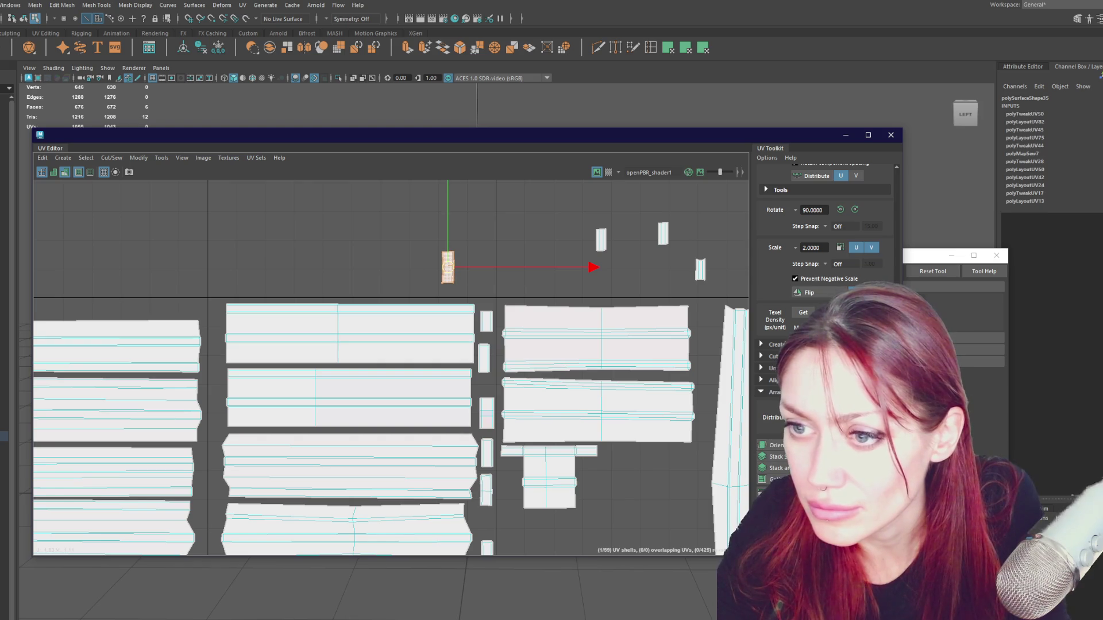
drag(450, 273, 218, 324)
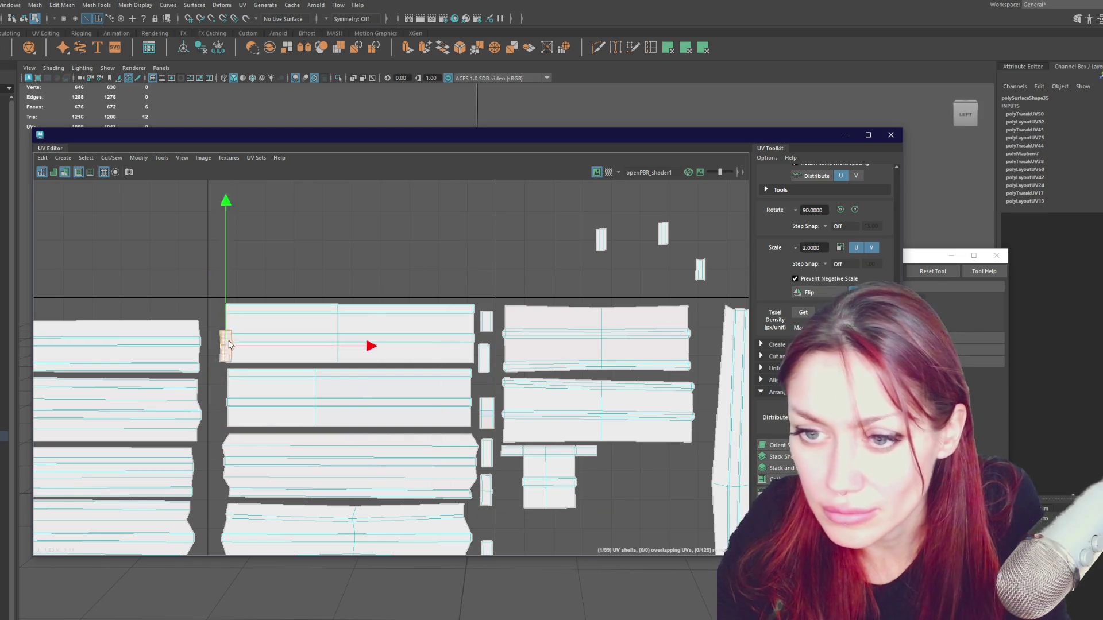
alt+middle_drag(439, 225, 402, 279)
click(371, 285)
shift+right_drag(438, 289, 356, 301)
click(771, 445)
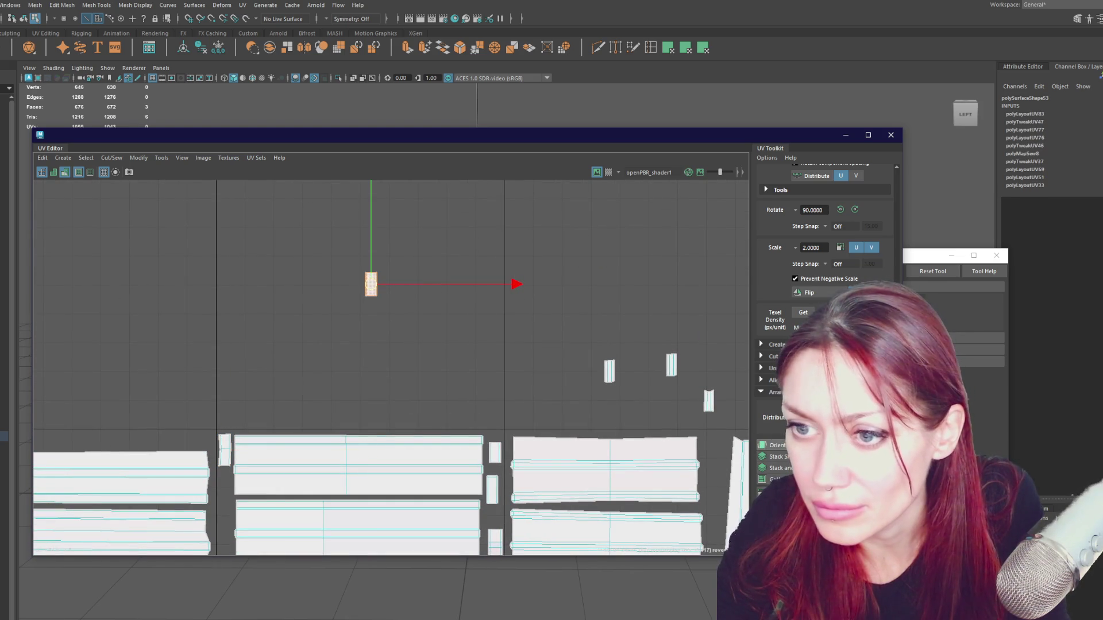
drag(373, 284, 207, 512)
Select the two top small shells and move them down near the bottom of the layout.
alt+middle_drag(222, 490, 468, 247)
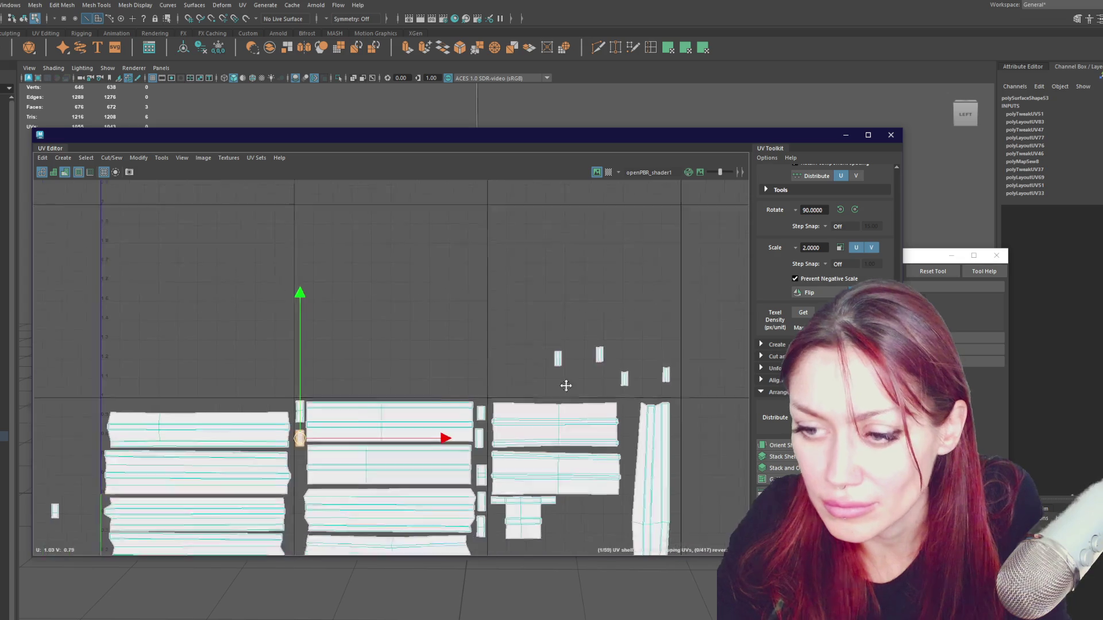
scroll(468, 246, up, 4)
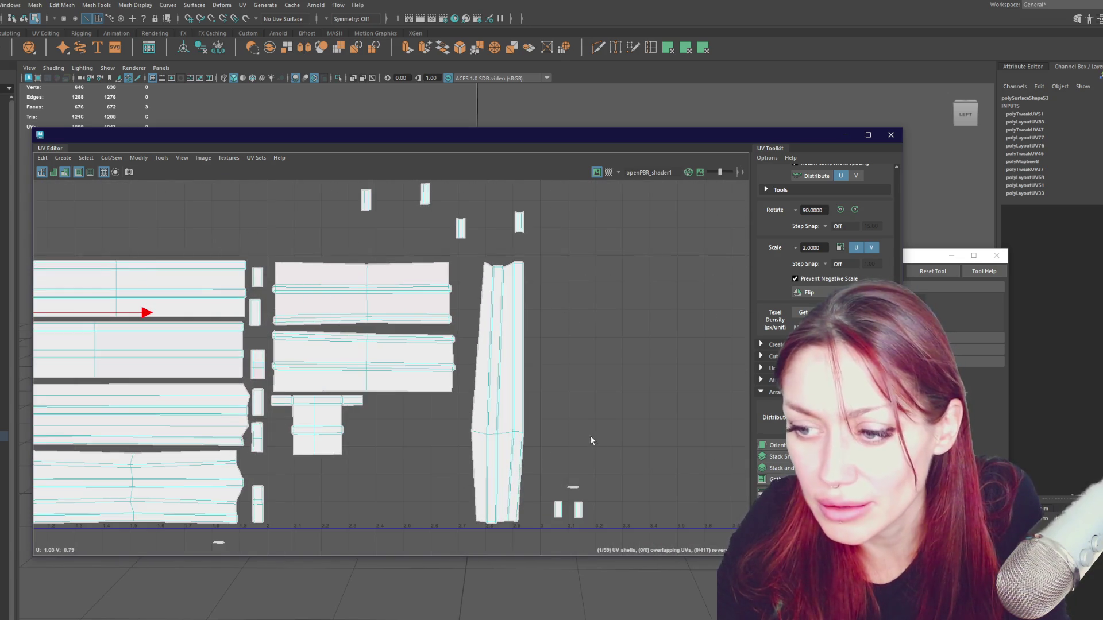
drag(578, 509, 452, 498)
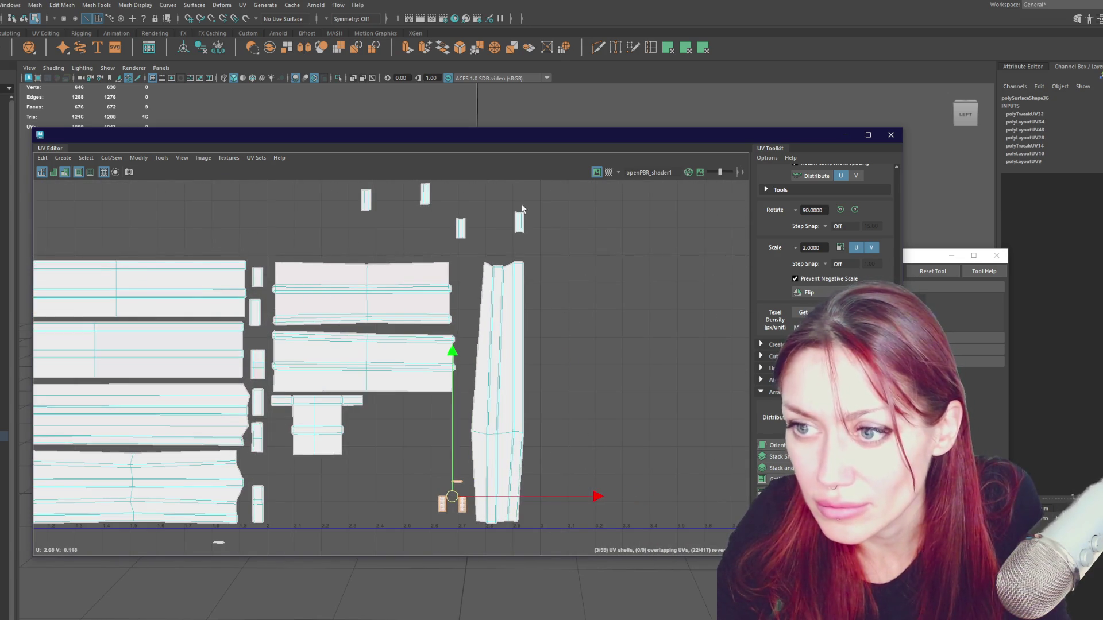
mouse_move(460, 249)
mouse_down()
mouse_move(334, 483)
mouse_move(358, 505)
mouse_up()
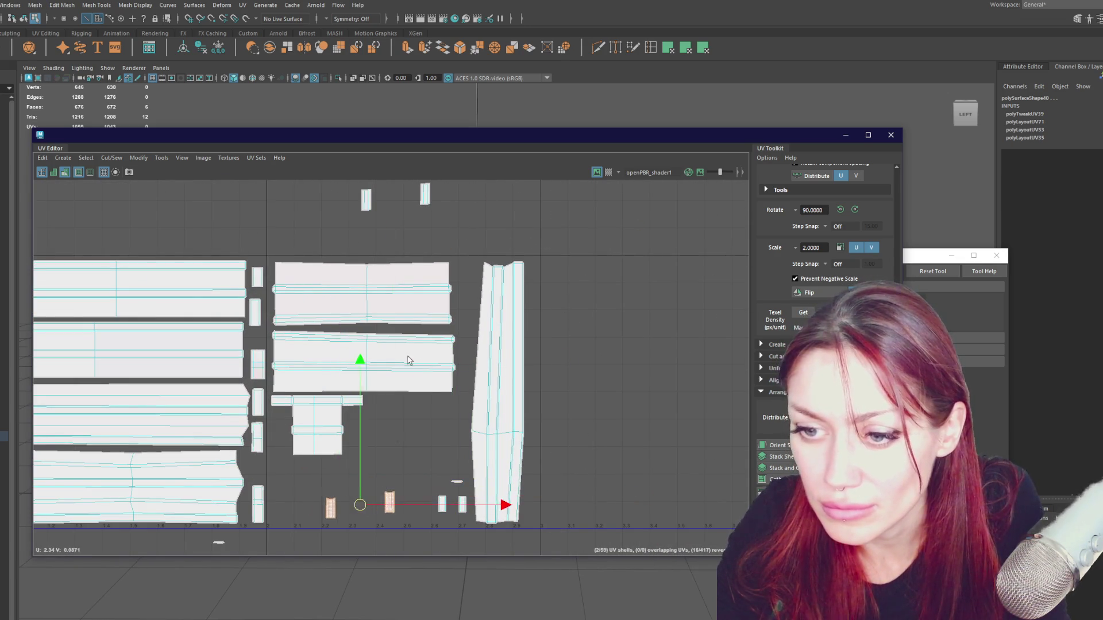
alt+middle_drag(358, 505, 356, 570)
drag(377, 268, 370, 510)
alt+middle_drag(370, 511, 601, 290)
scroll(602, 289, up, 2)
Close the UV Editor, select a fence board face in the viewport and switch to the Move UV Tool.
click(535, 420)
click(890, 135)
scroll(510, 302, up, 3)
scroll(510, 303, up, 2)
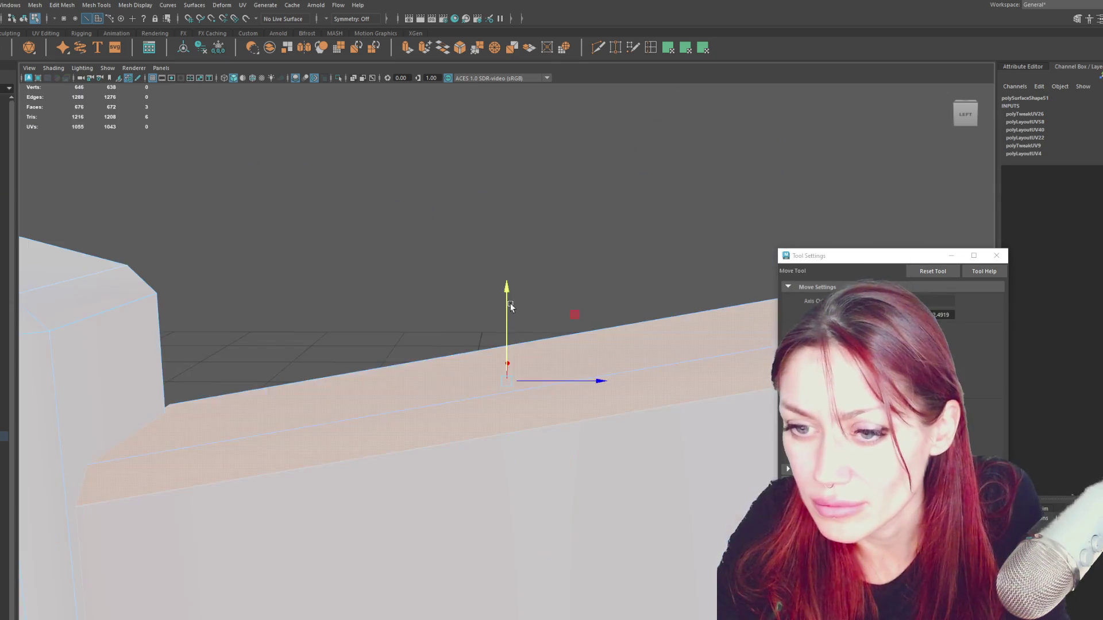
scroll(510, 302, down, 5)
click(481, 449)
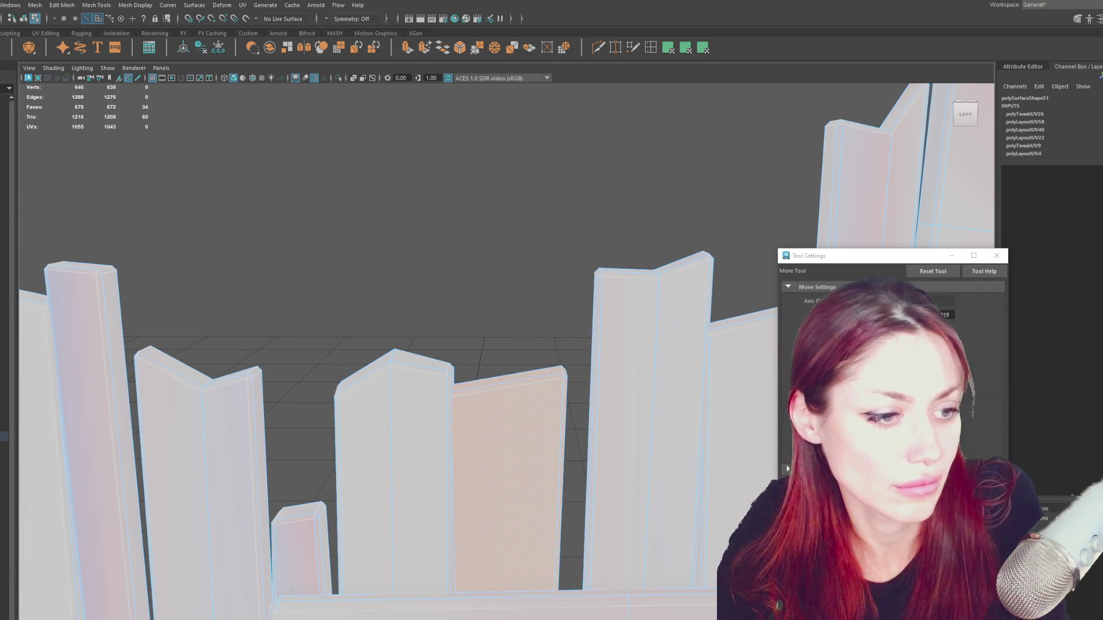
key(w)
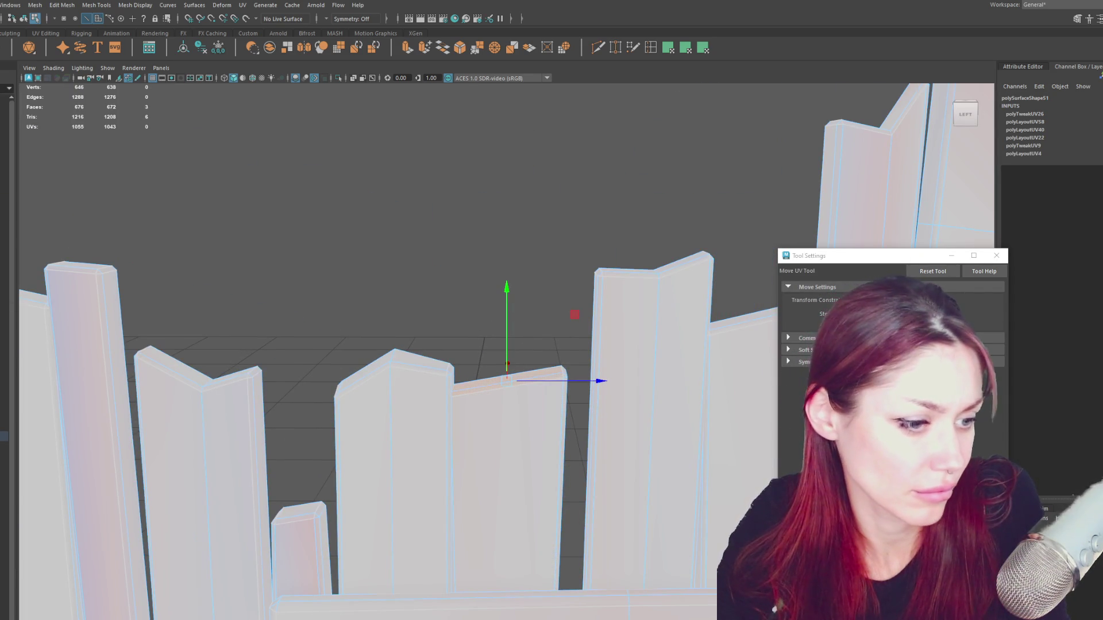
scroll(551, 353, up, 3)
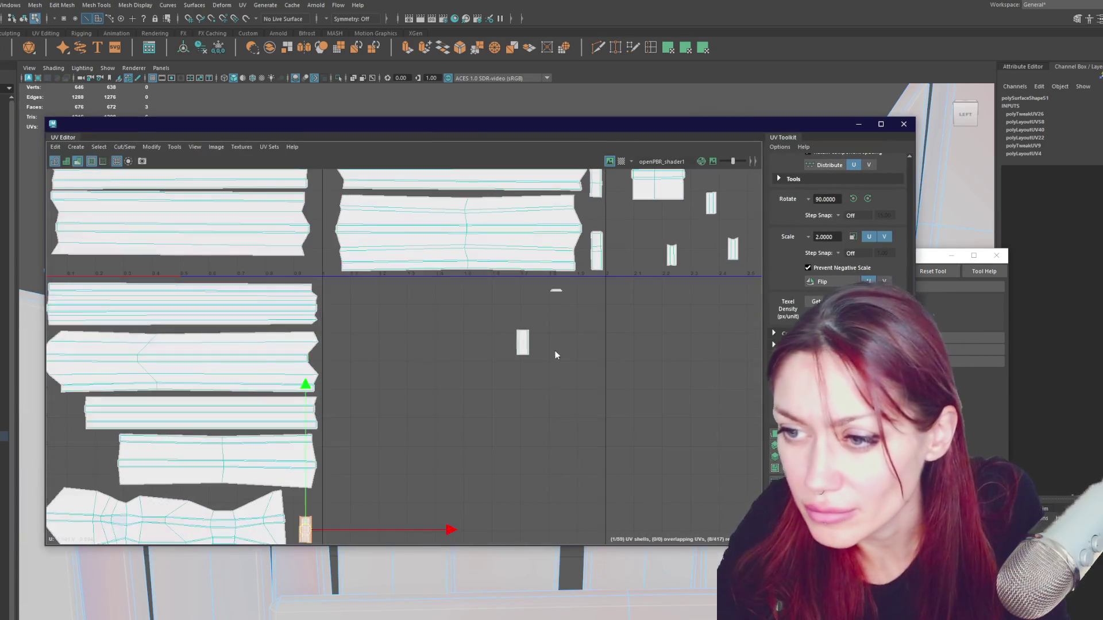
Unfold the first small stray shell, straighten it and move it to the lower-left area.
click(538, 308)
click(556, 293)
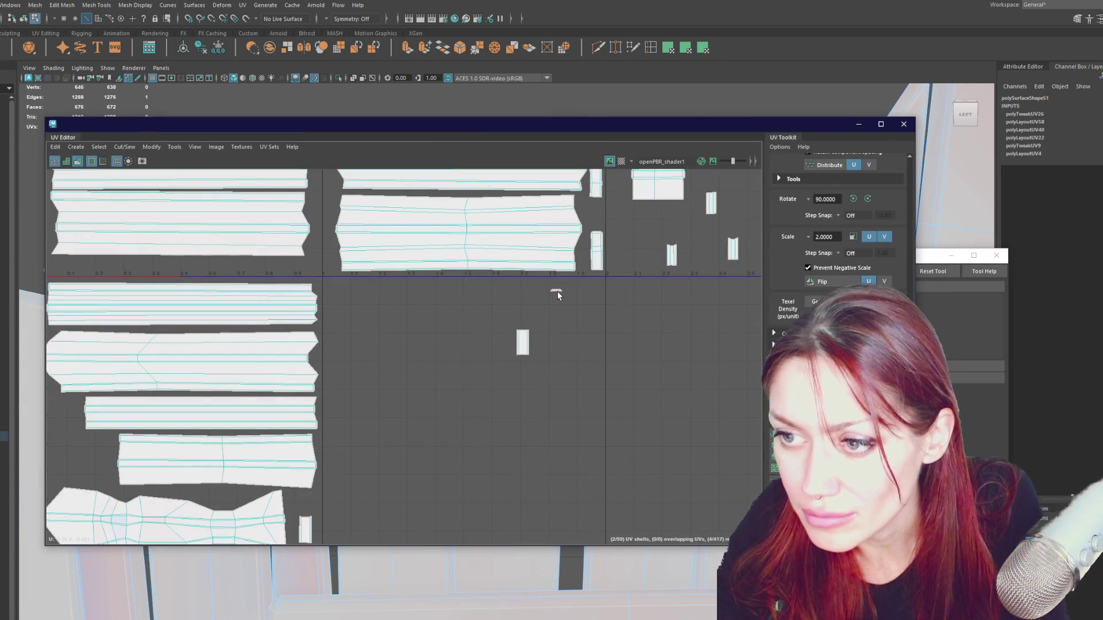
mouse_move(558, 293)
shift+right_down()
mouse_move(617, 329)
mouse_move(420, 328)
shift+right_up()
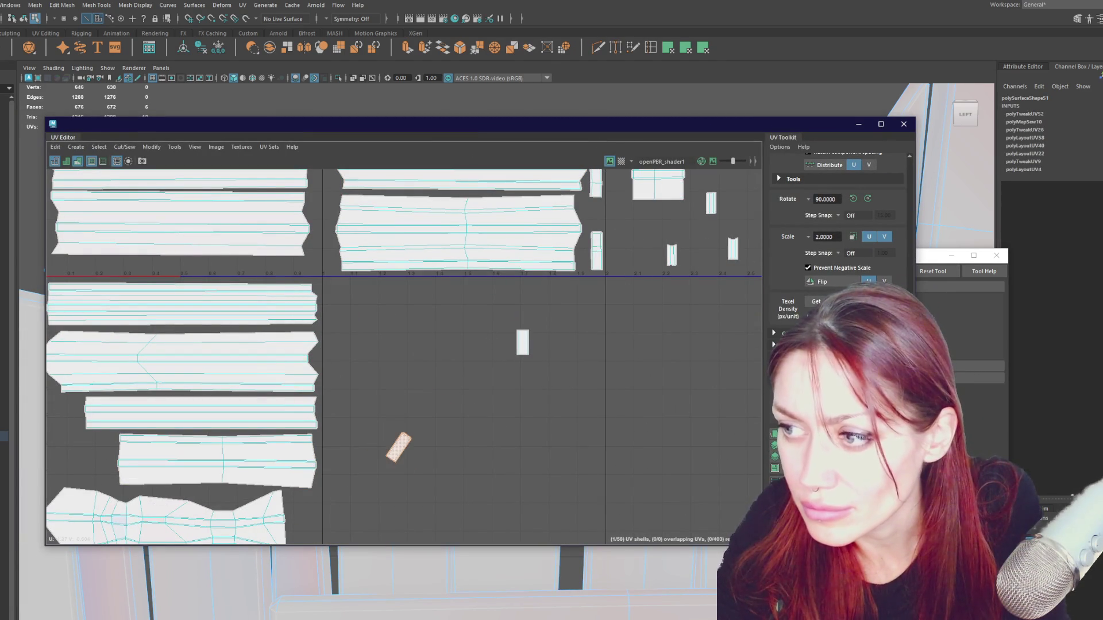
shift+right_drag(467, 400, 448, 379)
key(w)
drag(403, 451, 309, 515)
alt+middle_drag(309, 515, 452, 398)
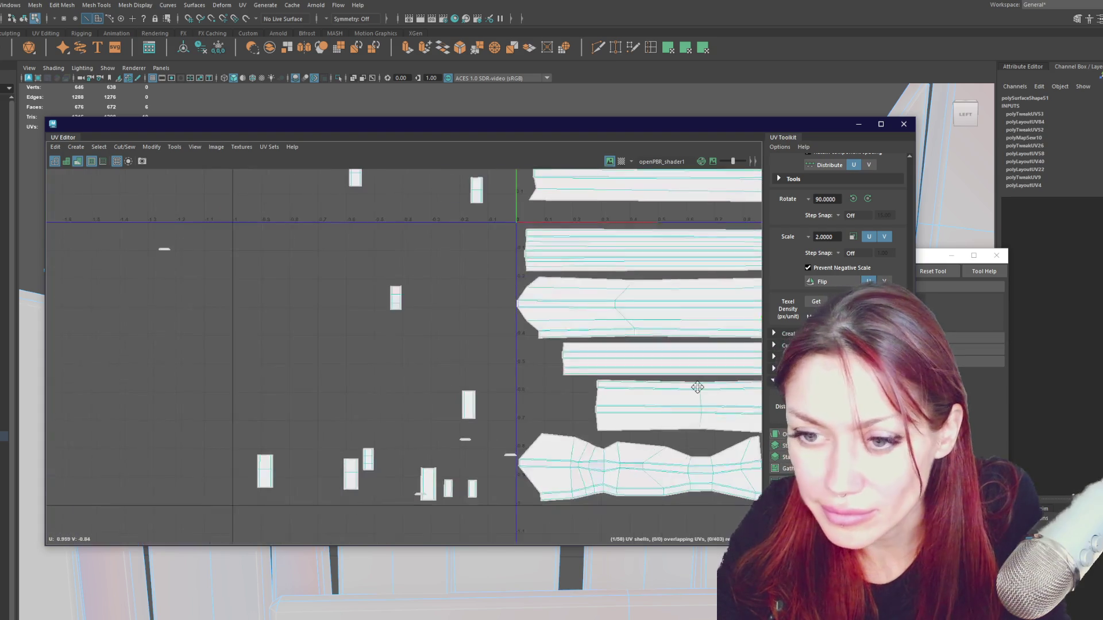
Sew and unfold the small left shell into a rectangle and set it upright beside the planks.
click(441, 408)
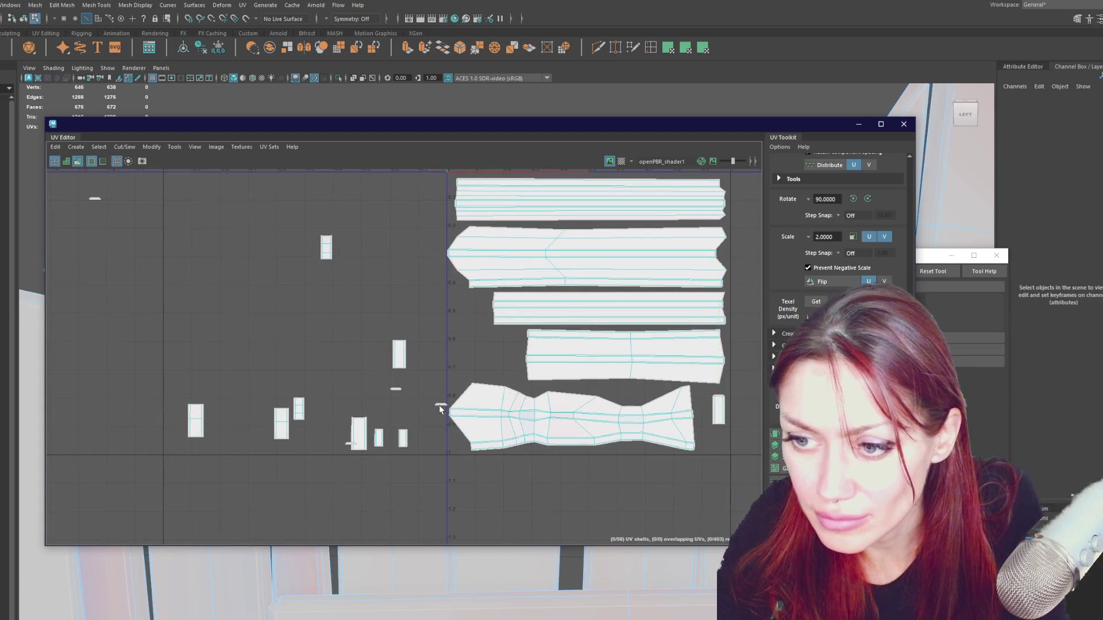
shift+right_drag(440, 343, 466, 357)
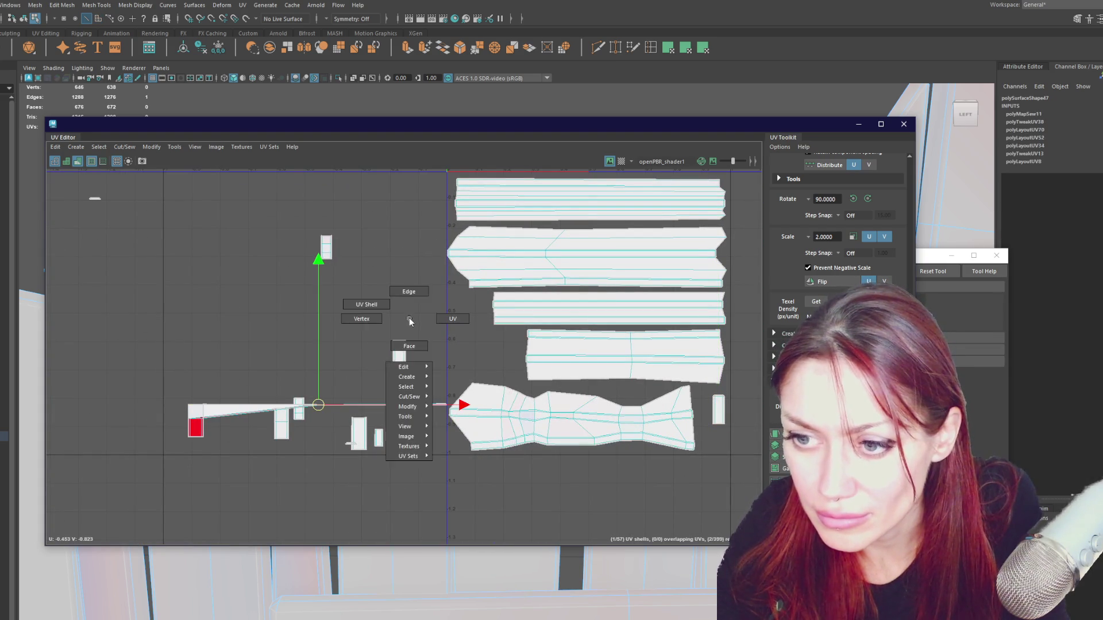
shift+right_drag(360, 342, 259, 340)
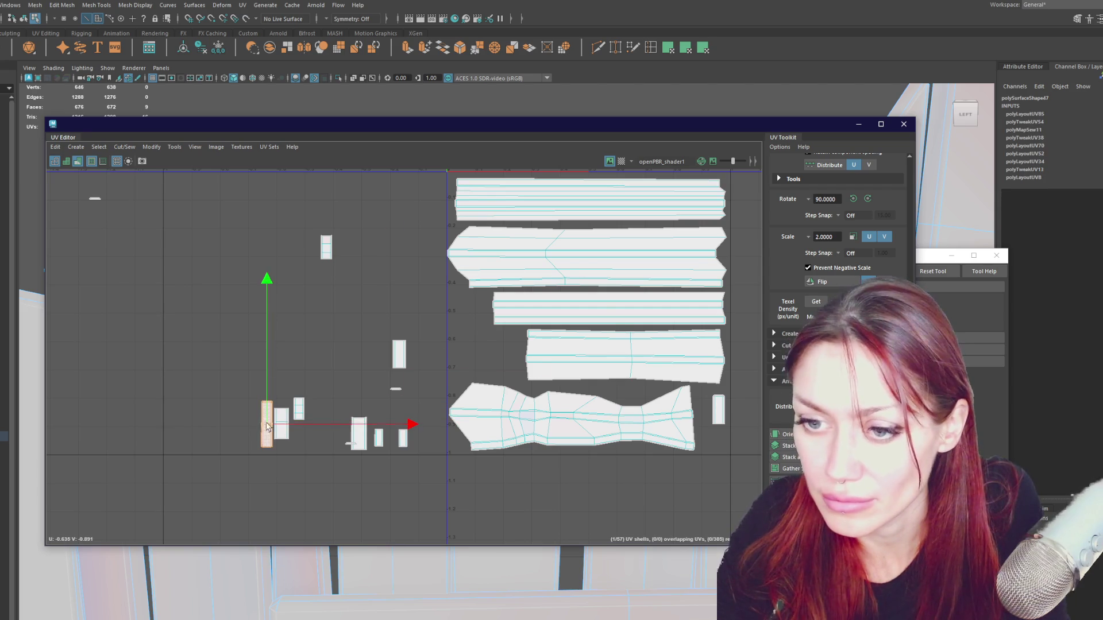
drag(263, 422, 458, 310)
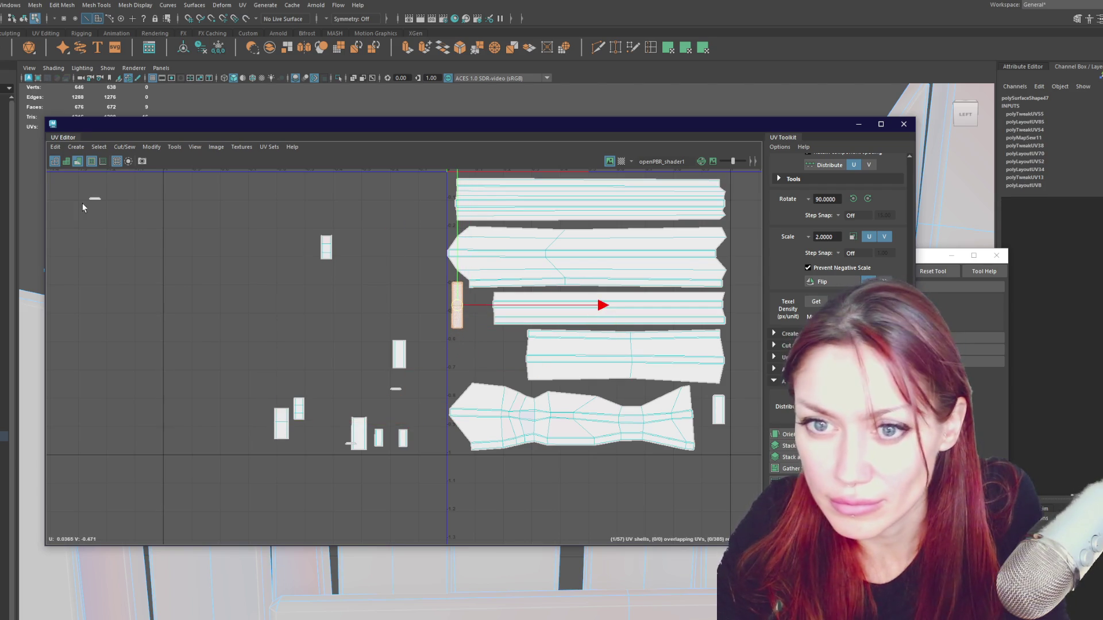
Sew and unfold the small top-left shell, rotate it upright and move it beside the planks.
click(103, 200)
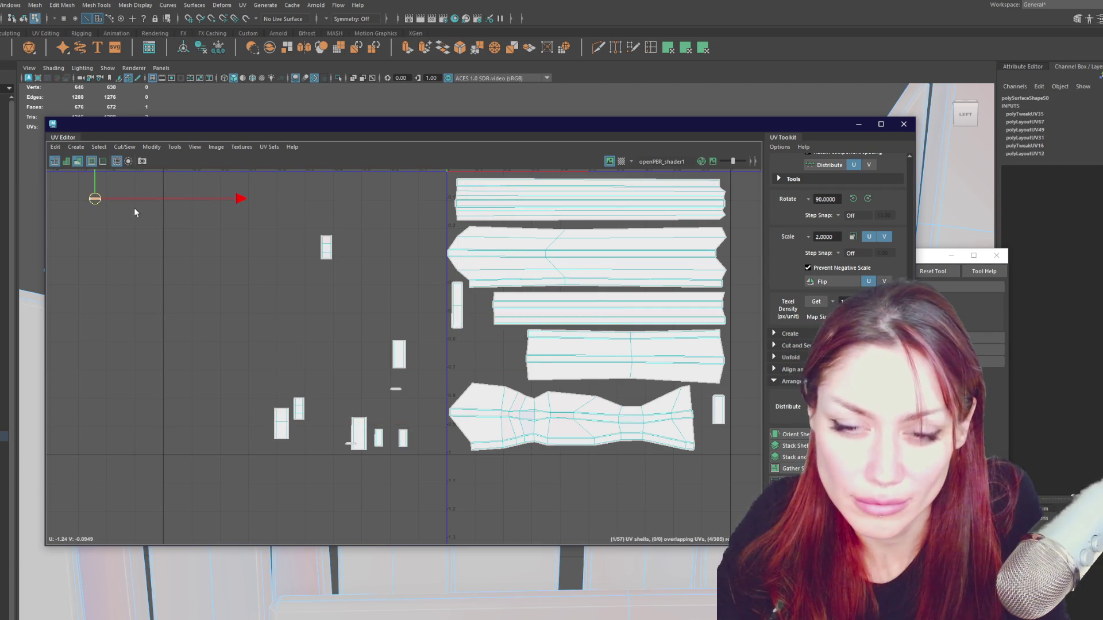
click(106, 201)
click(96, 201)
right_drag(313, 247, 356, 269)
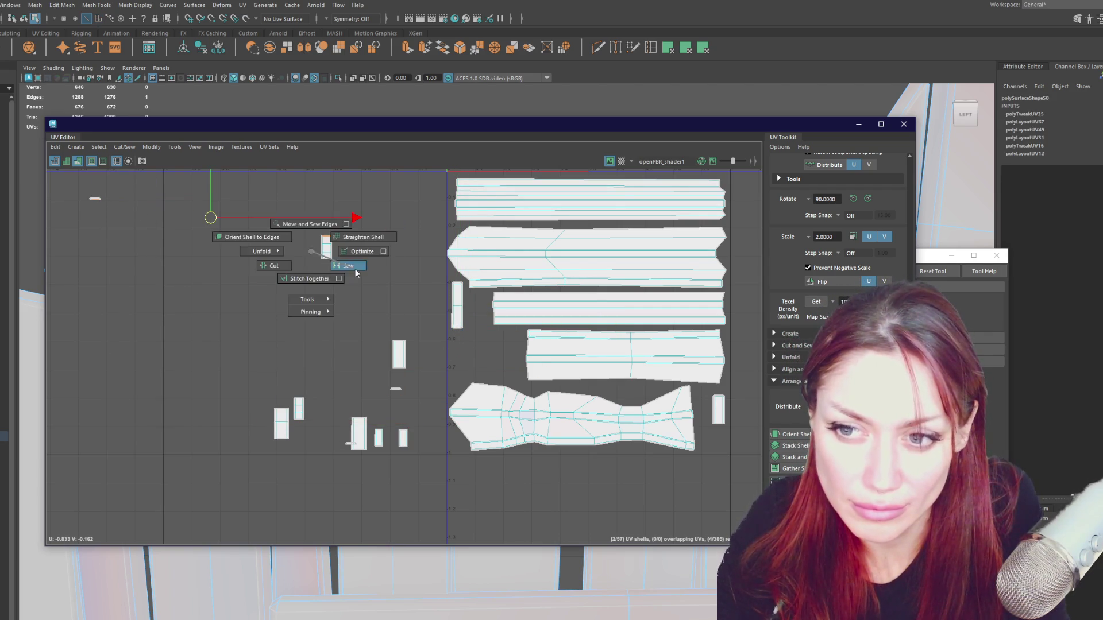
drag(347, 263, 326, 256)
key(ctrl+u)
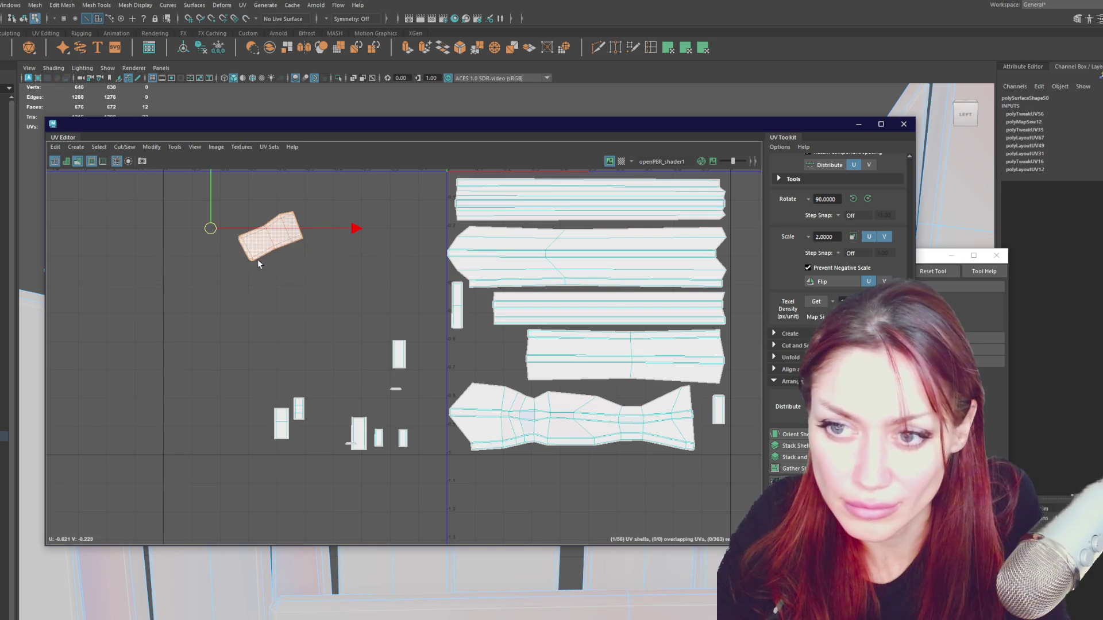
click(853, 199)
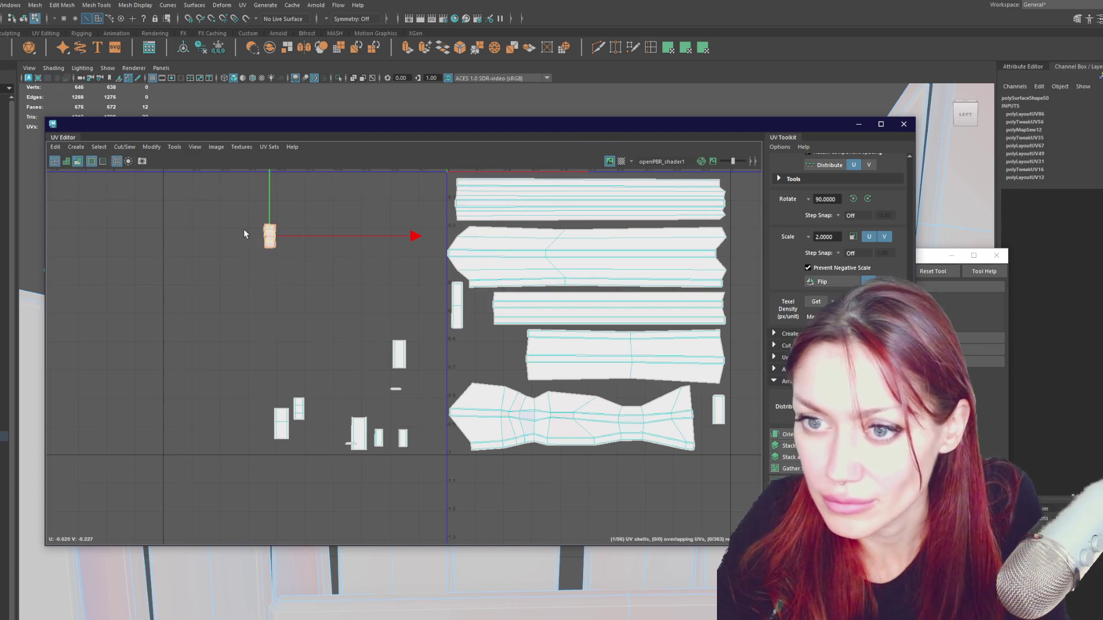
mouse_move(269, 237)
mouse_down()
mouse_move(476, 316)
mouse_move(469, 307)
mouse_up()
Pick another small shell in the zoomed view and place it beside the top-left shells.
click(399, 353)
click(405, 389)
scroll(405, 388, up, 2)
click(385, 396)
mouse_move(439, 351)
right_down()
mouse_move(471, 365)
mouse_move(284, 360)
right_up()
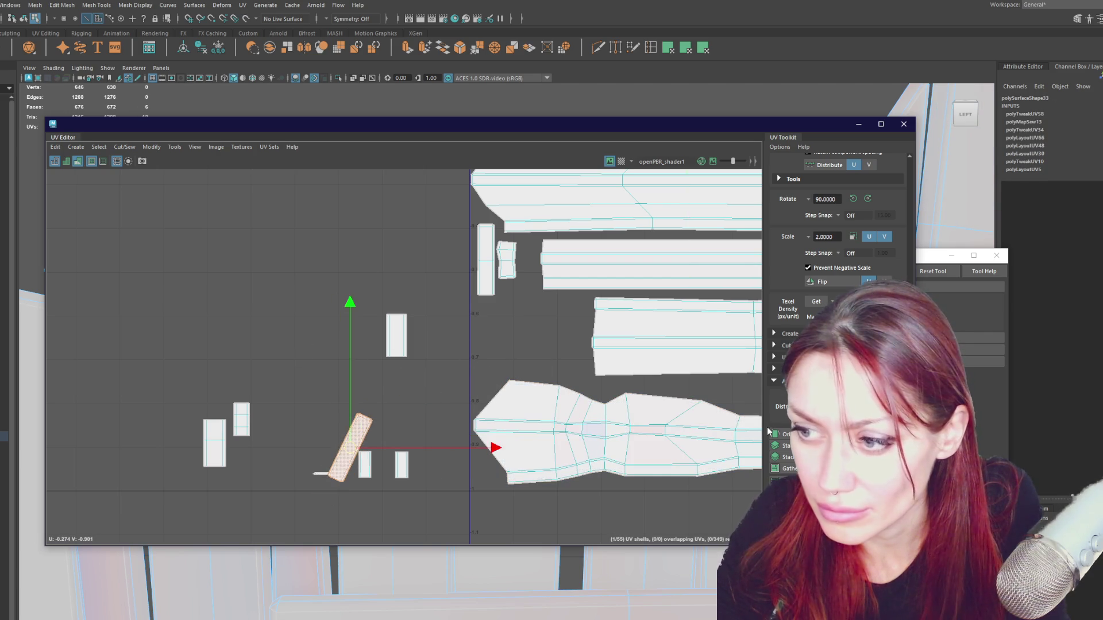
drag(355, 451, 483, 336)
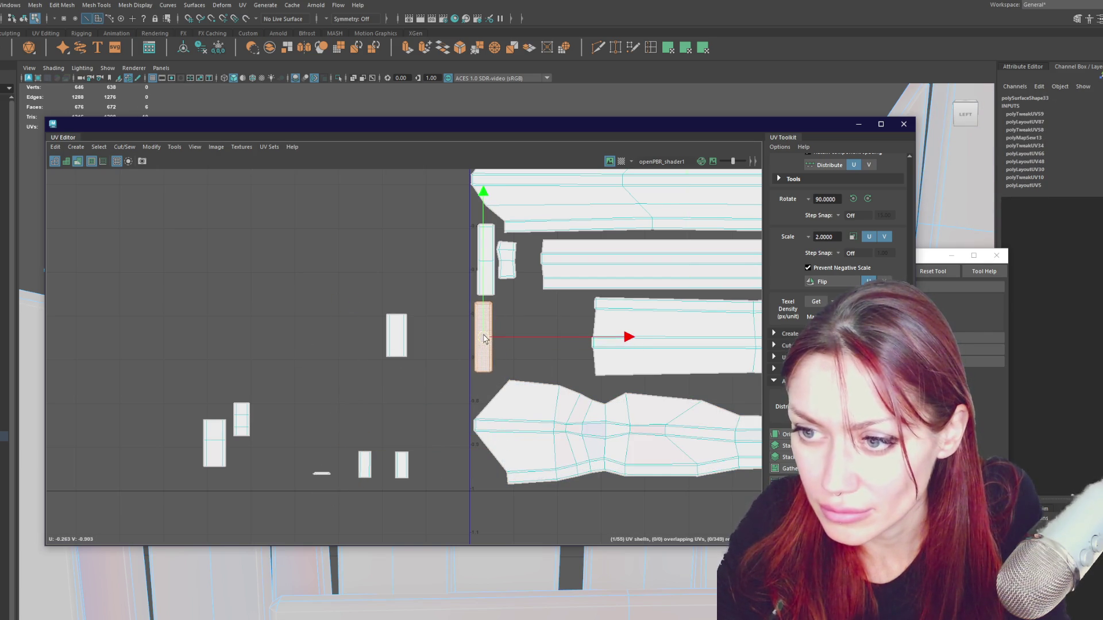
right_drag(382, 424, 386, 407)
Straighten the tilted lower-left shell, scale it and move it up beside the upper shells.
click(321, 473)
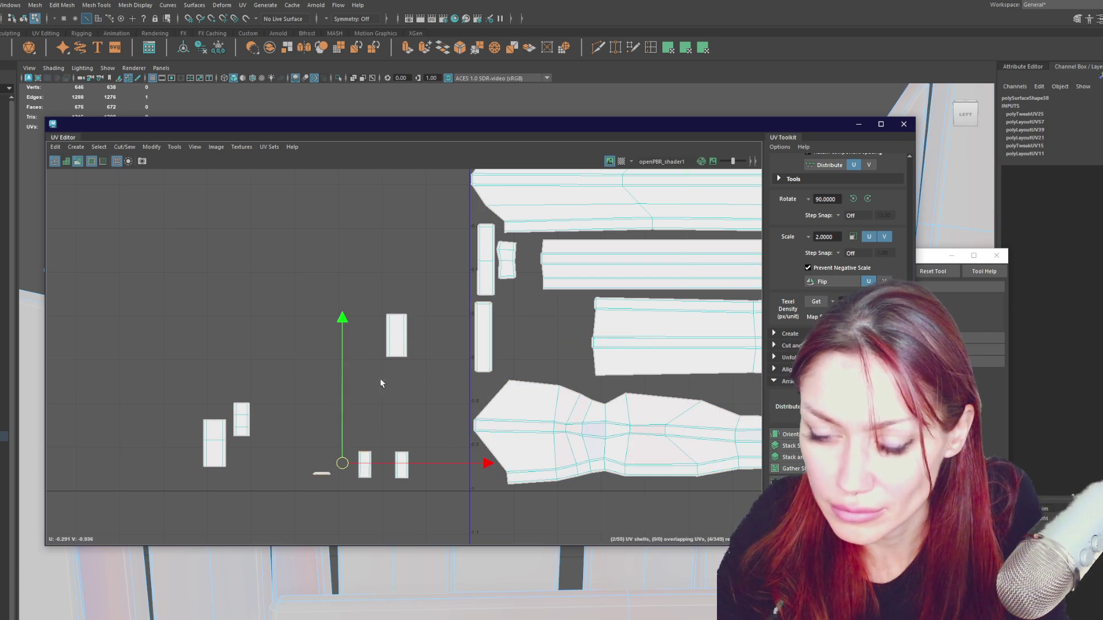
right_drag(443, 343, 441, 372)
click(775, 434)
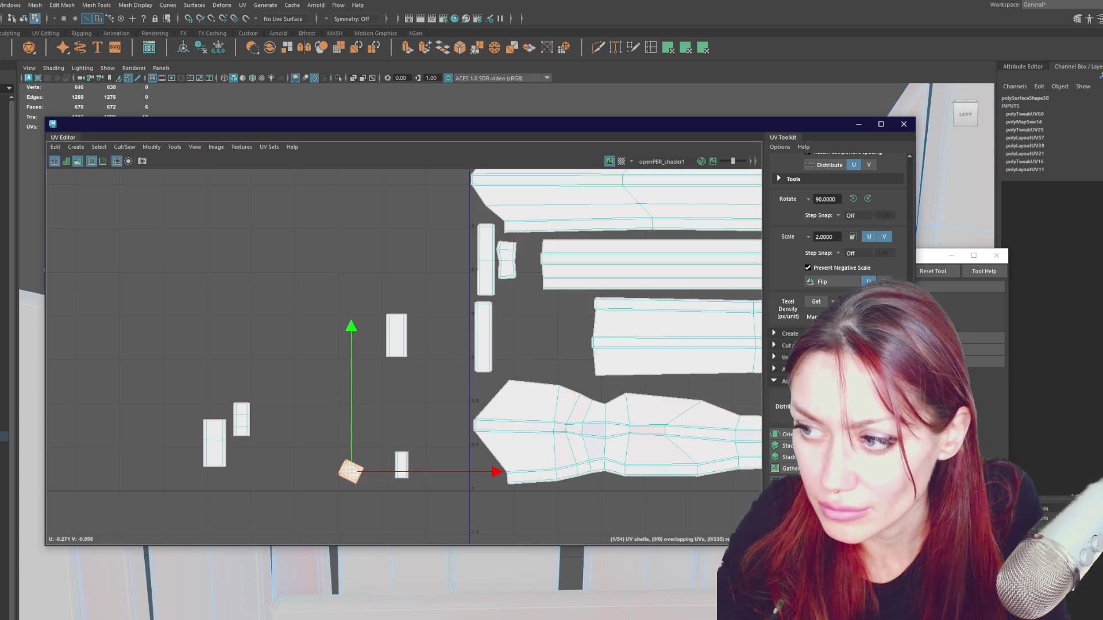
drag(366, 470, 530, 297)
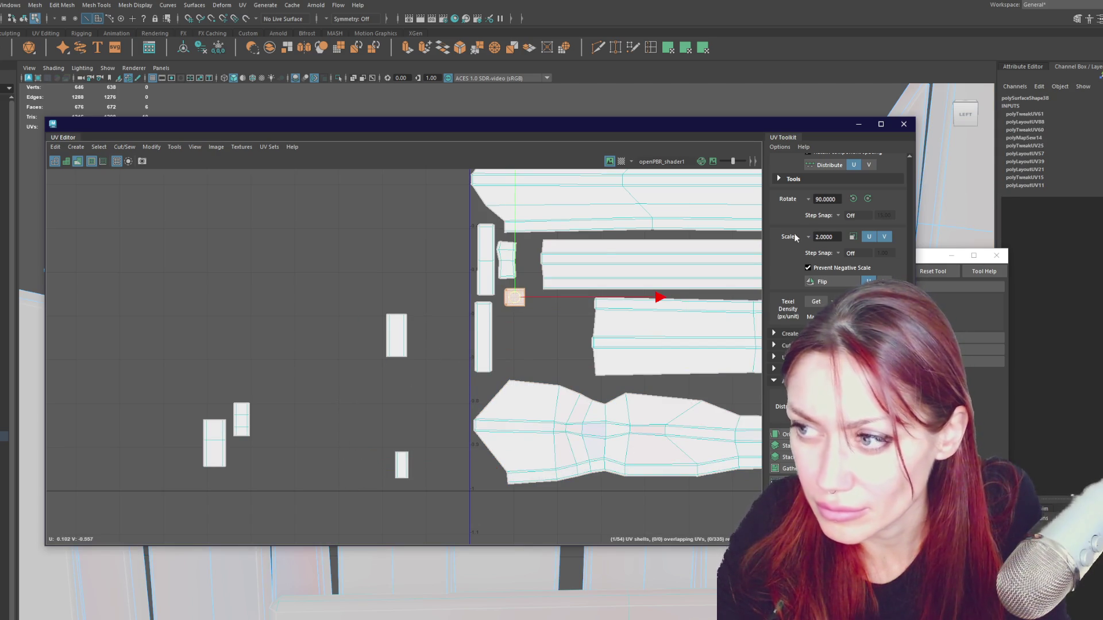
click(868, 200)
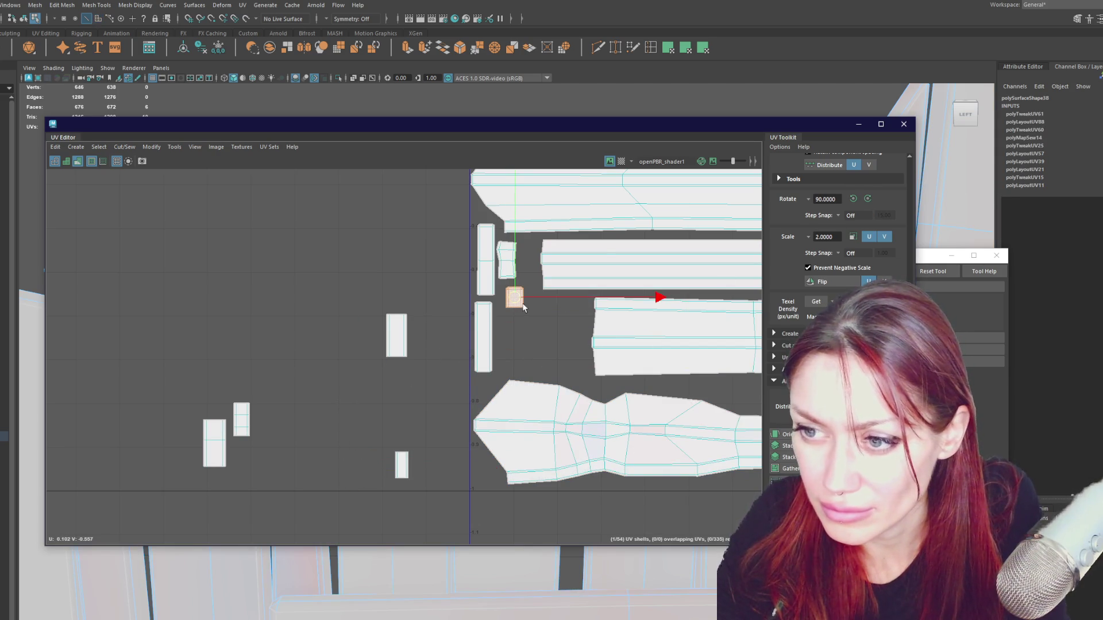
key(f)
scroll(501, 358, down, 3)
scroll(471, 258, down, 3)
scroll(342, 273, down, 2)
Unfold a small stray shell, straighten it and rotate it a quarter turn upright.
click(369, 270)
middle_drag(370, 270, 478, 270)
shift+right_click(397, 269)
shift+right_drag(383, 274, 270, 280)
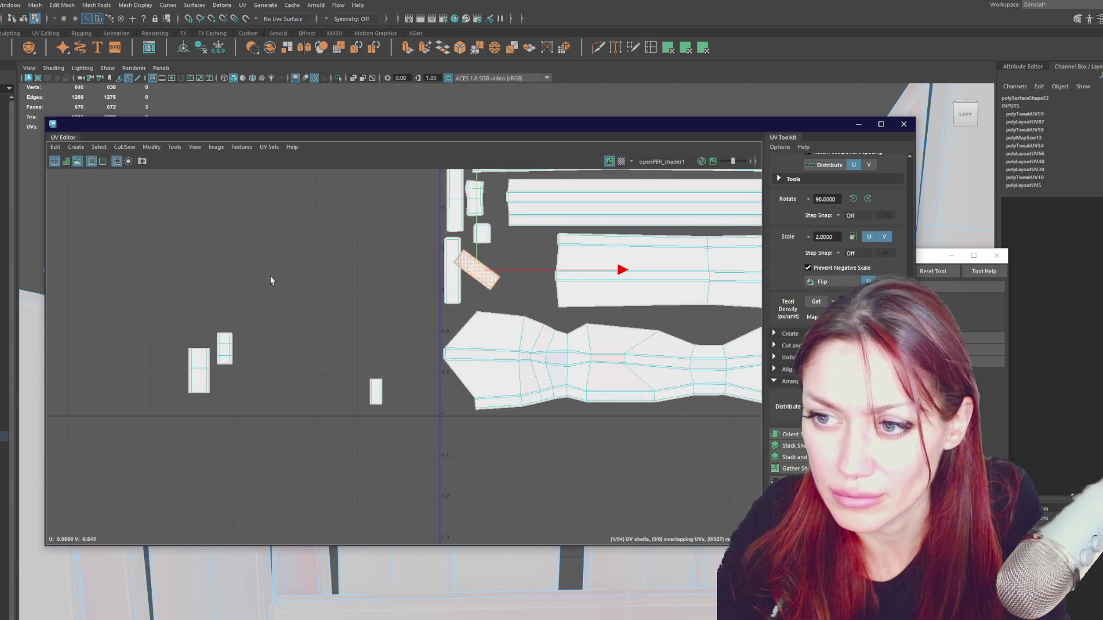
click(791, 443)
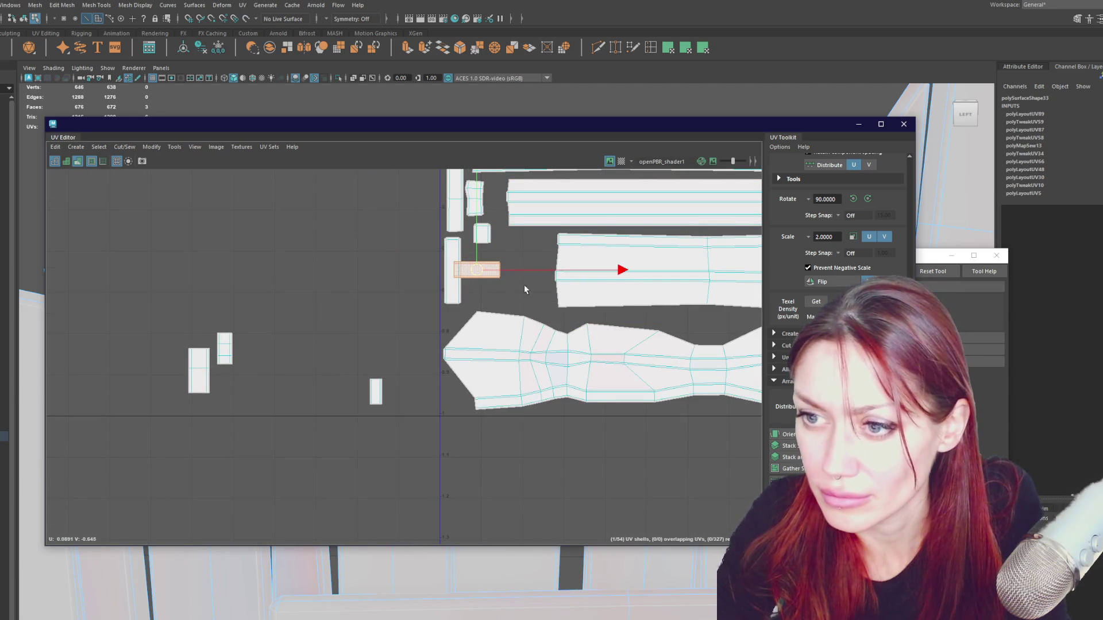
click(866, 199)
Unfold, straighten and stand upright two more small shells and move them next to the planks.
click(207, 368)
shift+right_drag(226, 326, 259, 320)
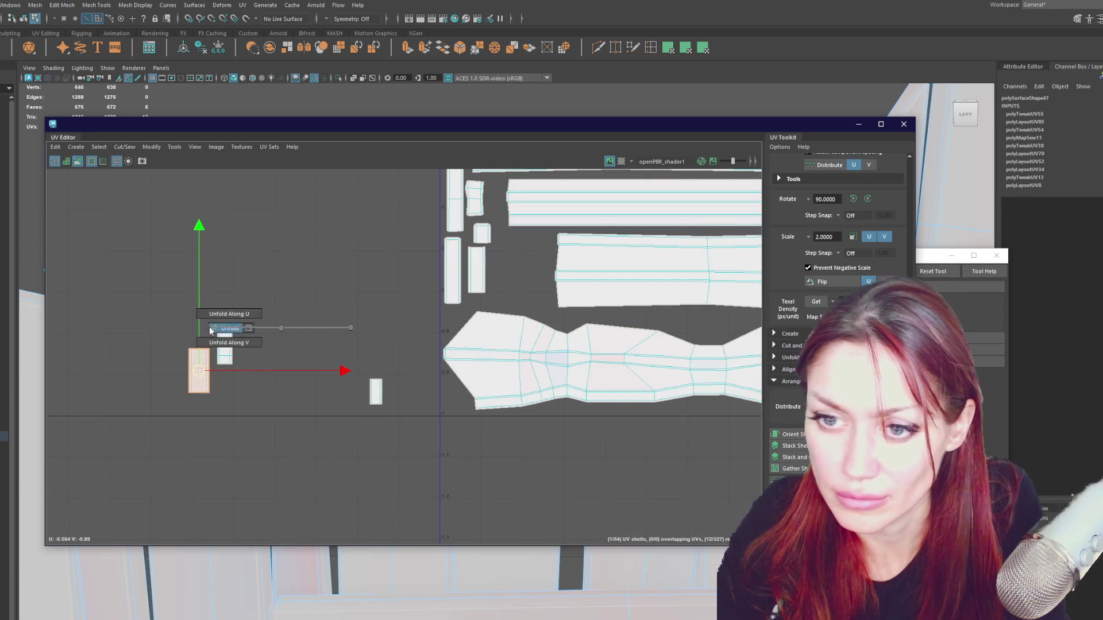
click(787, 441)
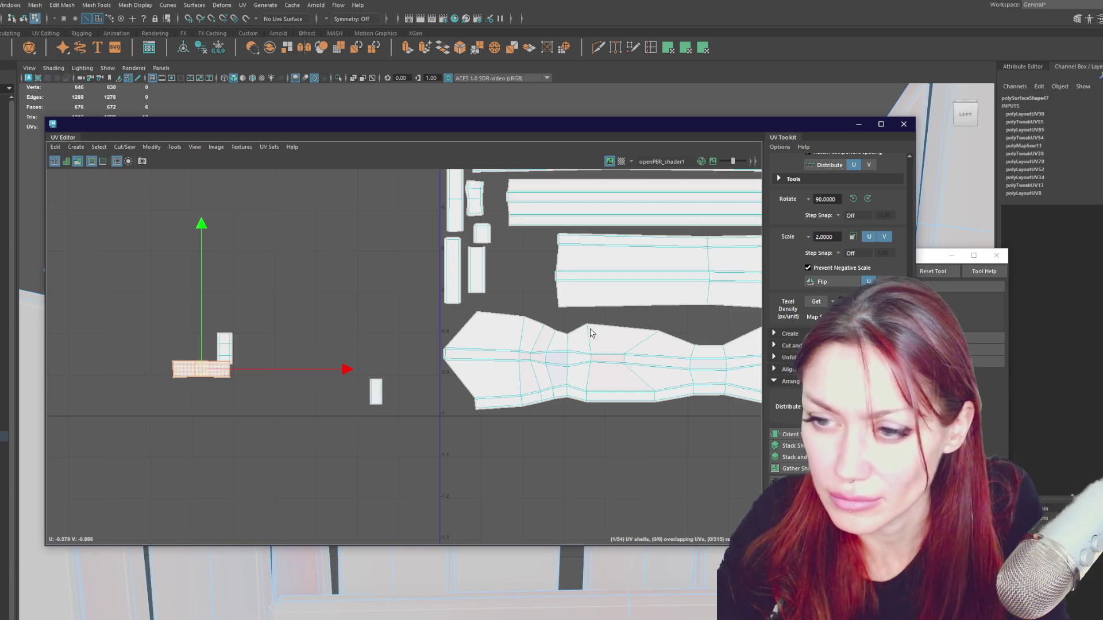
click(868, 200)
drag(204, 368, 503, 273)
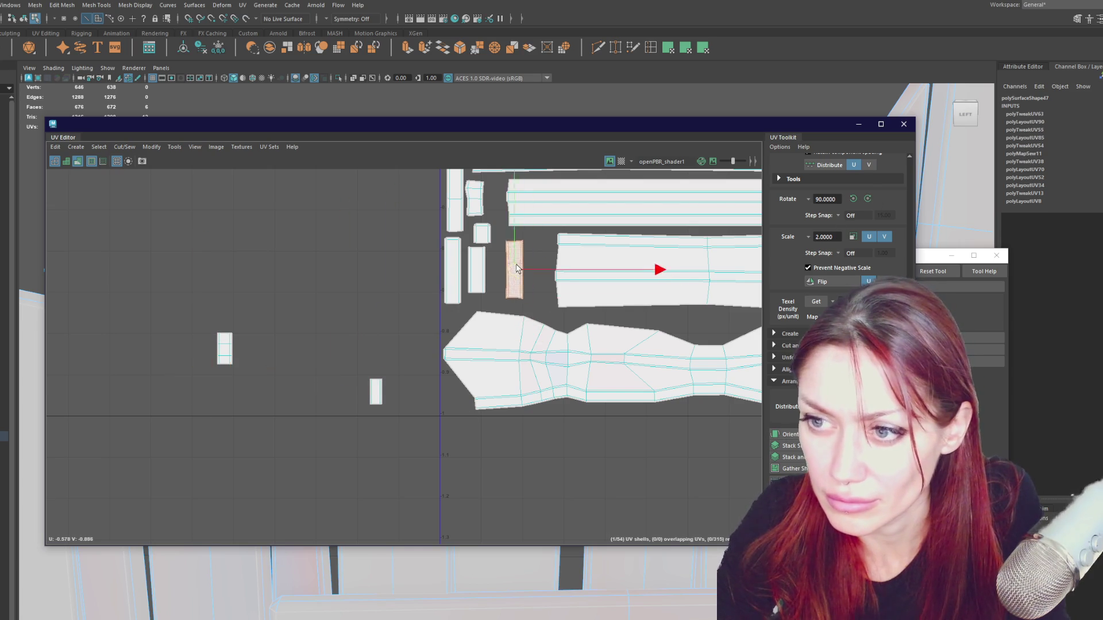
click(224, 349)
right_drag(363, 319, 179, 321)
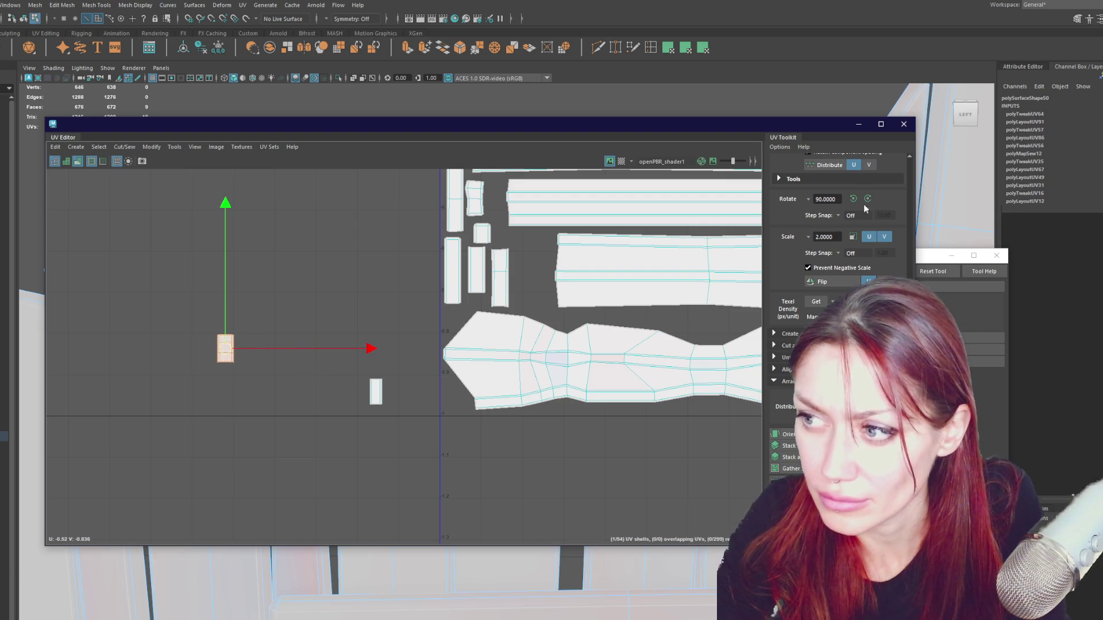
drag(224, 348, 523, 248)
Straighten and rotate the last diamond-shaped shell, place it with the others and pull another shell toward the layout.
click(376, 392)
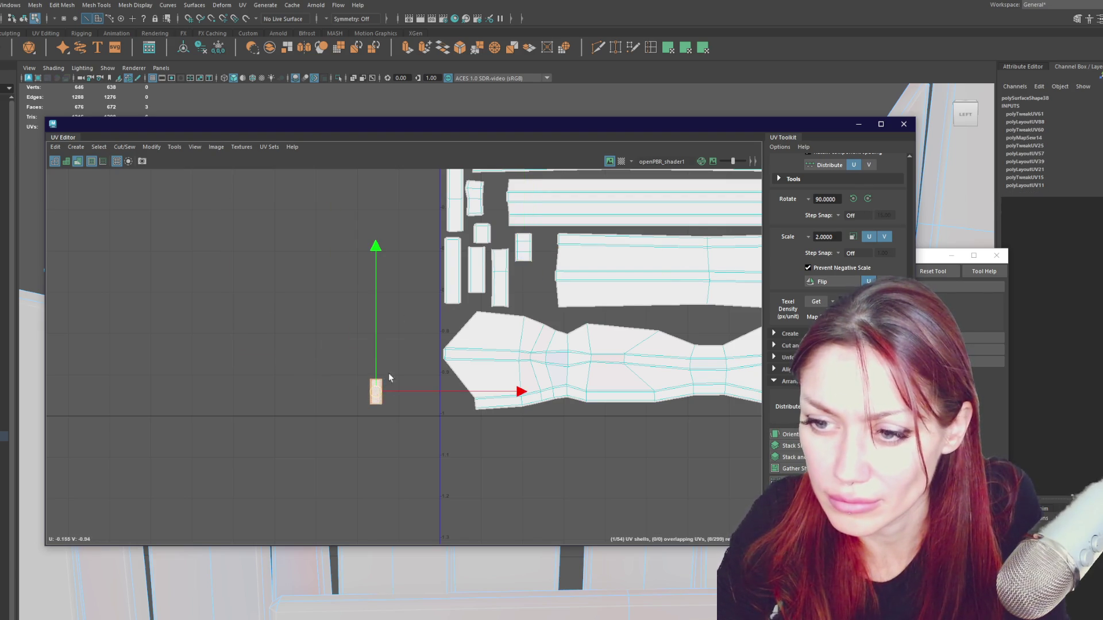
right_drag(380, 393, 405, 414)
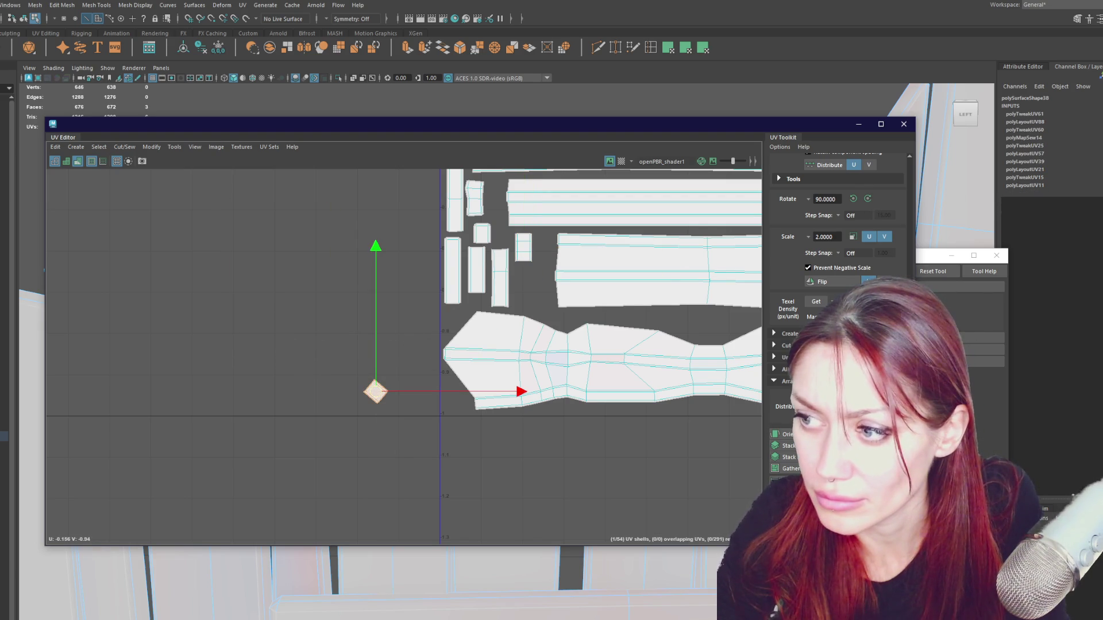
click(780, 435)
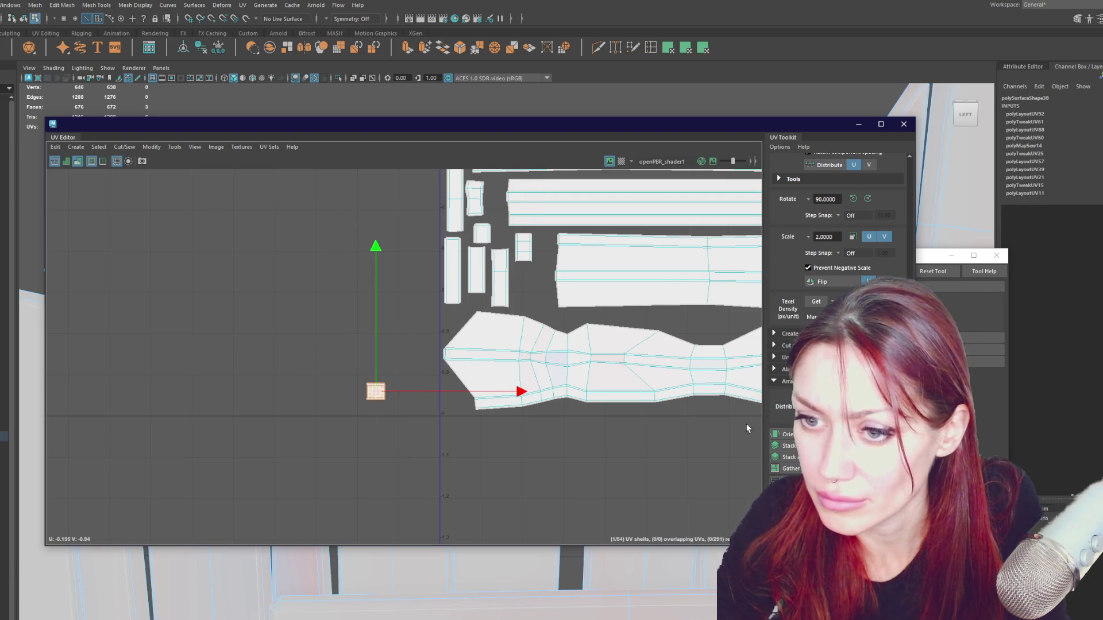
click(868, 198)
drag(376, 391, 530, 272)
scroll(522, 277, down, 2)
scroll(523, 277, down, 3)
alt+middle_drag(638, 285, 592, 315)
drag(684, 319, 364, 421)
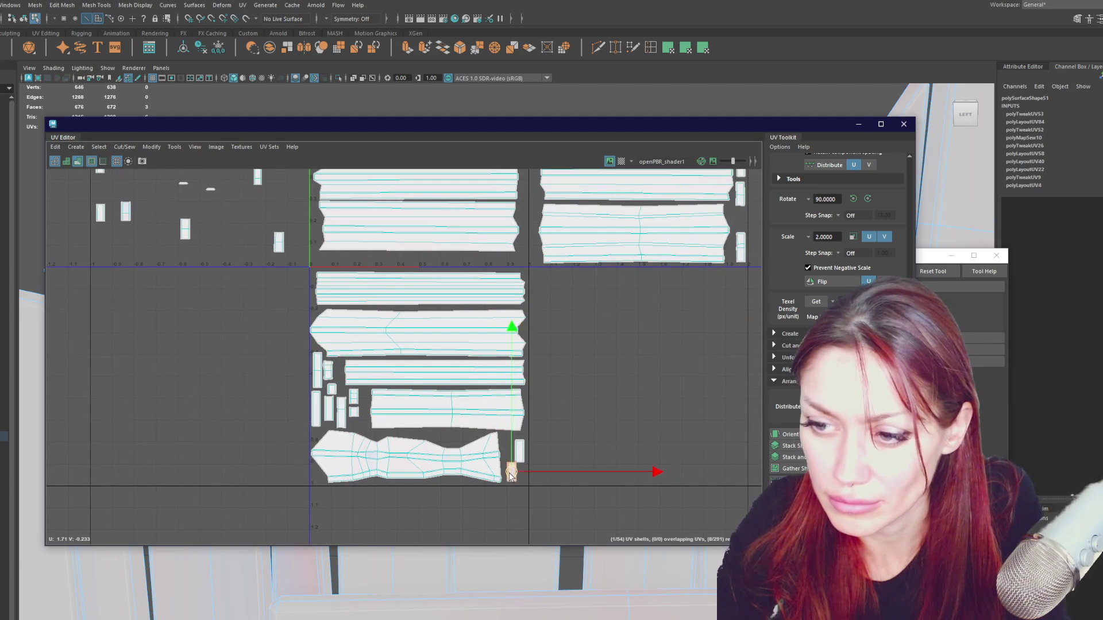
Nudge the small shell near the planks and trial-shift the upper plank shells, undoing it.
mouse_move(511, 471)
alt+middle_down()
mouse_move(655, 603)
mouse_move(420, 413)
mouse_move(487, 211)
mouse_move(402, 406)
alt+middle_up()
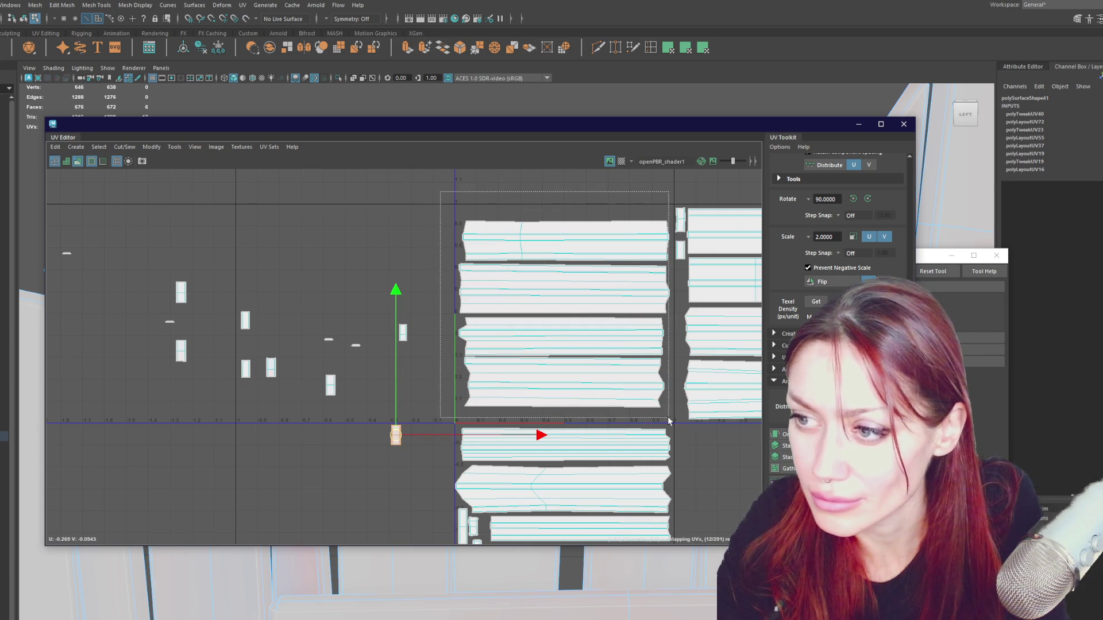
drag(629, 390, 630, 393)
drag(563, 312, 563, 303)
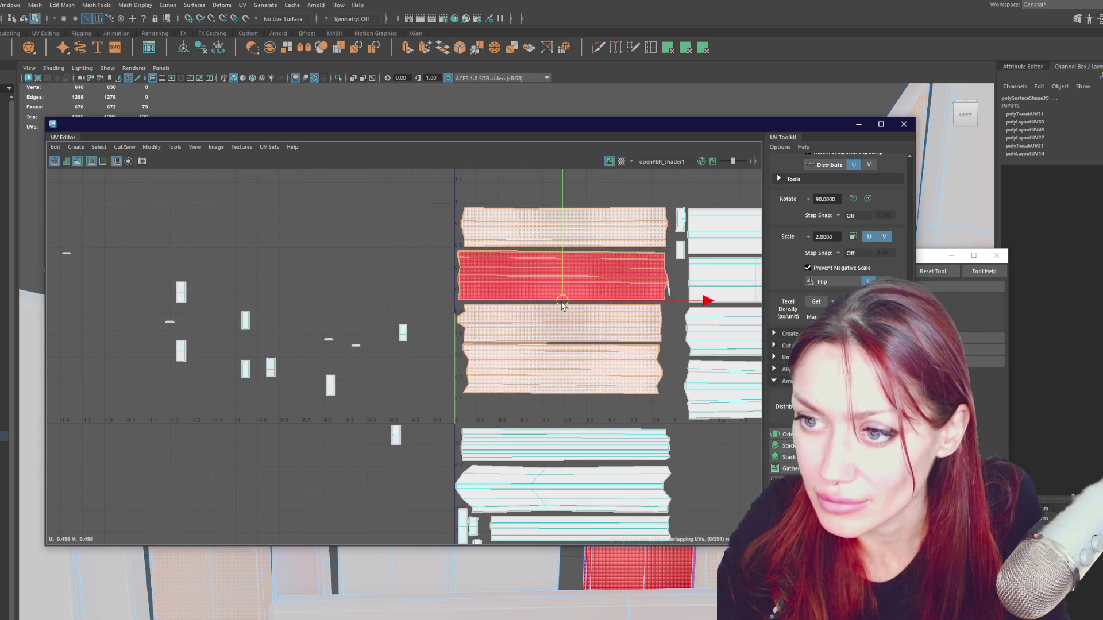
key(ctrl+z)
key(ctrl+z)
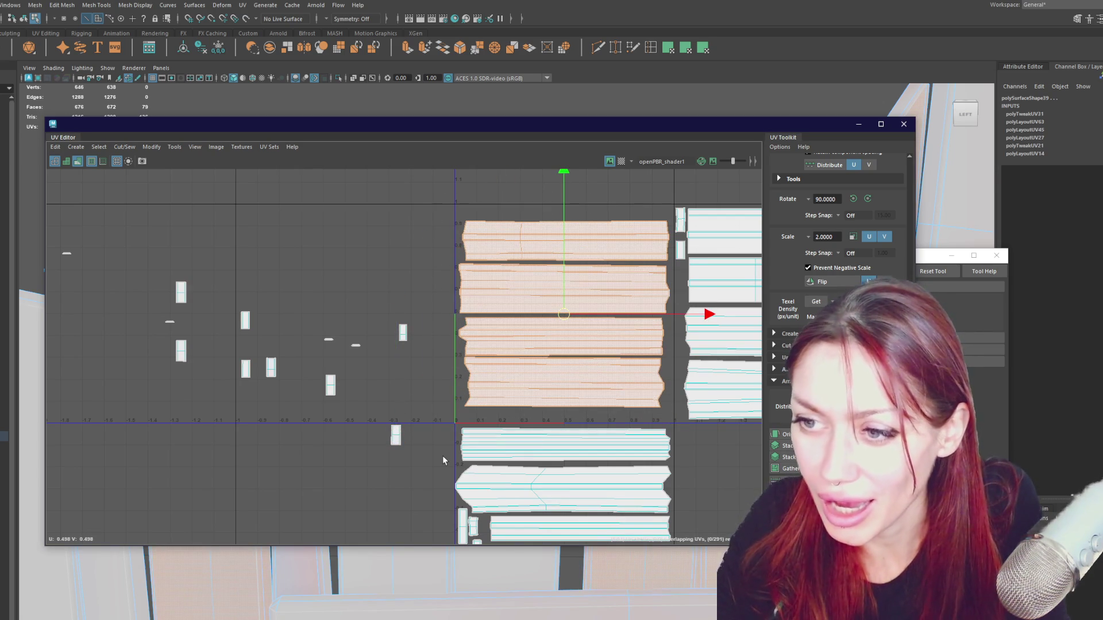
Marquee the four top plank shells, move them up slightly and sew a small leftover shell into one piece.
drag(410, 222, 672, 542)
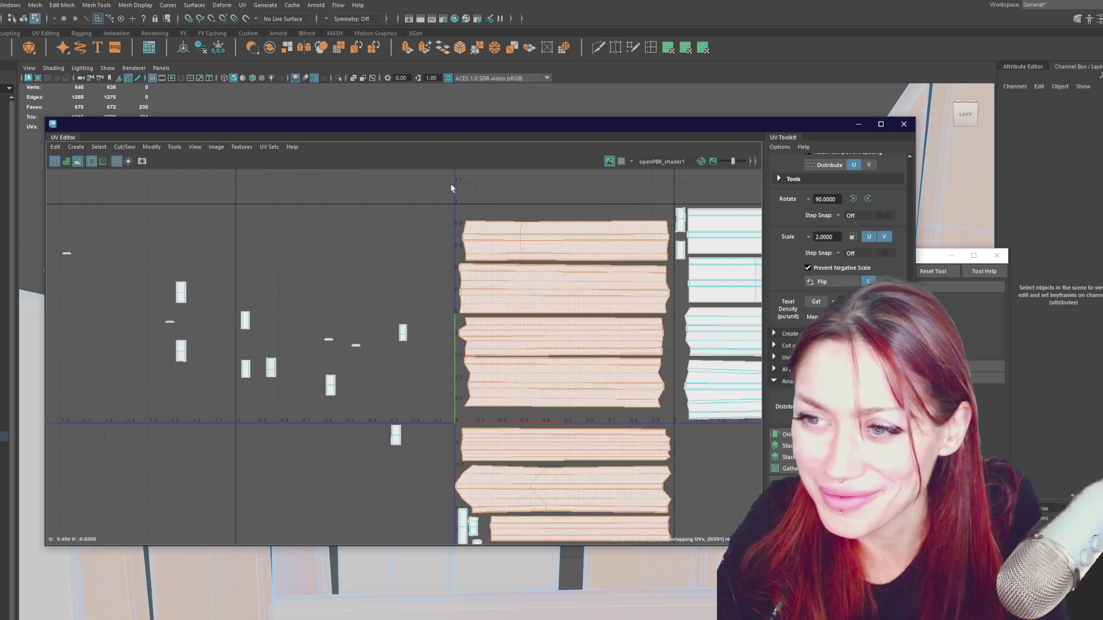
ctrl+drag(448, 542, 671, 418)
drag(564, 320, 564, 304)
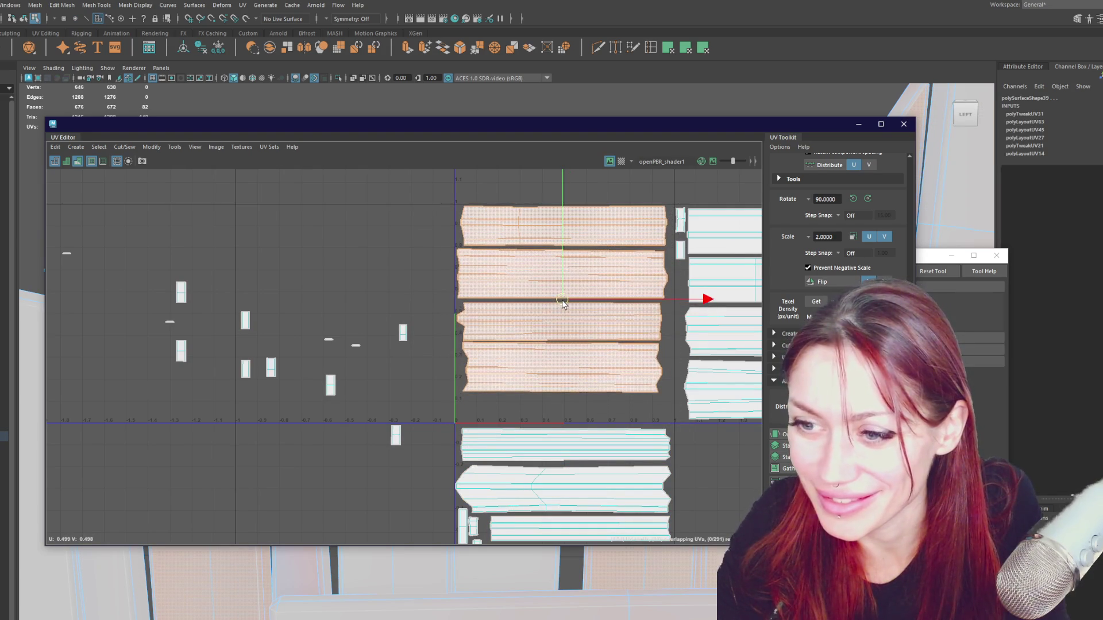
click(356, 346)
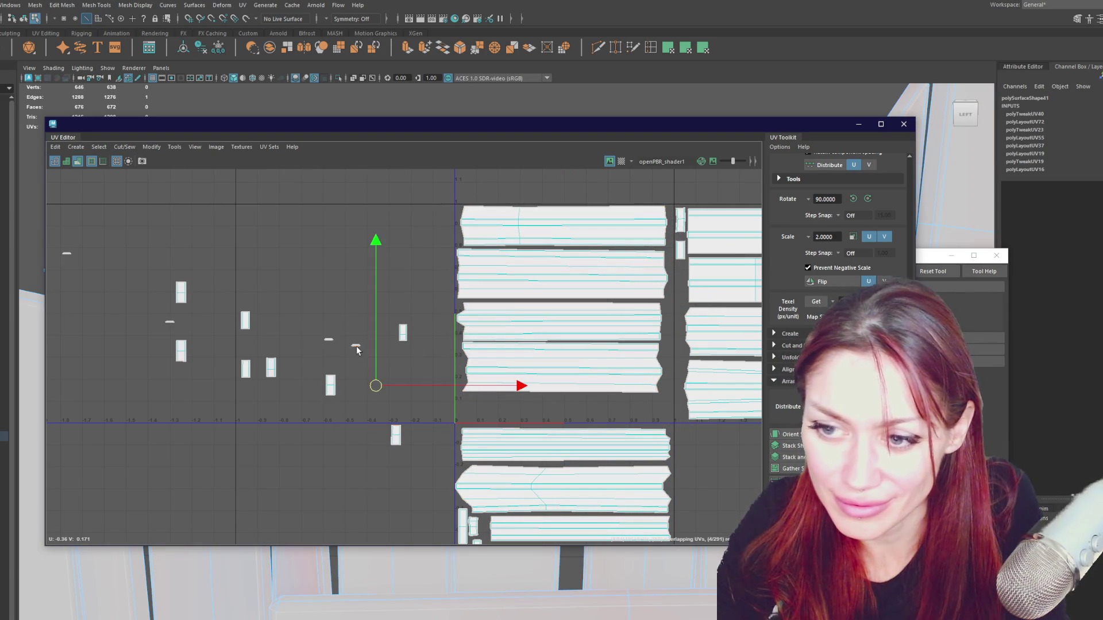
mouse_move(356, 345)
right_down()
mouse_move(367, 308)
mouse_move(333, 293)
right_up()
Undo an accidental sew and unfold the three stretched left-hand shells into straight rectangles.
click(181, 349)
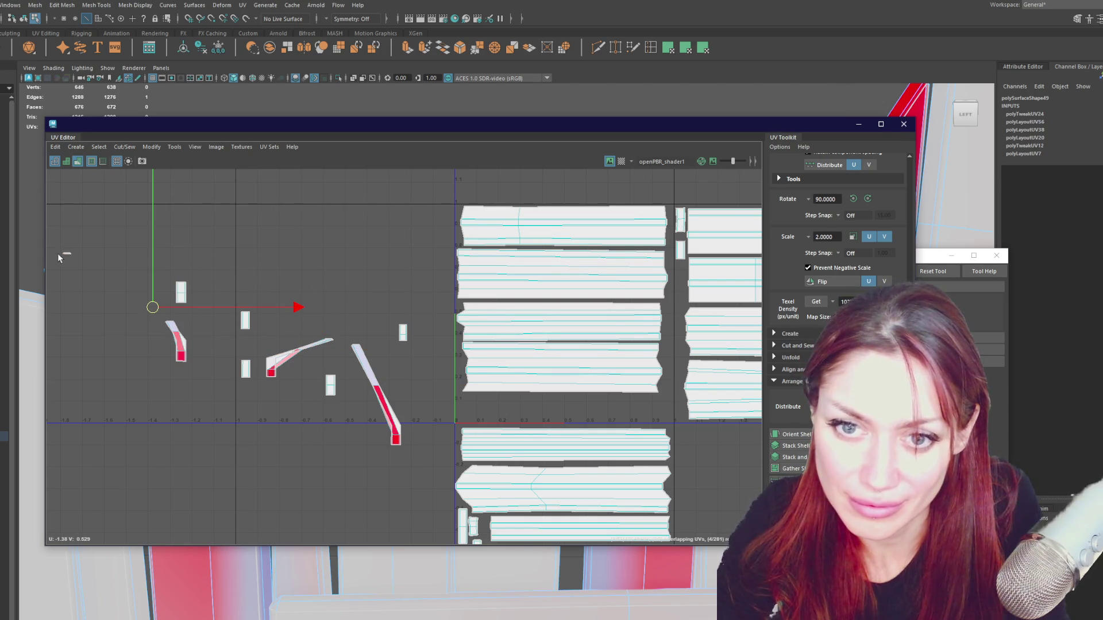
key(ctrl+z)
key(ctrl+z)
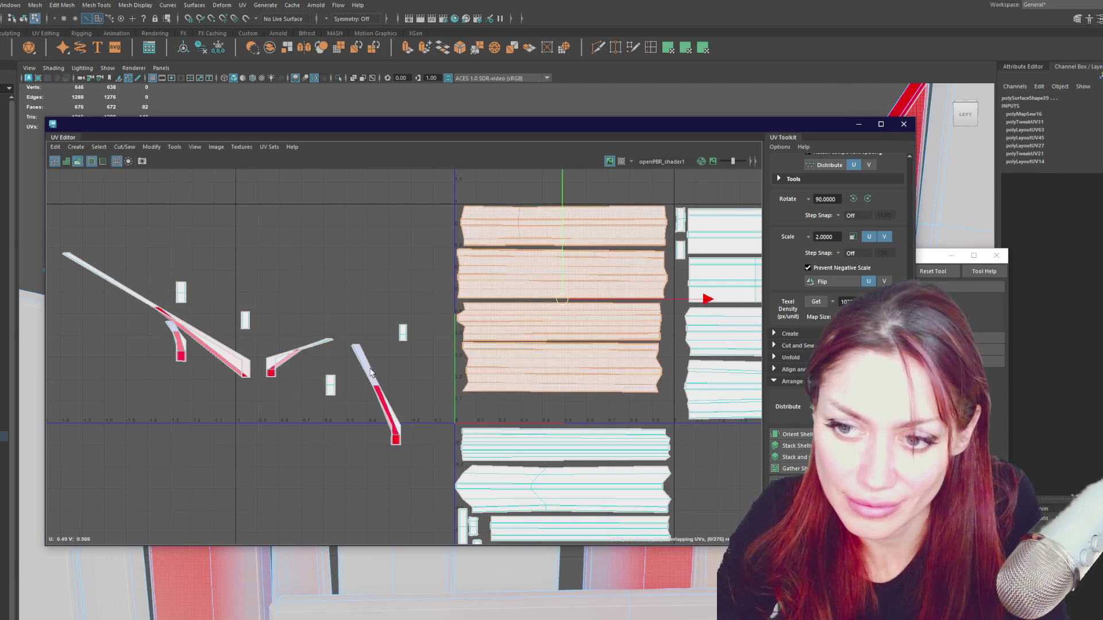
click(364, 375)
shift+click(297, 354)
shift+click(183, 356)
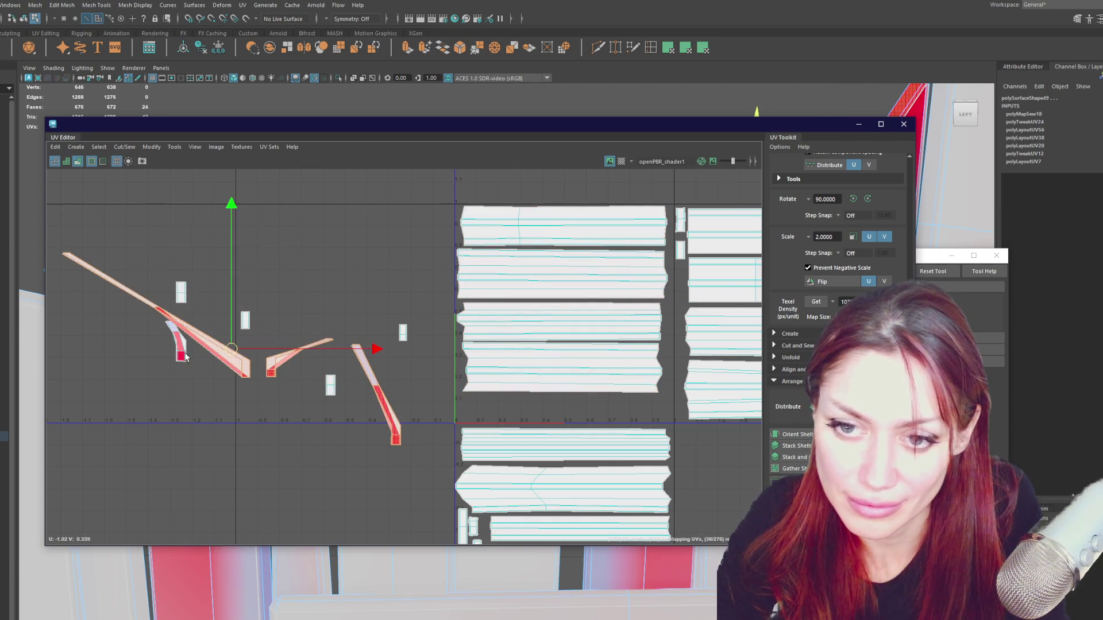
shift+right_drag(338, 314, 311, 345)
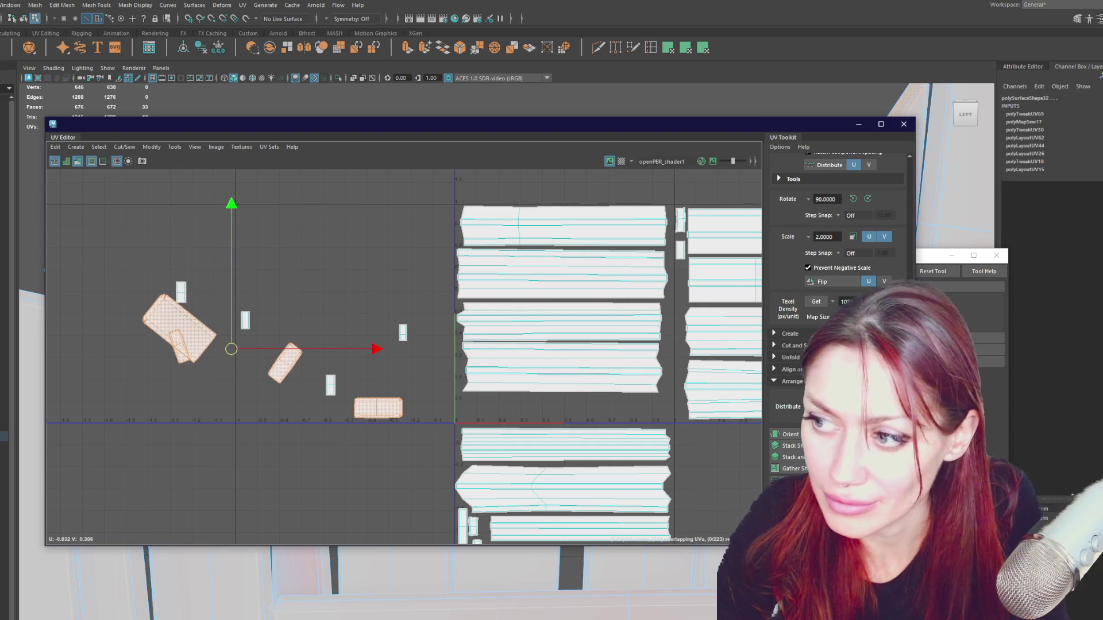
Rotate the straightened shells a quarter turn and move them under the planks.
click(380, 408)
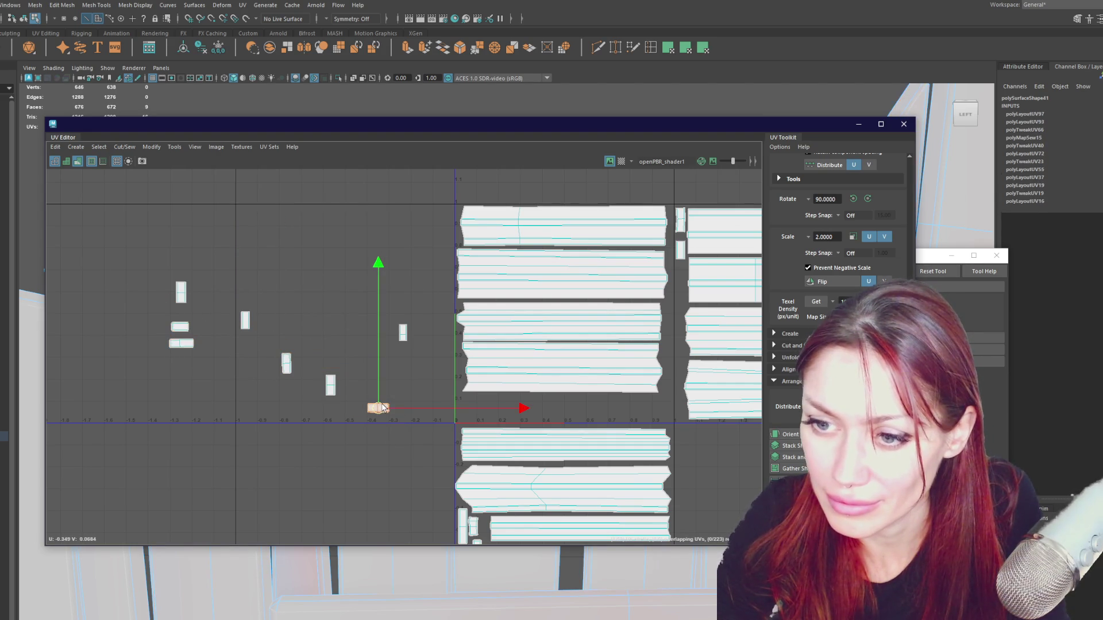
drag(378, 408, 279, 368)
click(867, 199)
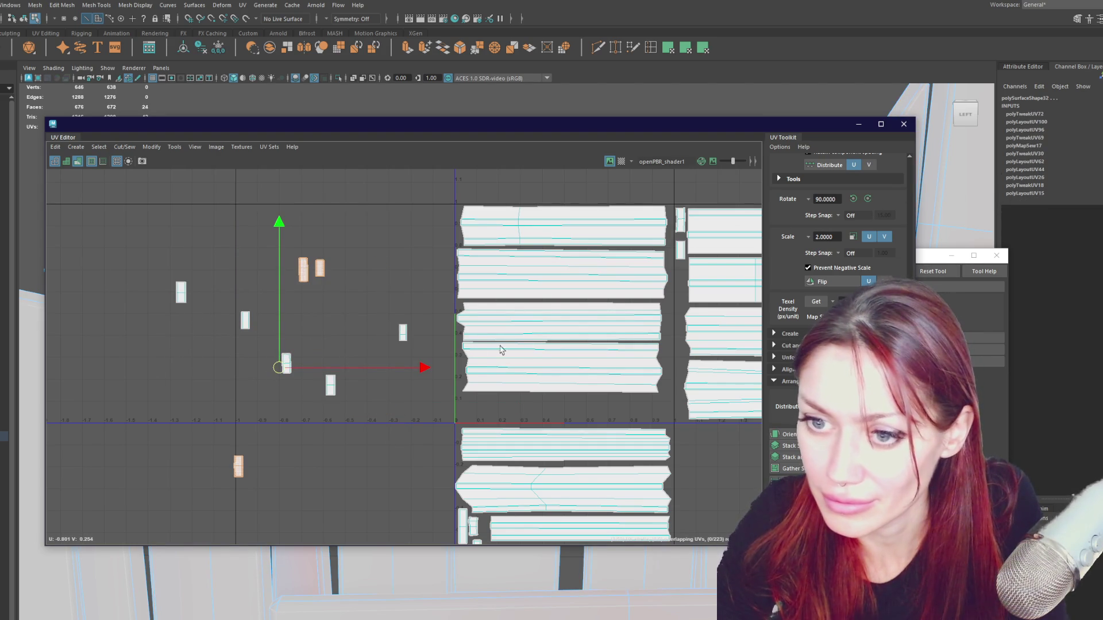
drag(304, 270, 467, 404)
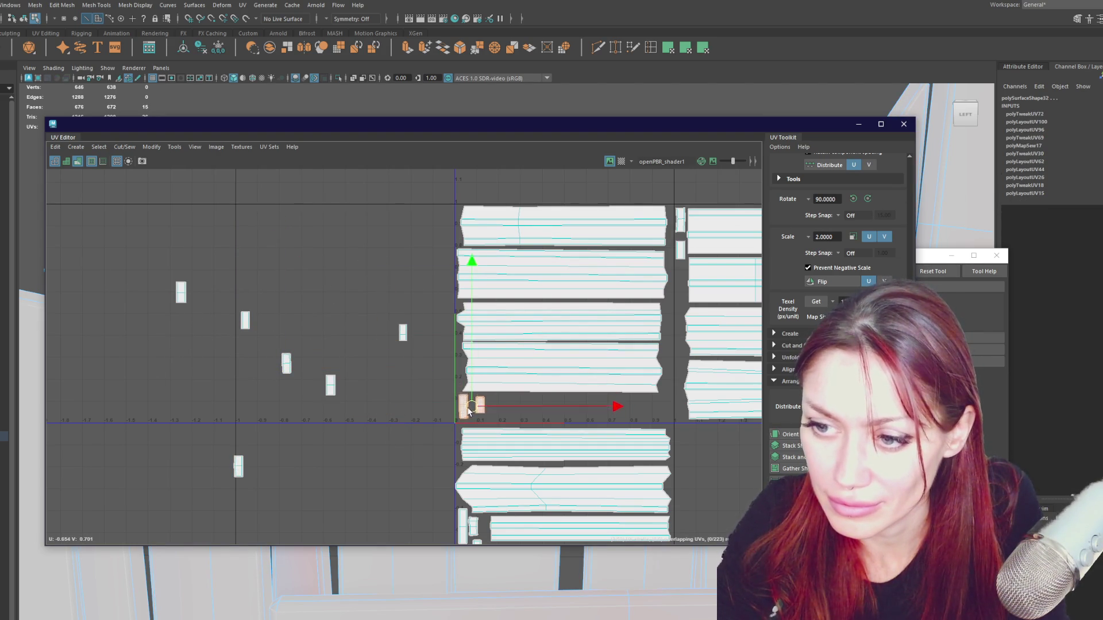
Move four small stray shells one by one into the row beneath the planks.
click(239, 468)
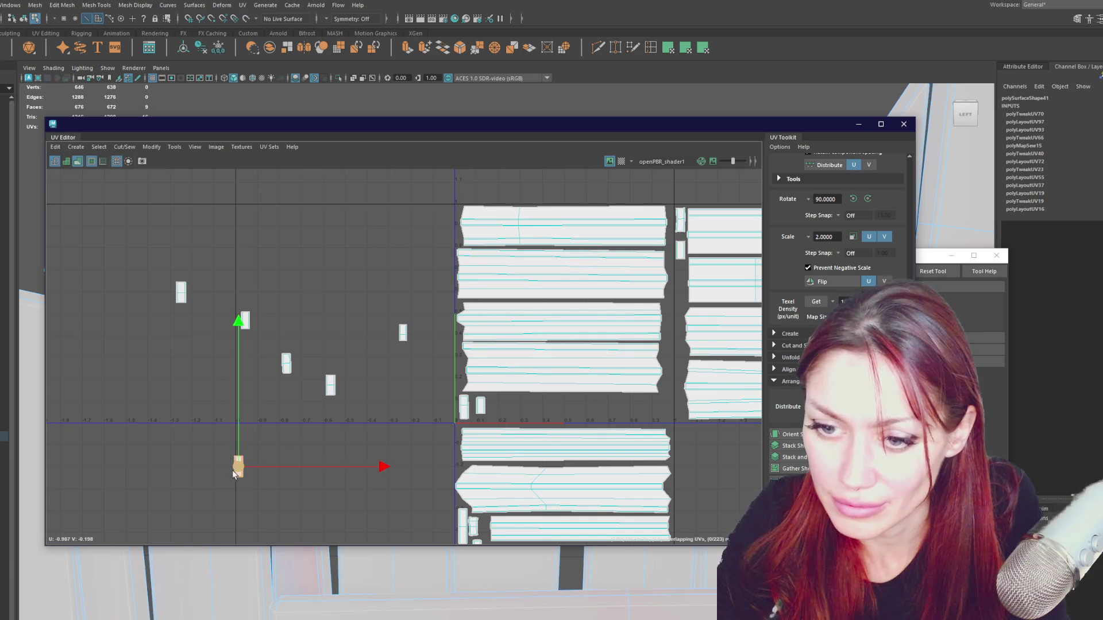
drag(233, 473, 523, 399)
click(403, 332)
drag(403, 333, 497, 407)
click(330, 386)
drag(330, 385, 559, 418)
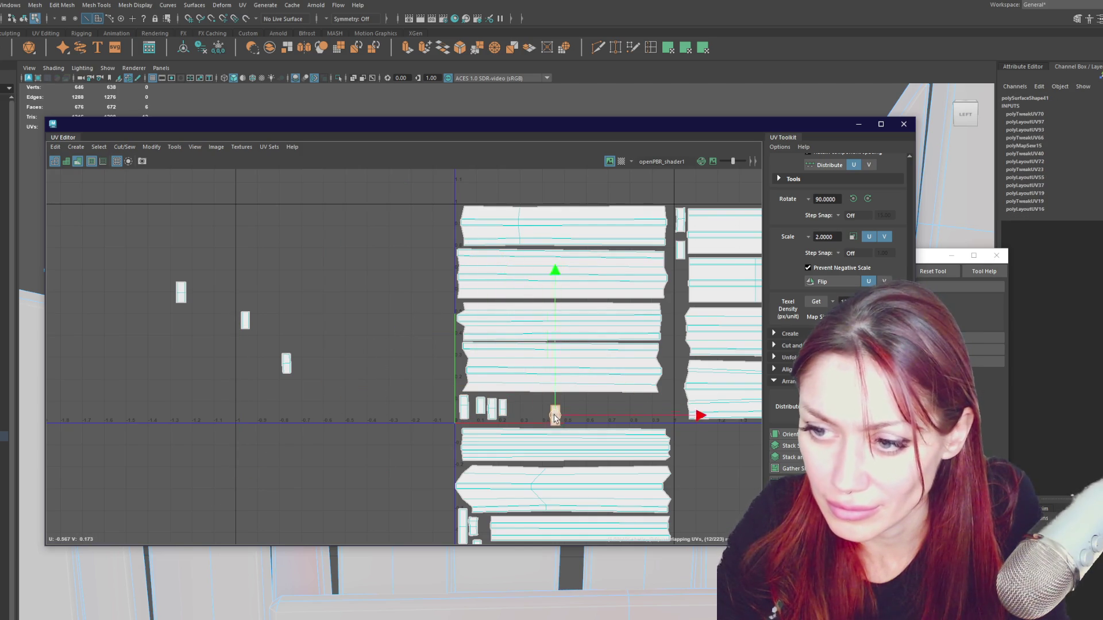
click(286, 363)
drag(286, 363, 524, 413)
Bring the last stray shells into the row under the planks and fit the whole layout in view.
drag(265, 286, 231, 343)
drag(245, 320, 296, 337)
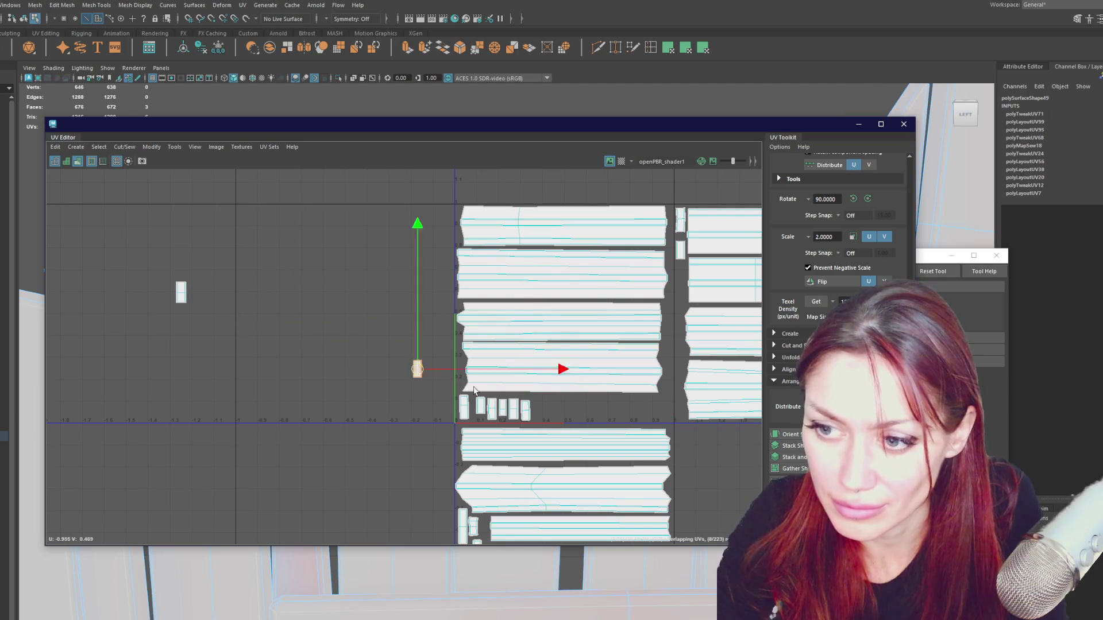
click(181, 292)
drag(181, 293, 552, 411)
key(a)
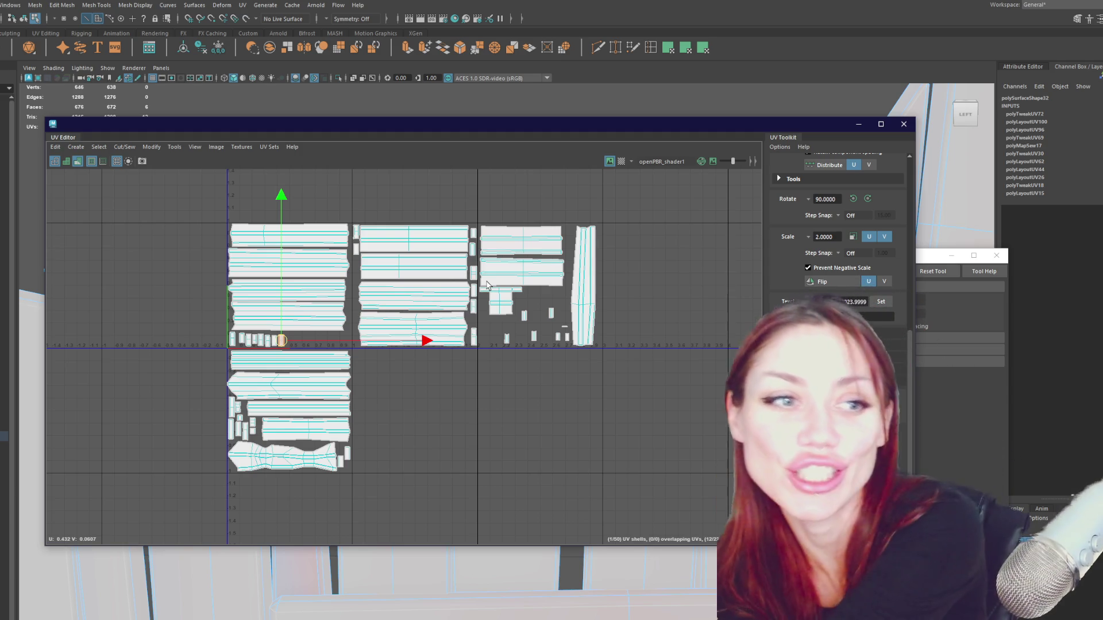
scroll(575, 231, up, 2)
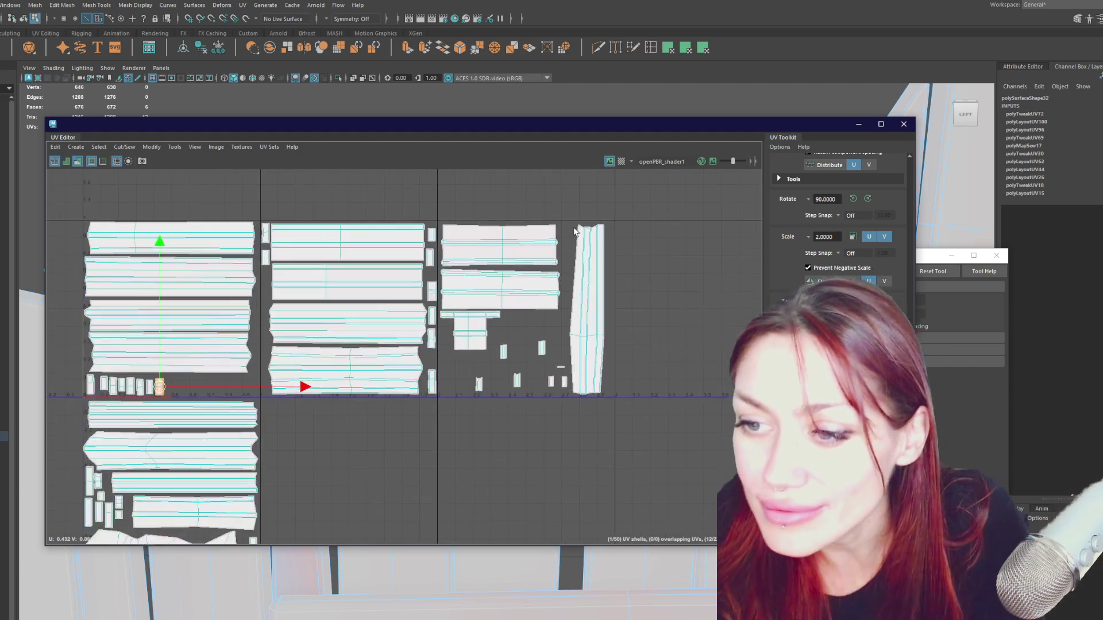
Marquee the shells on the right-hand tile and close the UV editor to return to the fence model.
mouse_move(635, 196)
mouse_down()
mouse_move(439, 458)
mouse_move(466, 427)
mouse_up()
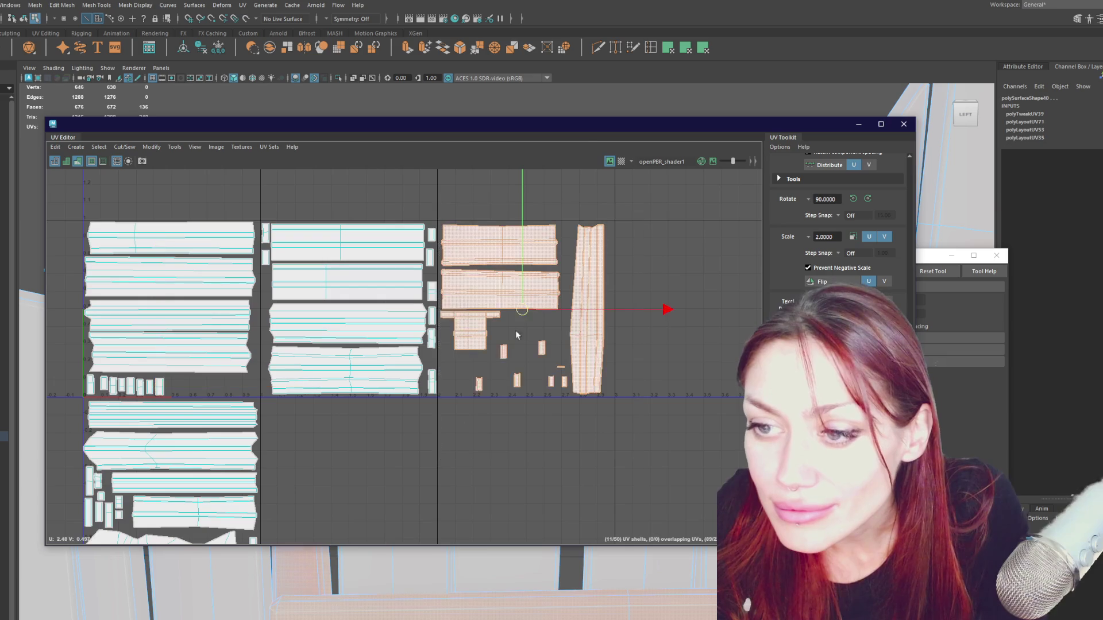
click(903, 123)
scroll(324, 204, down, 5)
scroll(367, 226, down, 5)
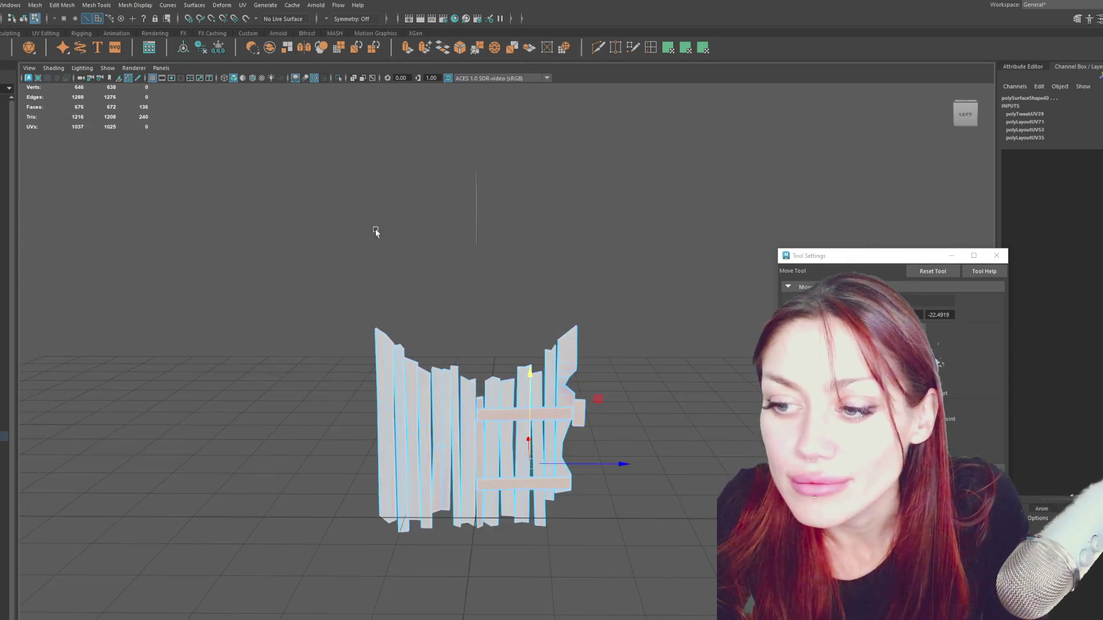
Set the crossbar material blinn3 to magenta in the Attribute Editor colour picker.
alt+middle_drag(411, 216, 399, 187)
shift+right_drag(593, 204, 672, 518)
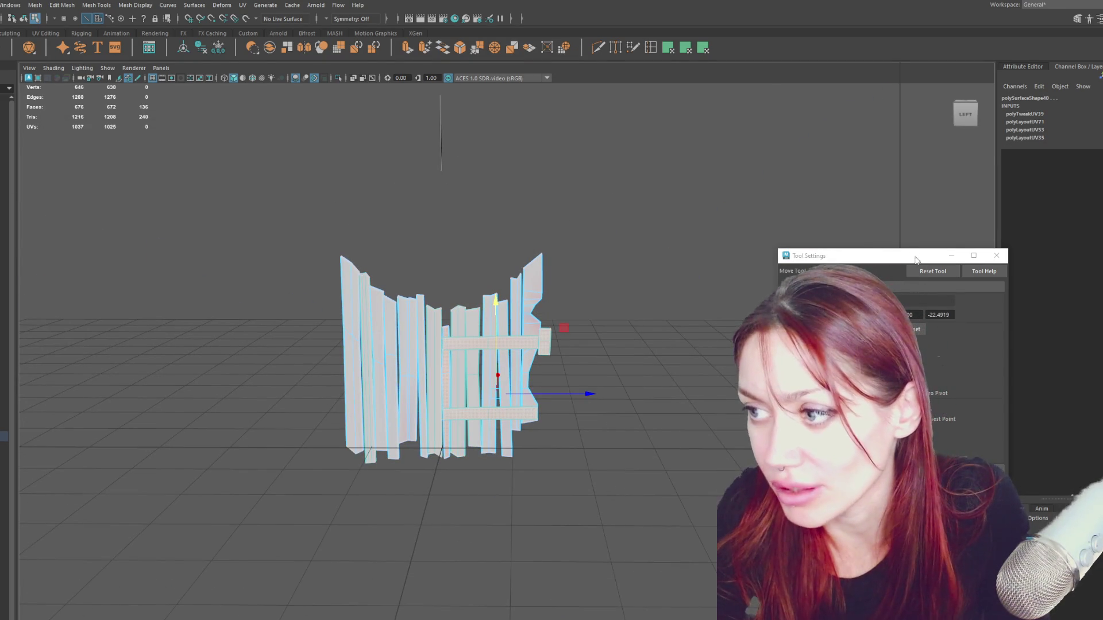
click(996, 255)
click(1012, 213)
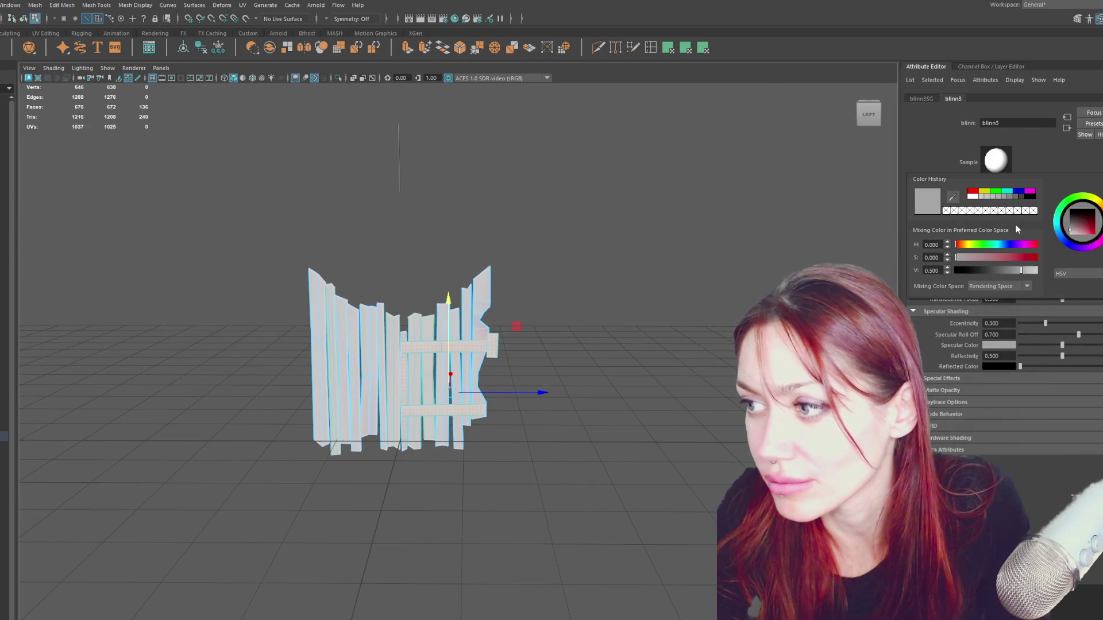
click(1033, 194)
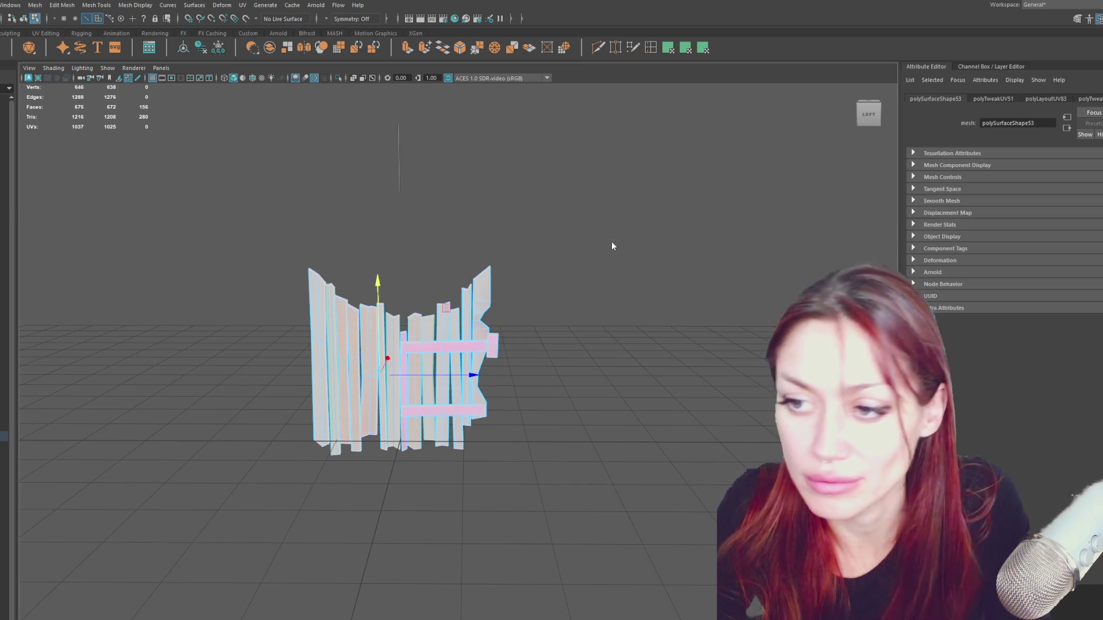
Assign a new material blinn4 to the selected planks and make it blue.
right_drag(611, 241, 661, 519)
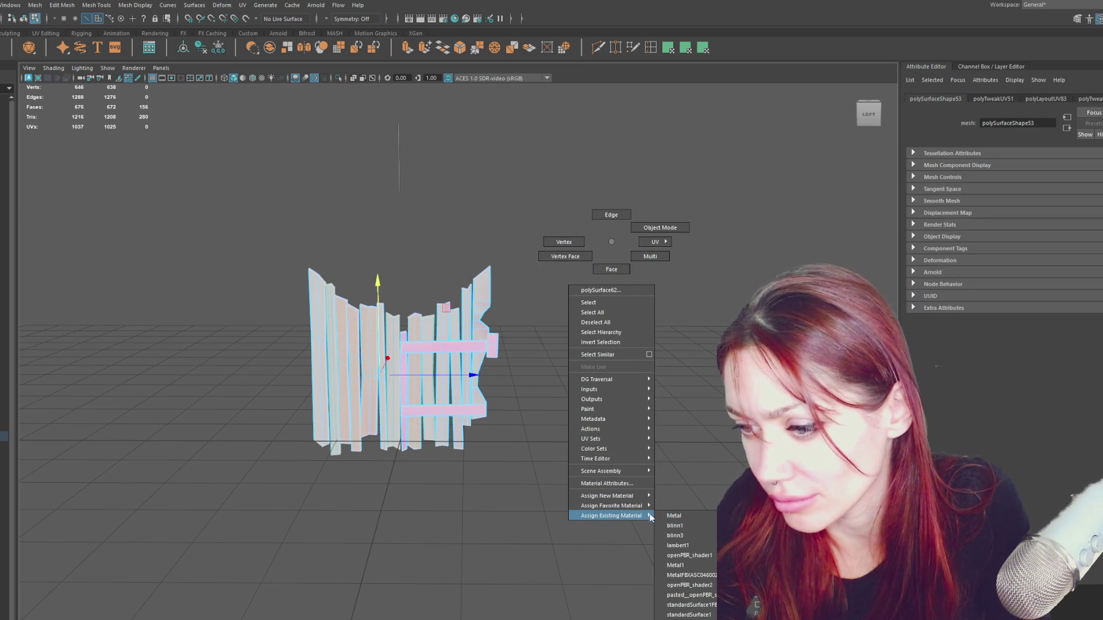
click(681, 516)
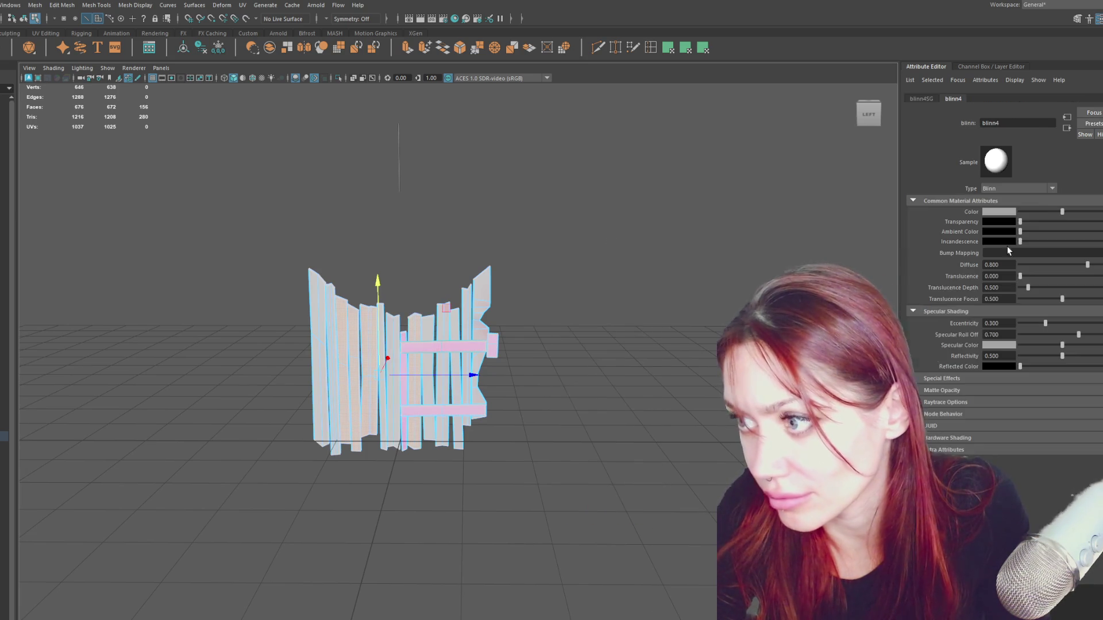
click(1001, 212)
click(1014, 188)
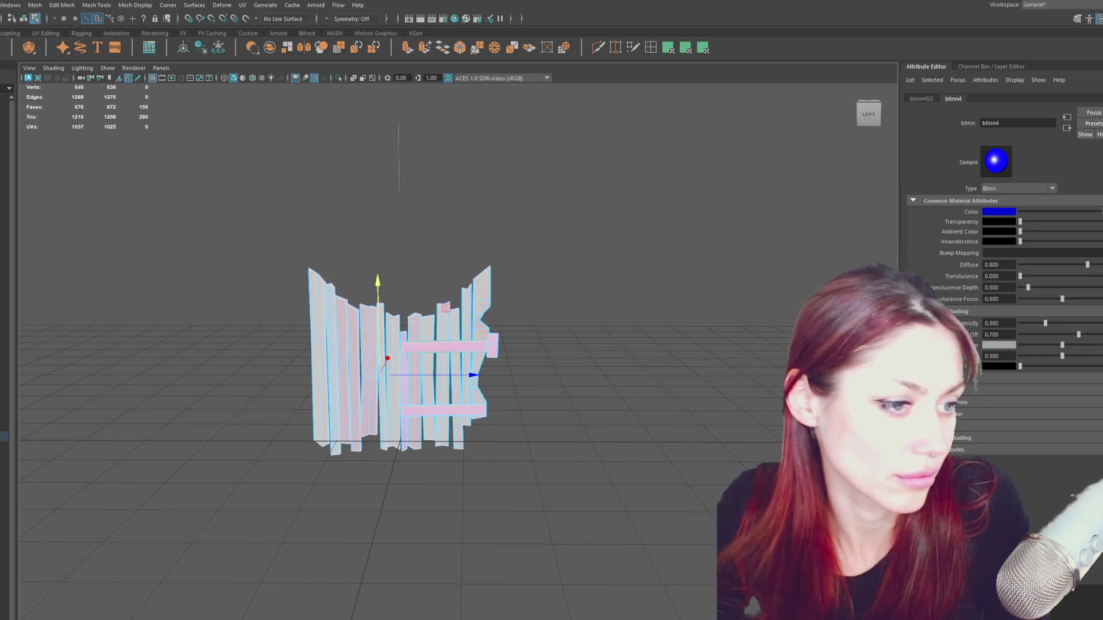
click(66, 359)
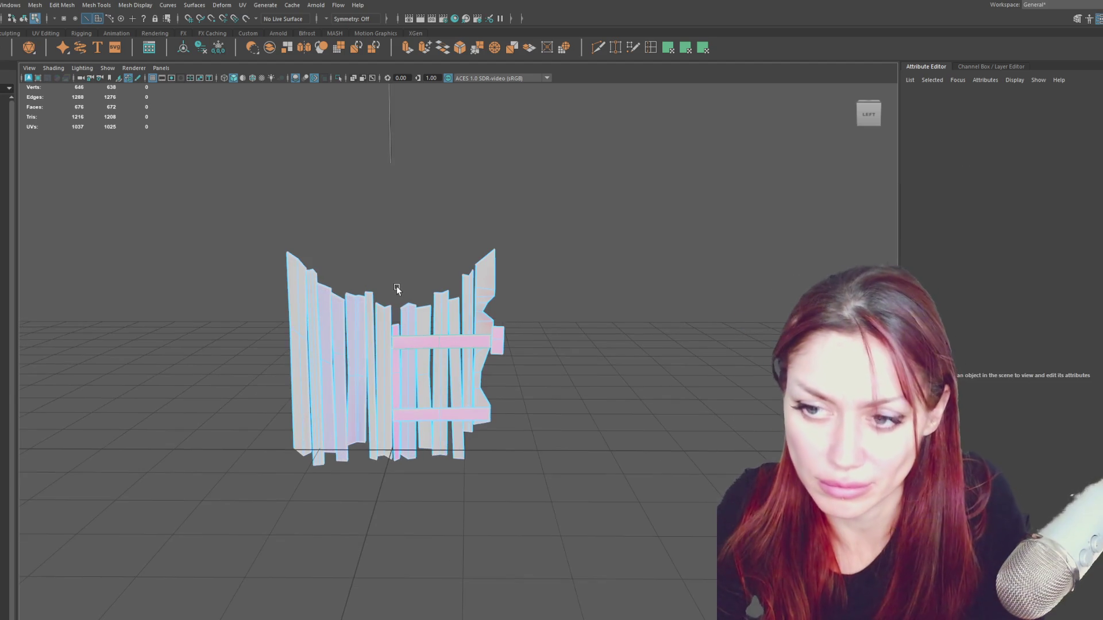
Check the fence in textured, wireframe and plain shaded display while orbiting around it.
key(6)
alt+right_drag(399, 290, 455, 266)
alt+drag(455, 266, 228, 266)
scroll(228, 267, up, 5)
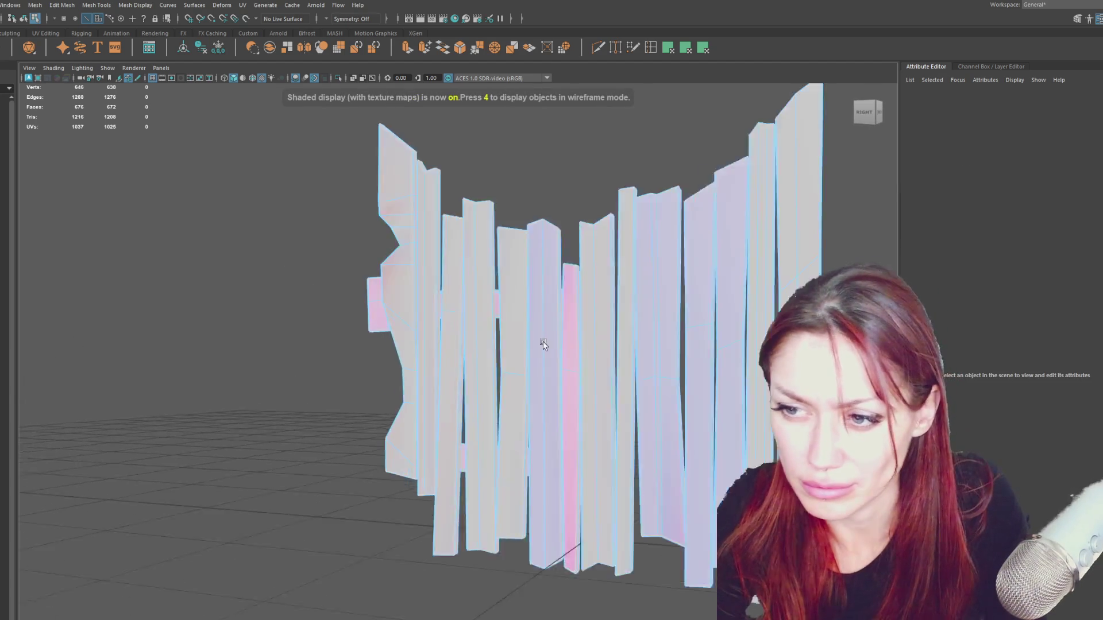
key(4)
alt+drag(518, 336, 535, 285)
scroll(455, 263, down, 3)
key(5)
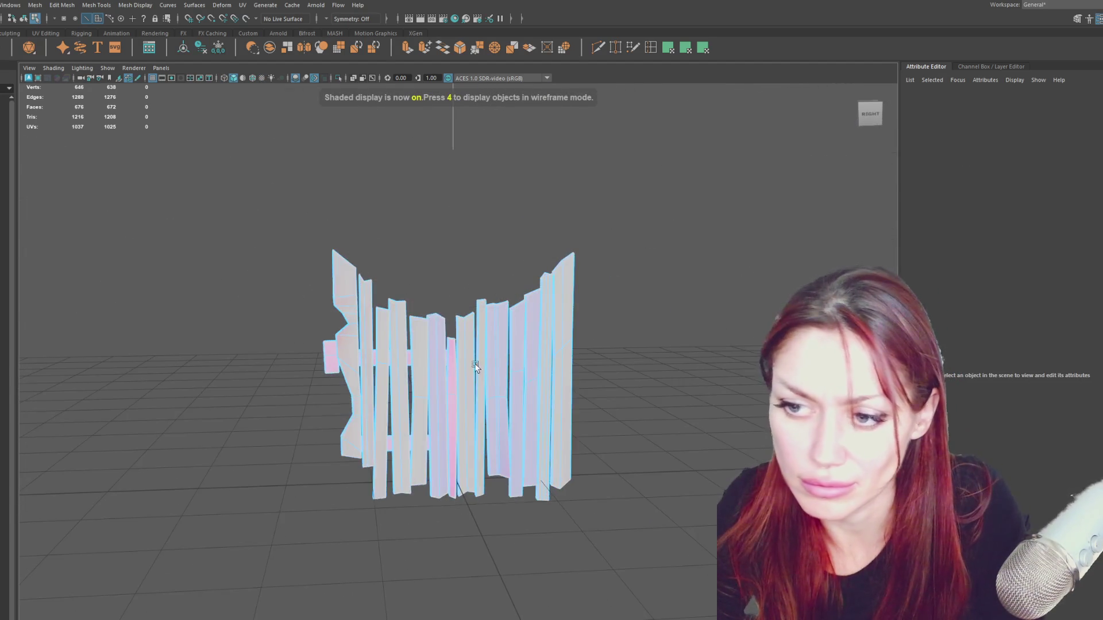
Select another group of planks, assign a new material blinn5 and make it cyan.
click(519, 178)
mouse_move(520, 177)
alt+mouse_down()
mouse_move(542, 209)
mouse_move(312, 352)
alt+mouse_up()
click(312, 352)
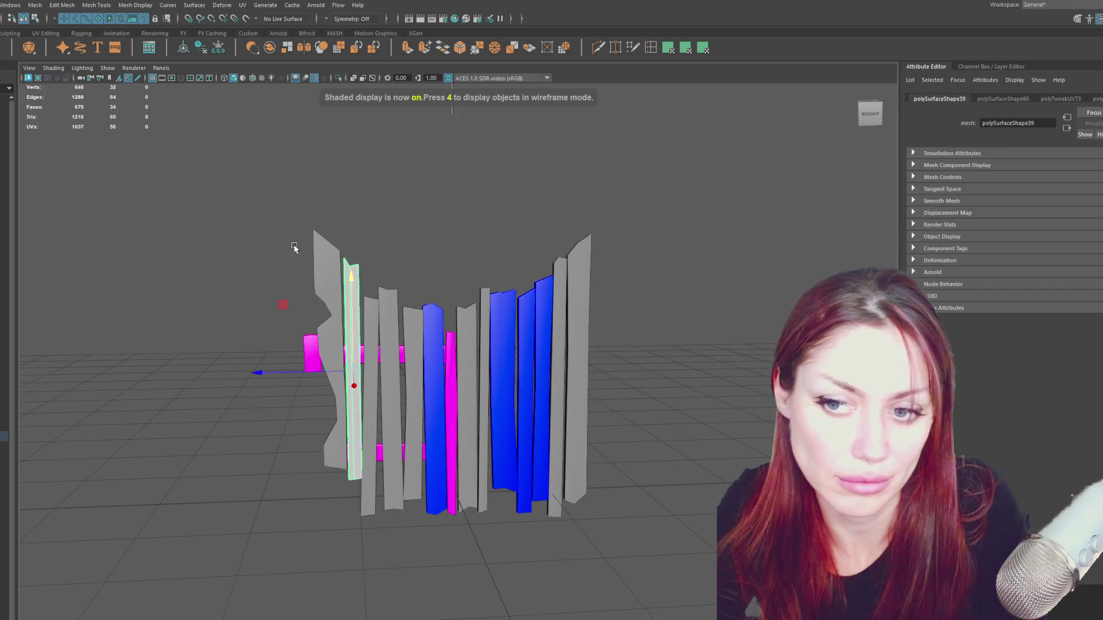
click(343, 323)
click(343, 322)
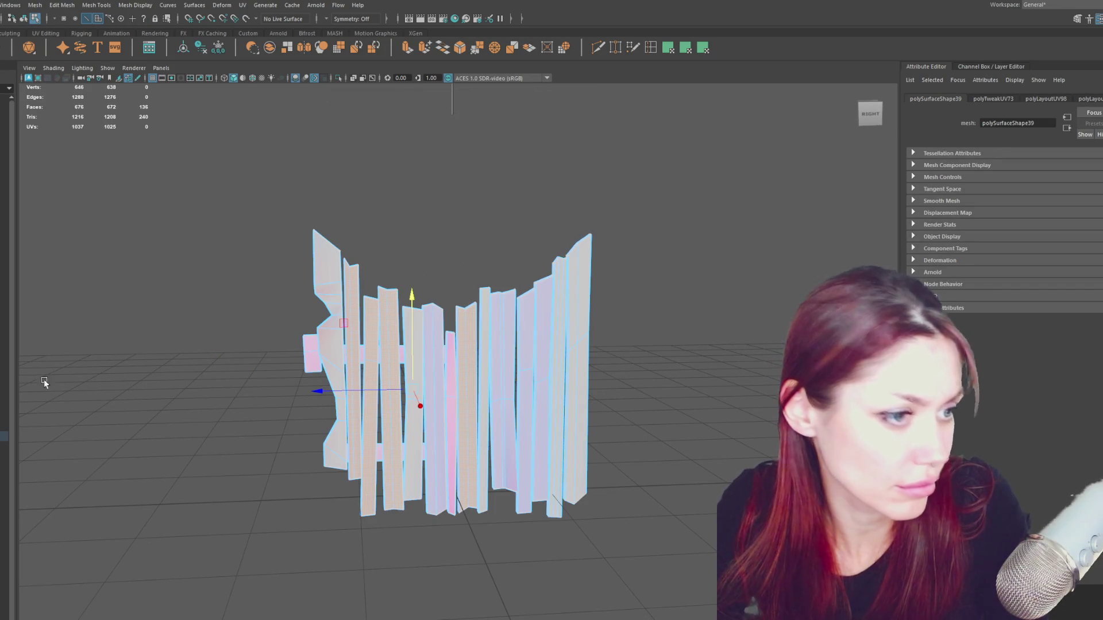
right_drag(652, 214, 694, 489)
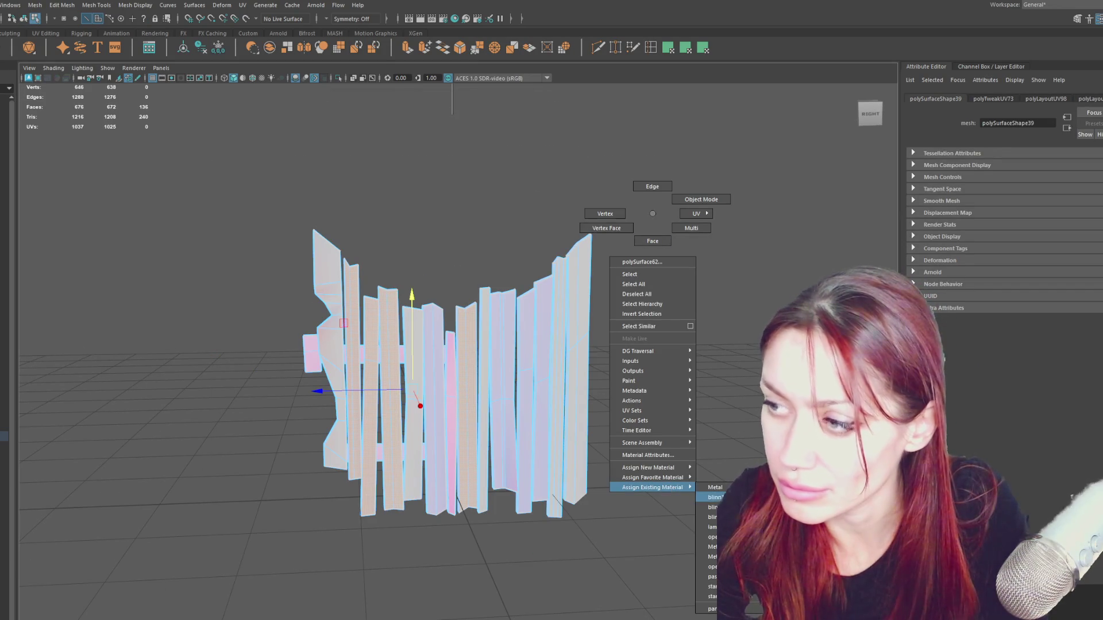
click(715, 497)
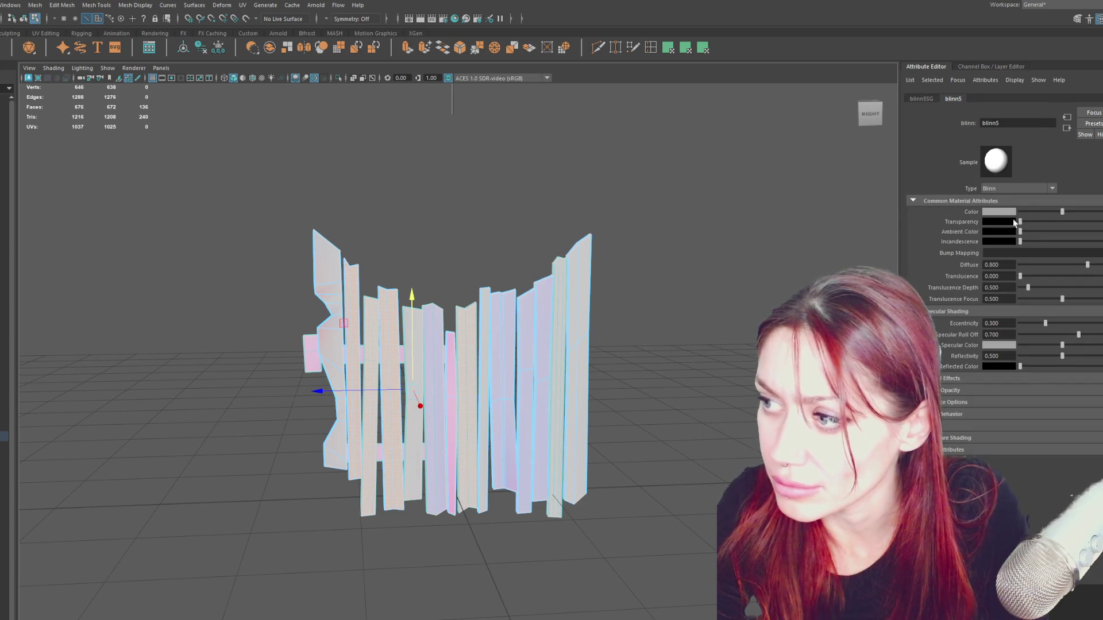
click(998, 212)
click(989, 186)
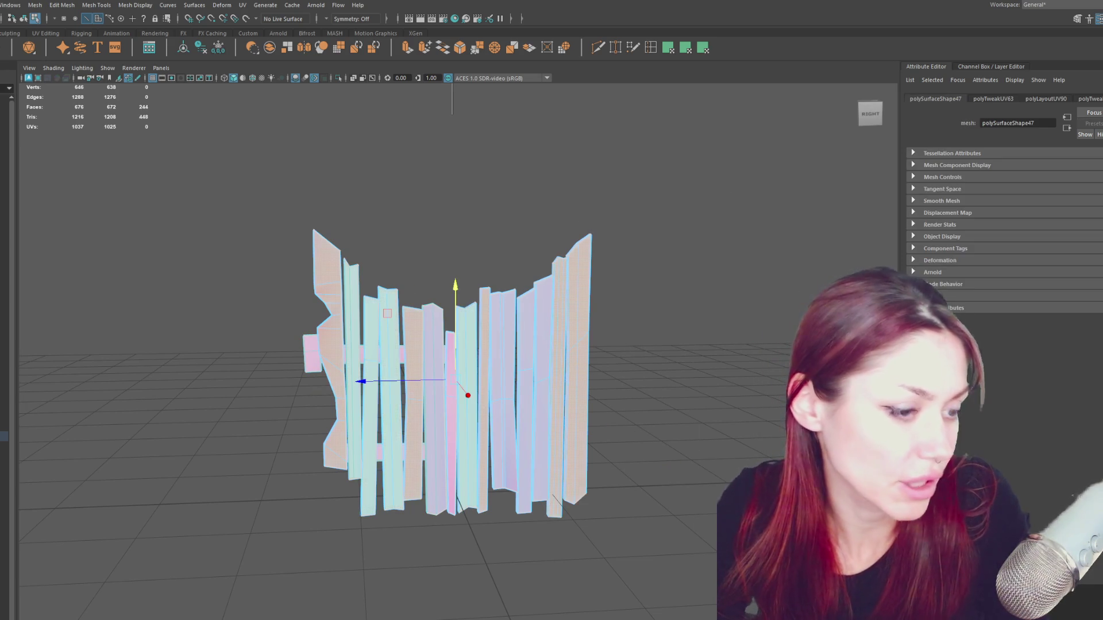
Assign a further new material blinn6 to the next plank group and make it yellow.
right_click(617, 121)
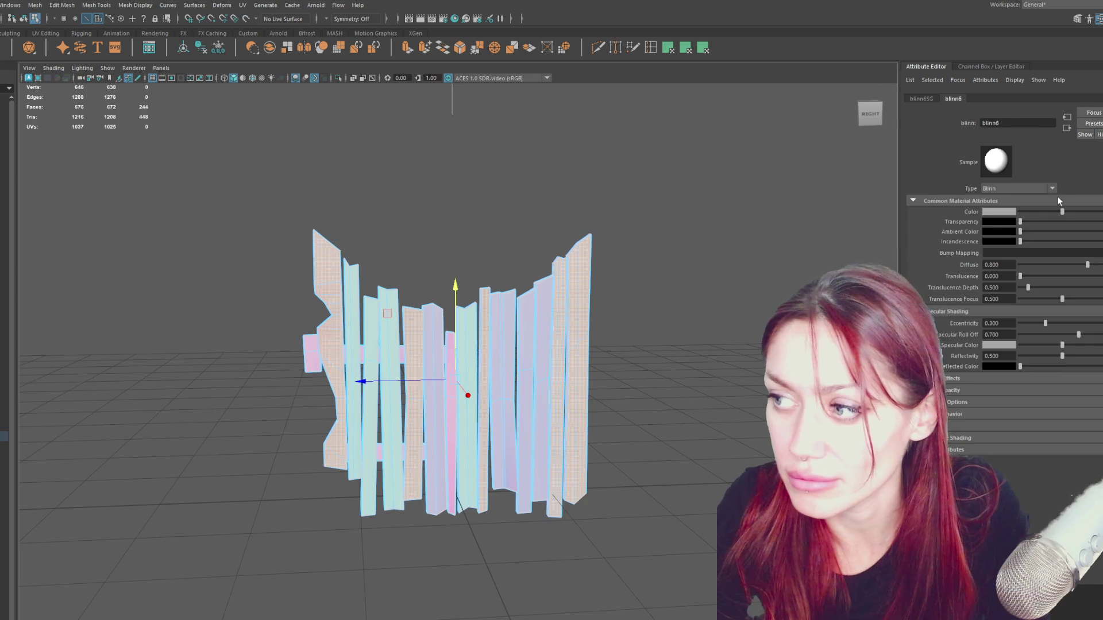
click(995, 214)
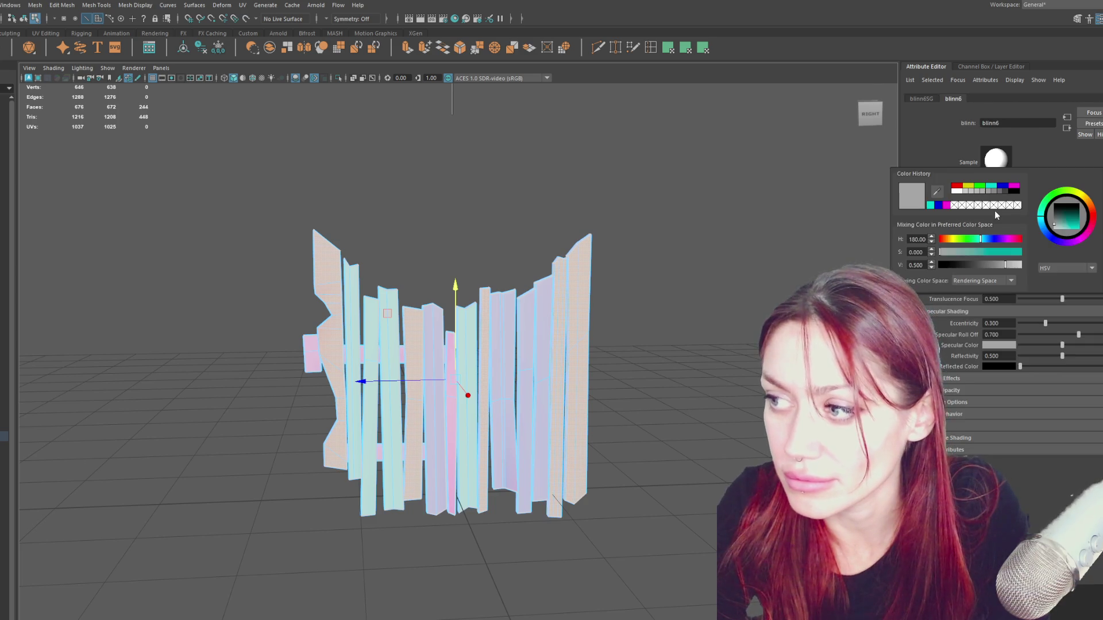
click(969, 187)
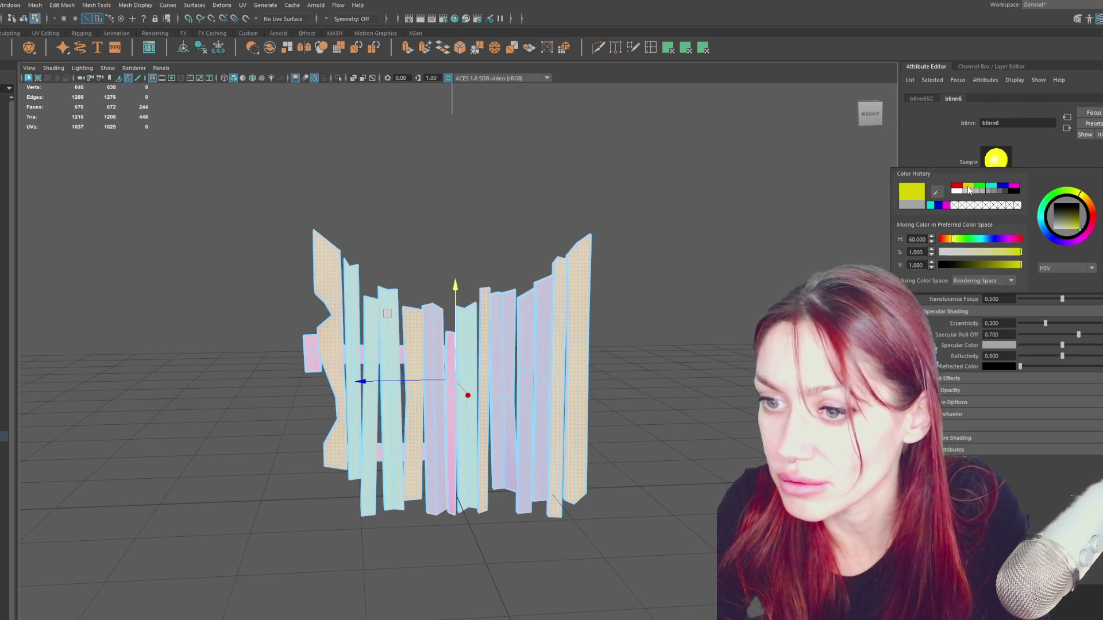
click(626, 212)
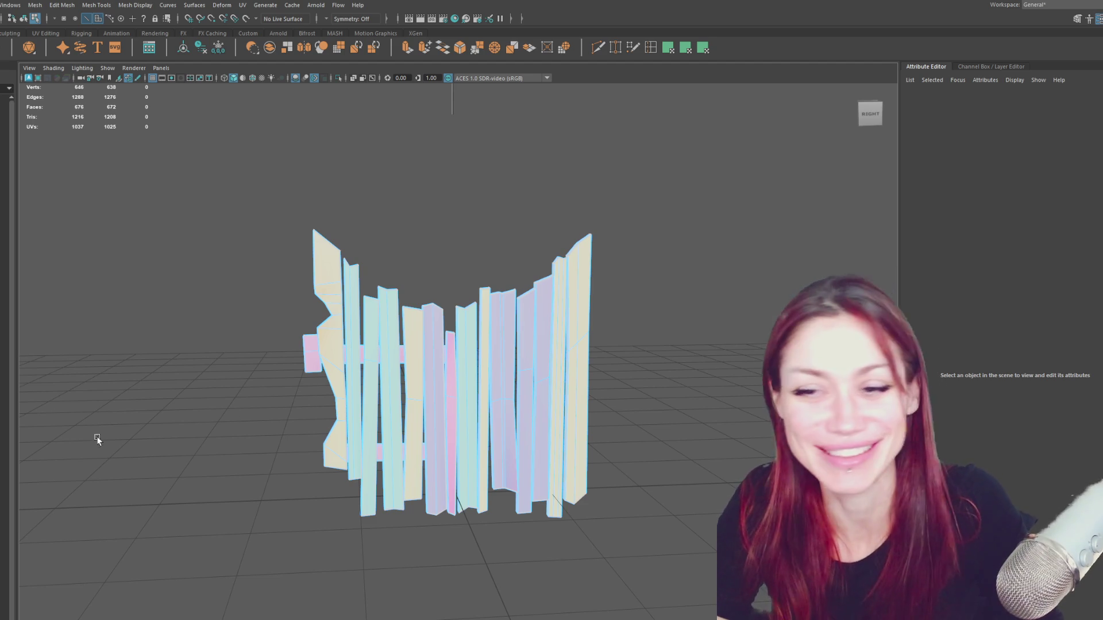
alt+drag(443, 239, 393, 266)
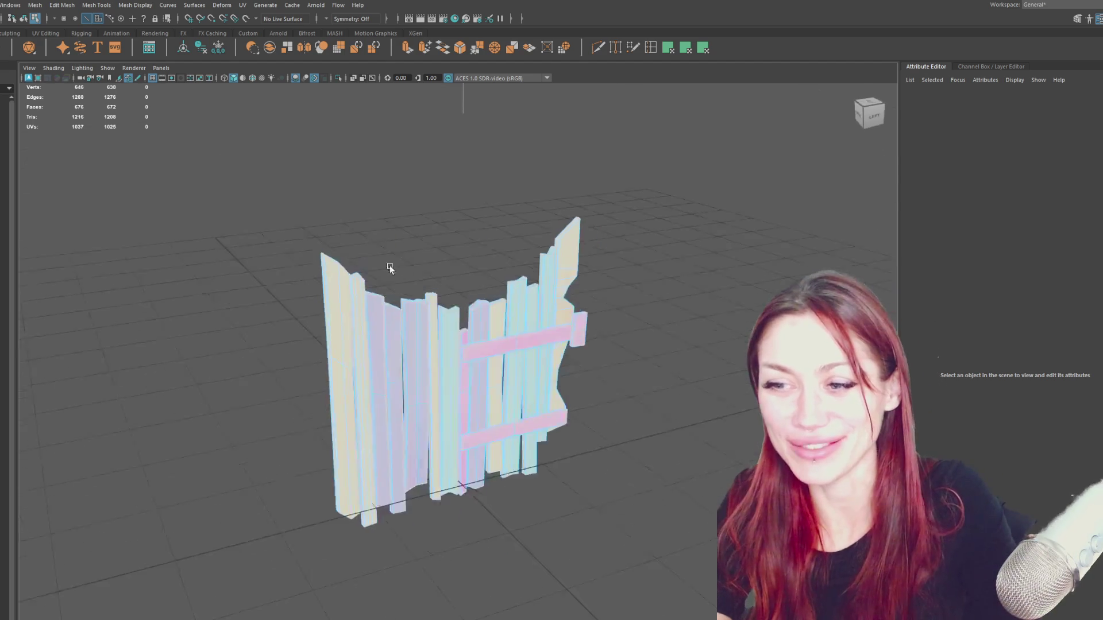
Reveal the tree-trunk arch, then duplicate the magenta crossbars and move the copy to the left half.
right_drag(357, 234, 457, 286)
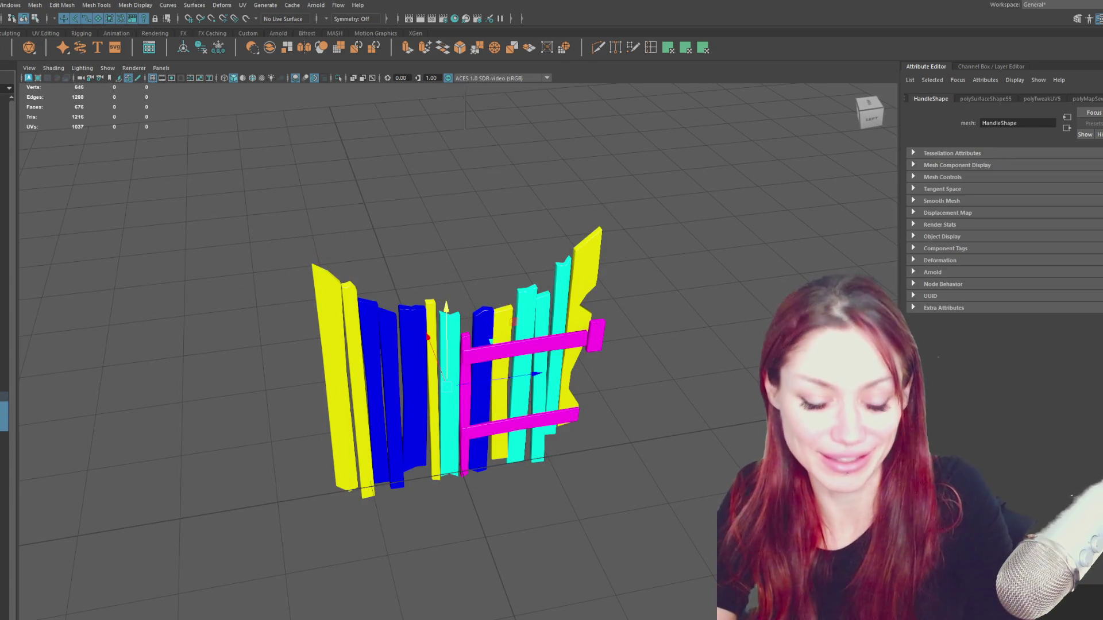
key(ctrl+shift+h)
key(bracketleft)
click(595, 349)
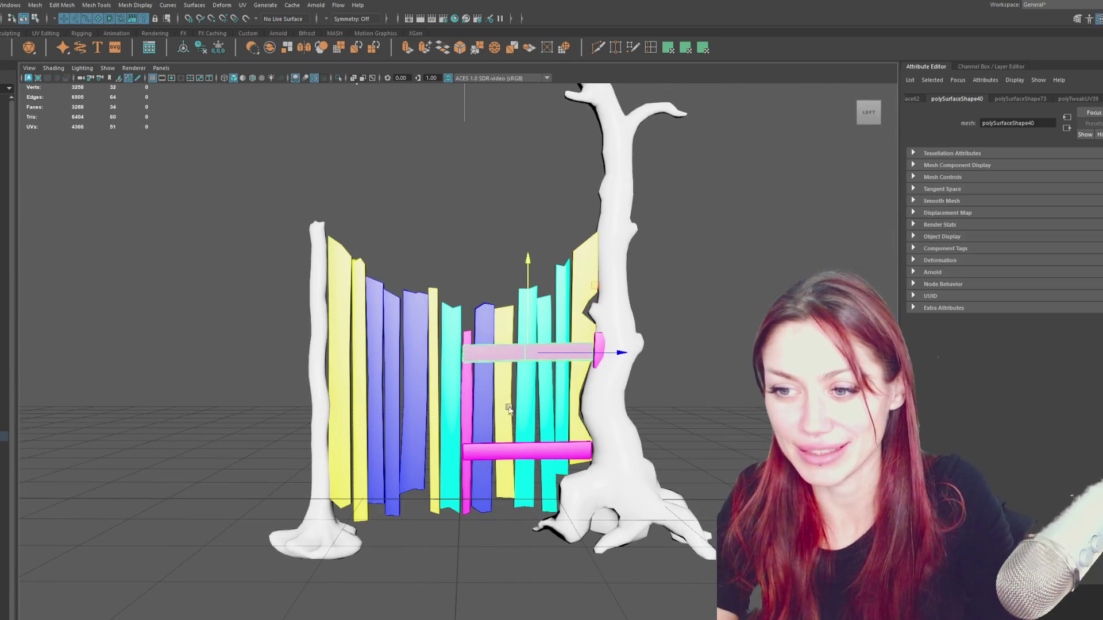
key(ctrl+d)
drag(607, 451, 472, 451)
key(e)
drag(451, 384, 1079, 469)
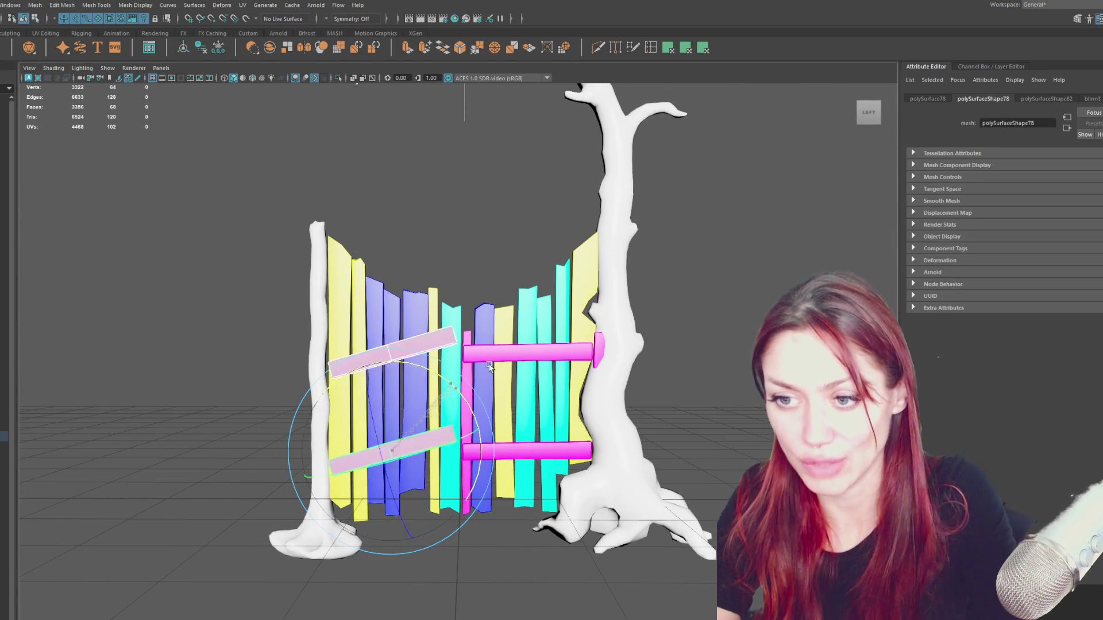
key(ctrl+z)
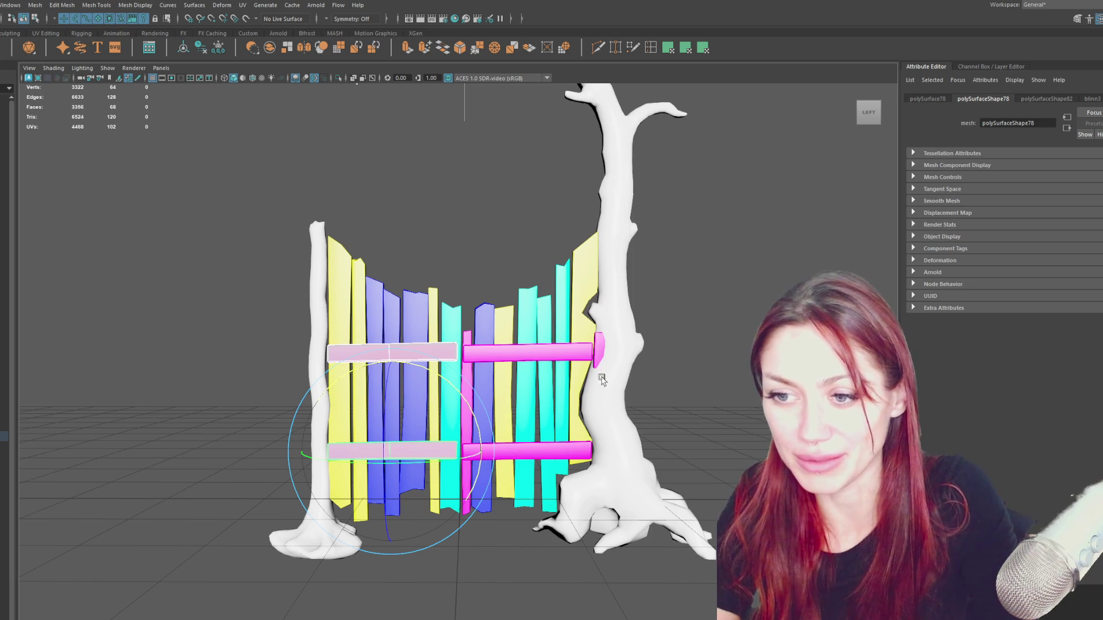
Swap the heights of the copied left crossbars and level them to match the originals.
click(410, 349)
click(477, 277)
click(447, 351)
key(w)
mouse_move(397, 328)
mouse_down()
mouse_move(397, 430)
mouse_move(448, 500)
mouse_up()
key(e)
key(ctrl+z)
key(w)
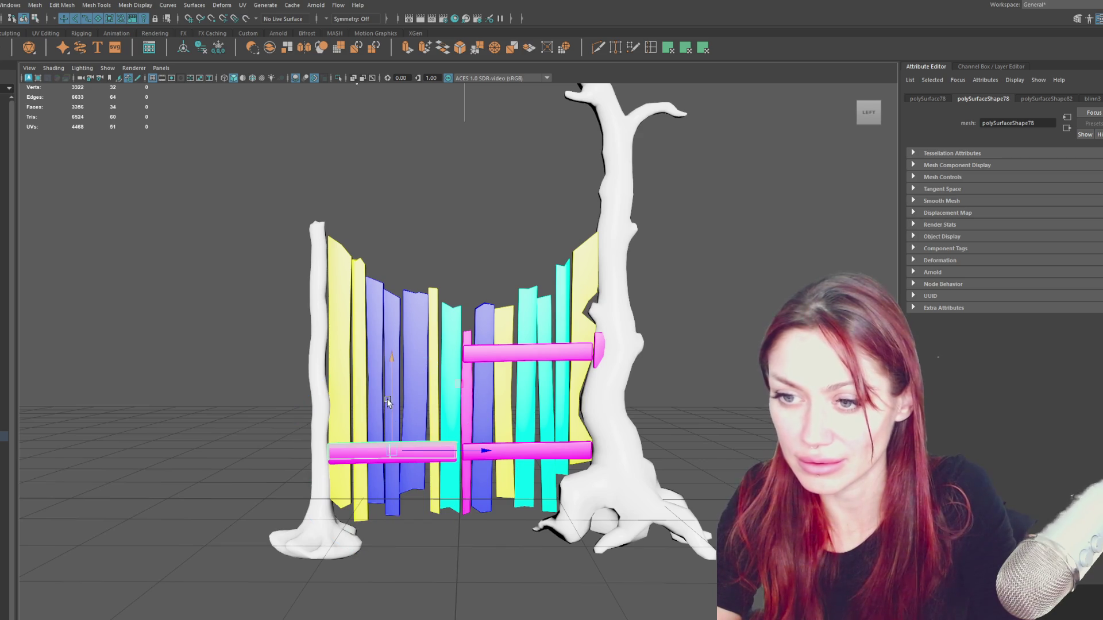
drag(387, 403, 389, 303)
key(e)
drag(456, 296, 464, 407)
key(w)
click(398, 336)
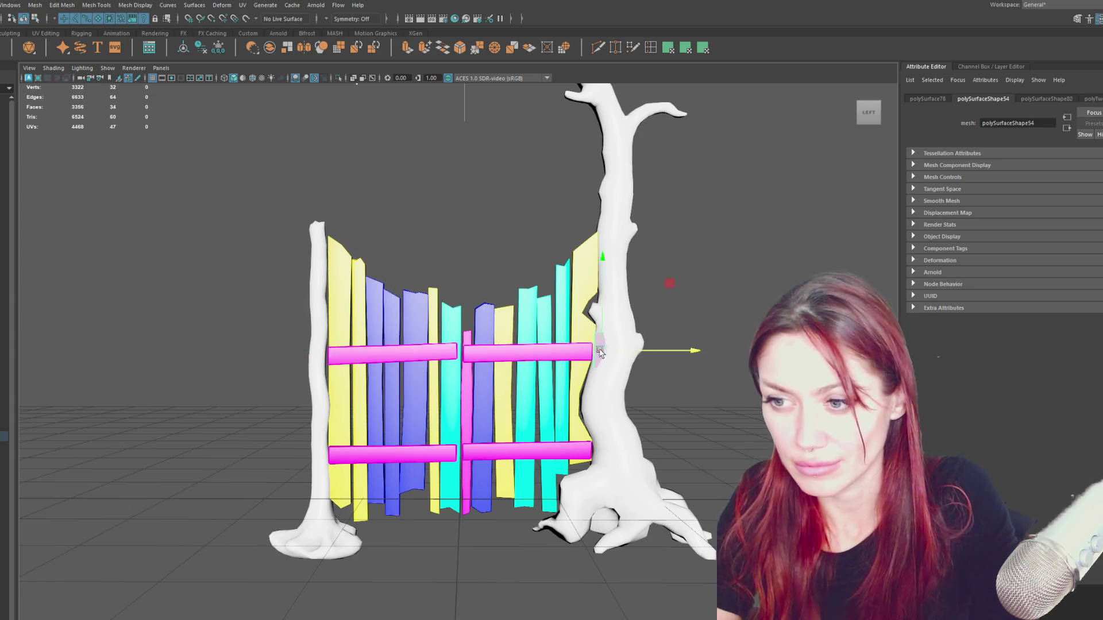
key(f)
scroll(594, 336, down, 5)
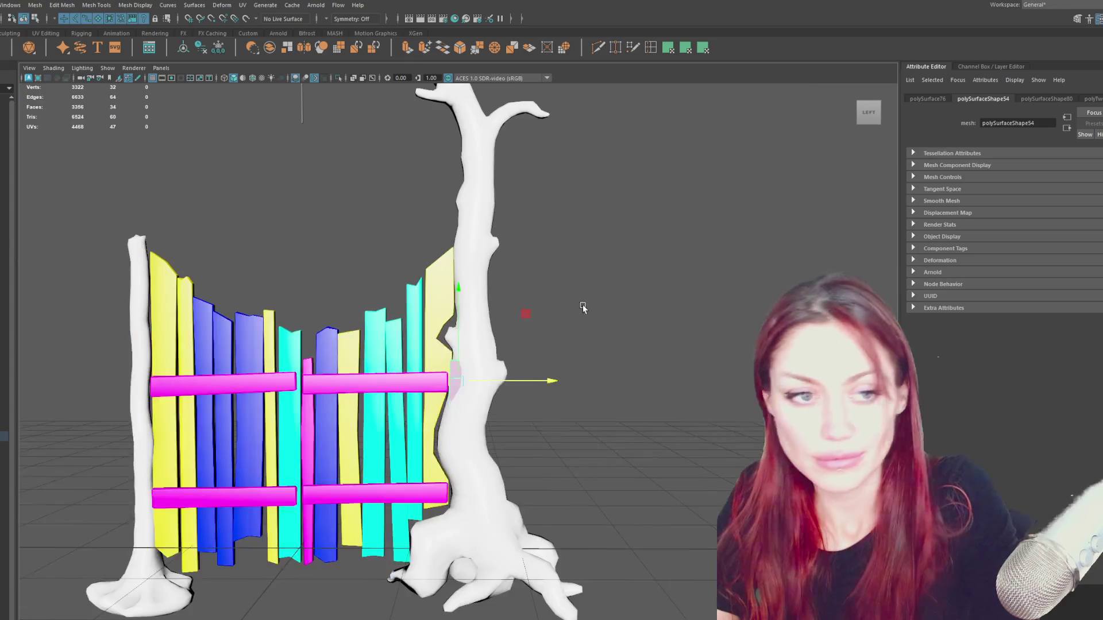
Duplicate the end pegs and place two new caps at the fence's left end.
key(ctrl+d)
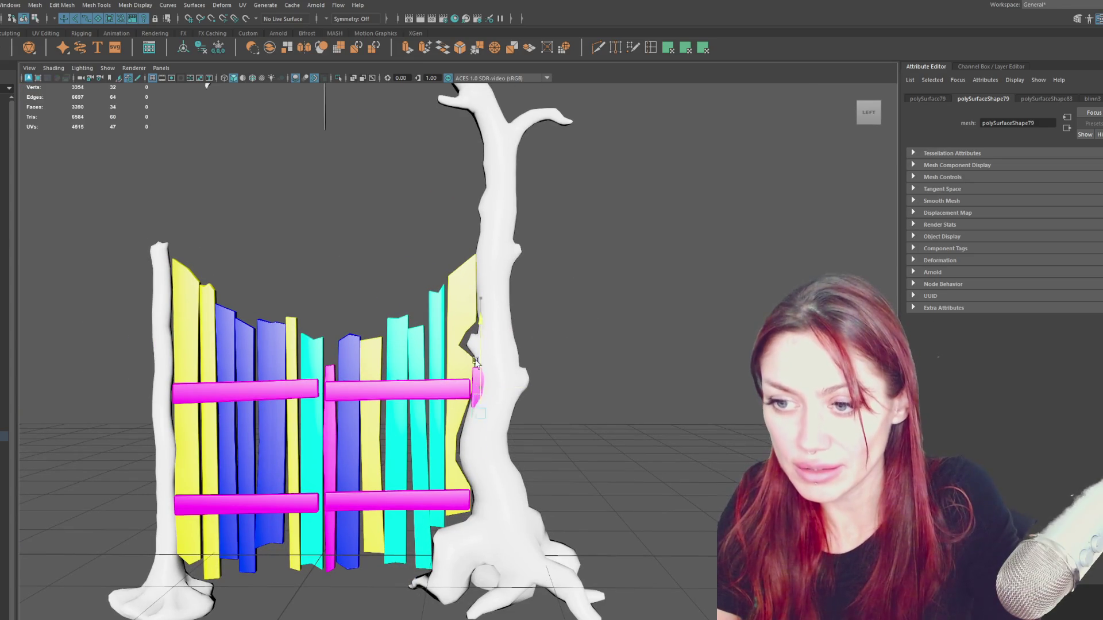
key(w)
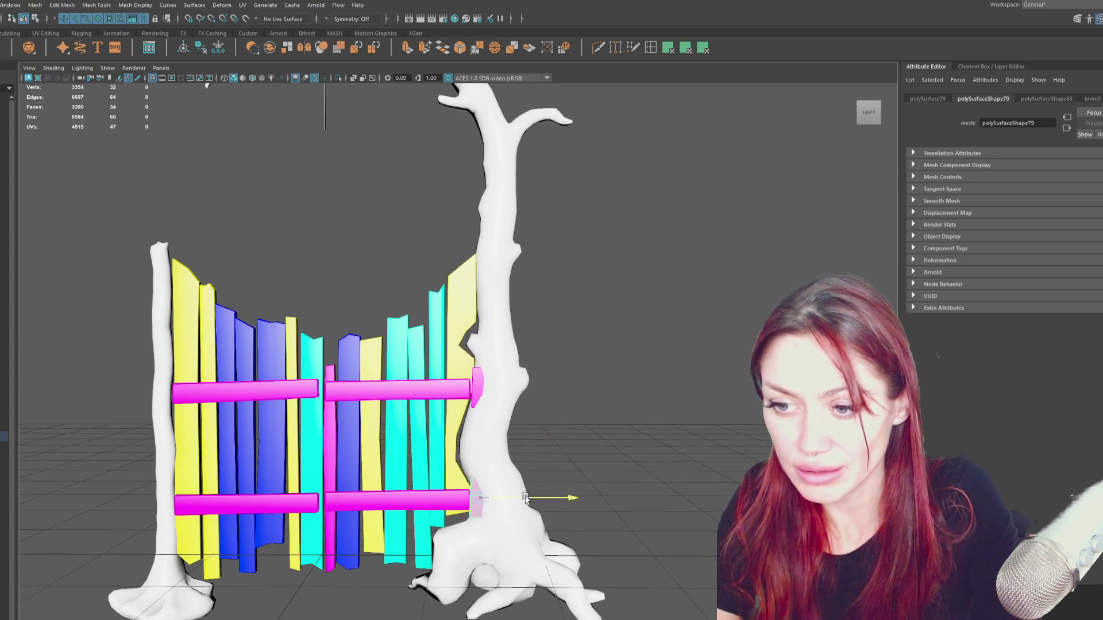
mouse_move(523, 498)
alt+mouse_down()
mouse_move(556, 495)
mouse_move(234, 507)
alt+mouse_up()
key(ctrl+d)
key(ctrl+d)
drag(153, 487, 153, 379)
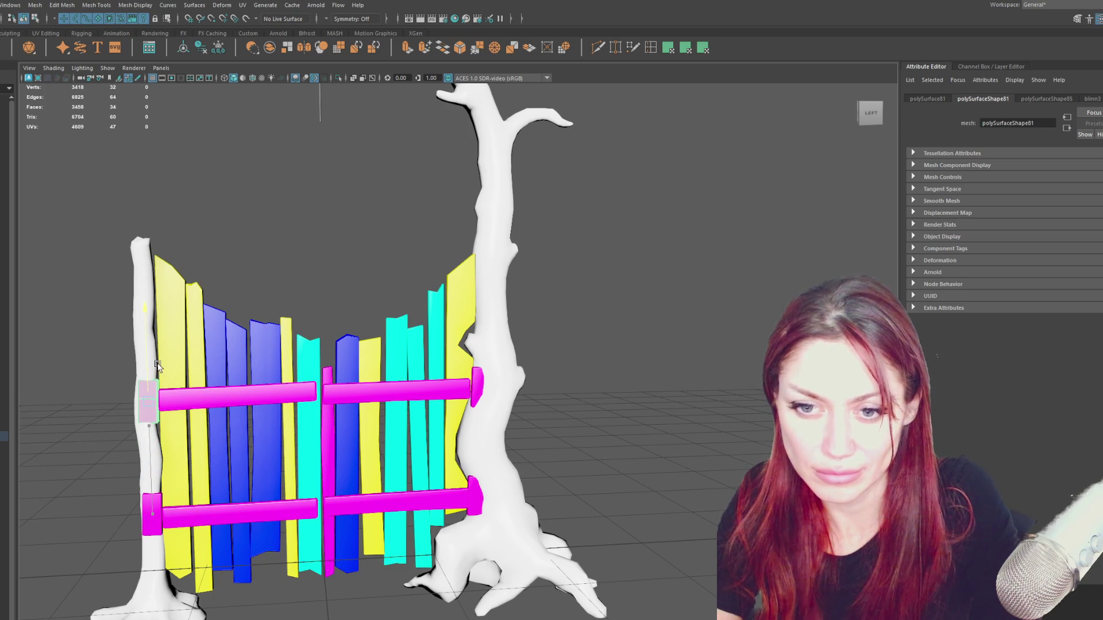
click(338, 242)
scroll(337, 242, down, 3)
drag(230, 177, 369, 177)
key(4)
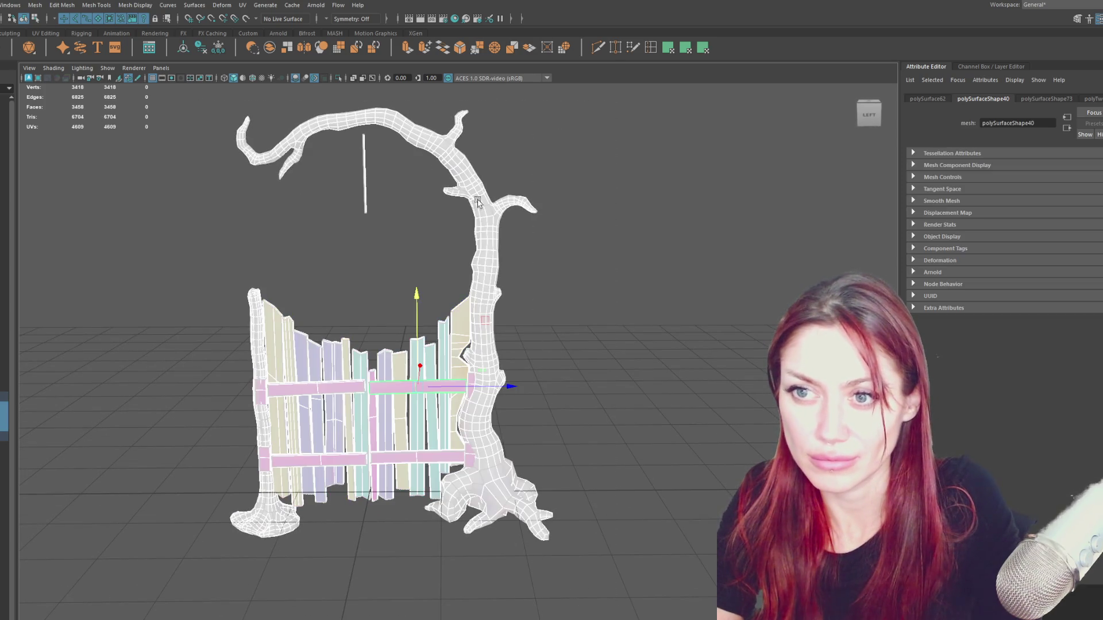
Return the models to plain shading, clear the selection and close the texture export window.
key(5)
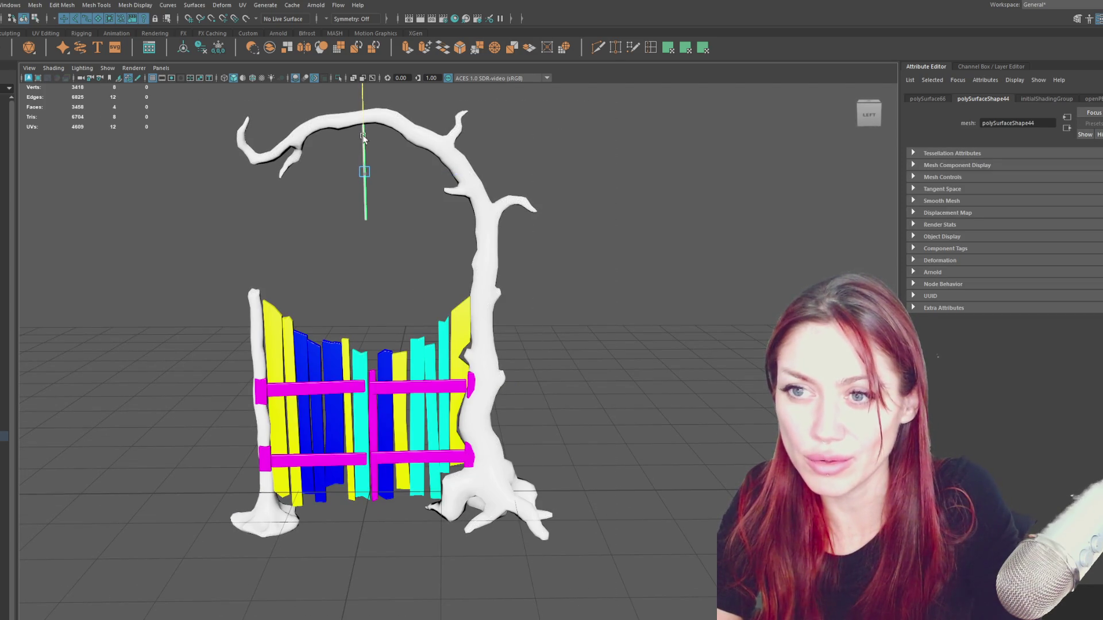
click(369, 138)
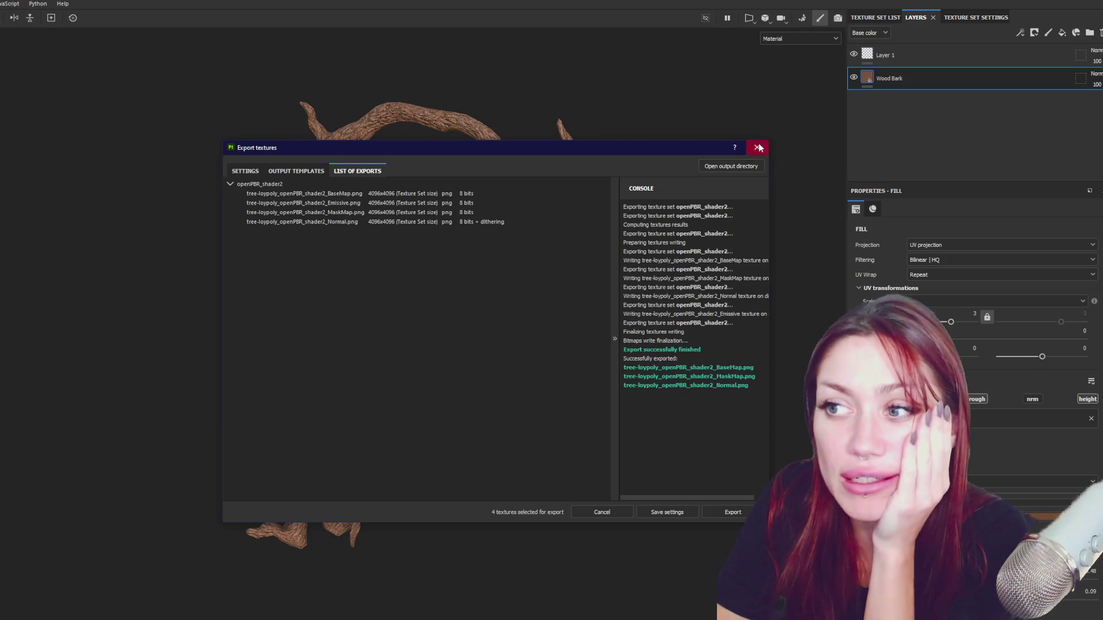
click(758, 147)
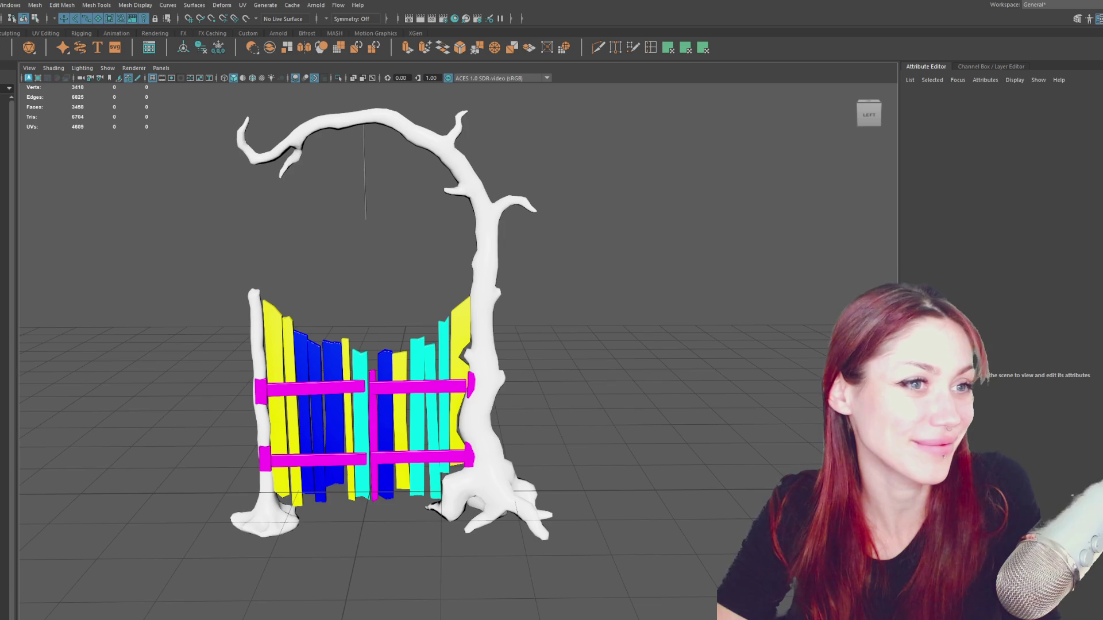
mouse_move(726, 264)
mouse_down()
mouse_move(763, 207)
mouse_move(506, 353)
mouse_up()
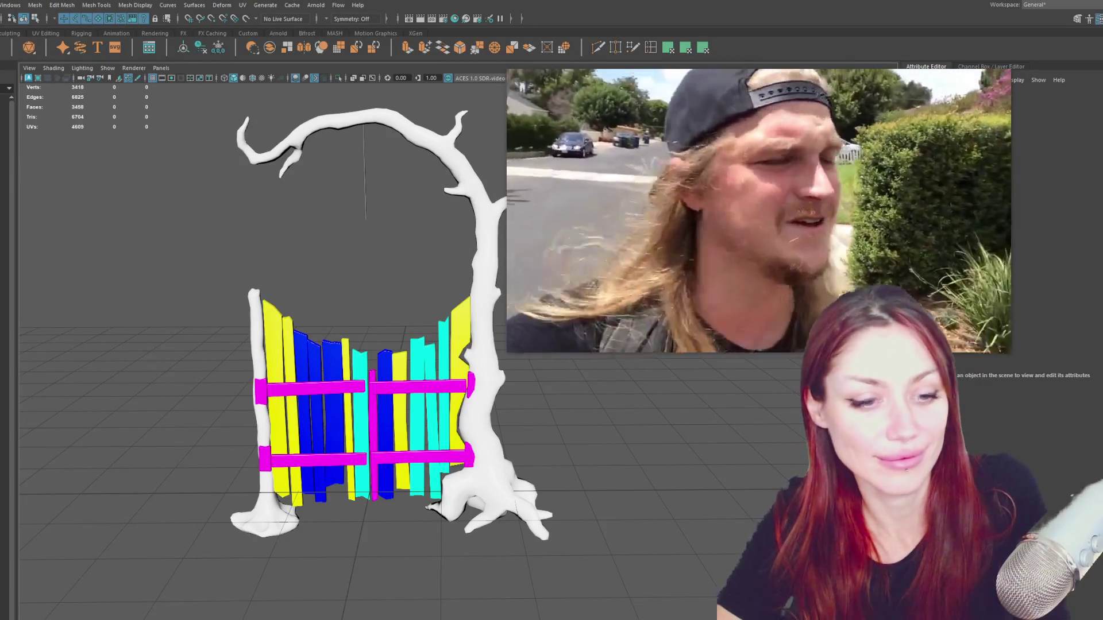
Select several rightmost fence planks and orbit around the fence's right side.
drag(758, 212, 796, 203)
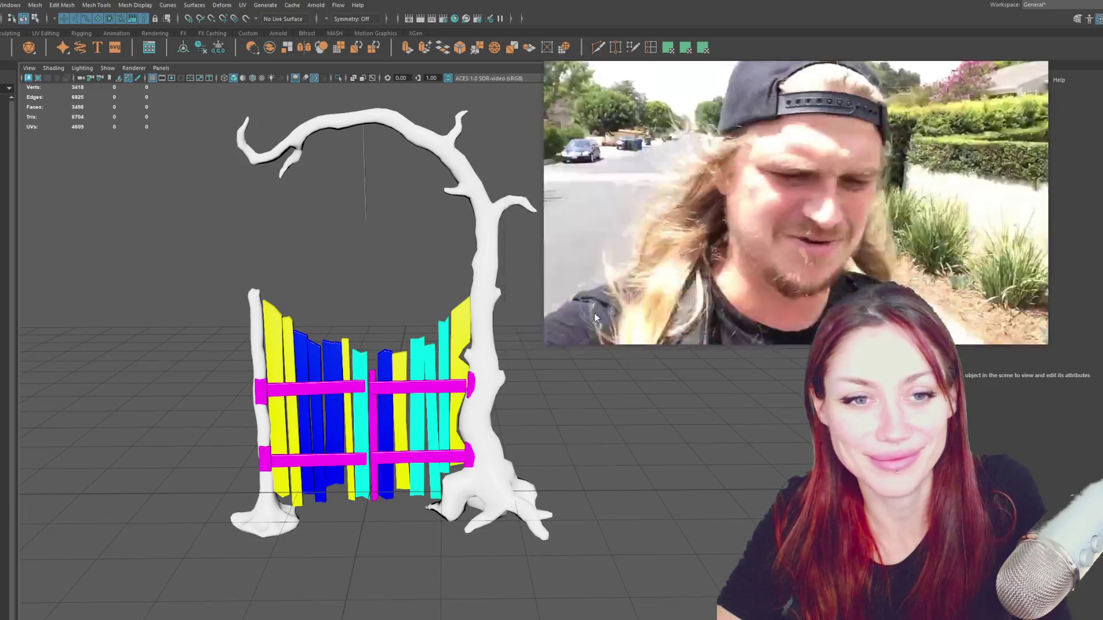
scroll(364, 353, up, 3)
click(358, 466)
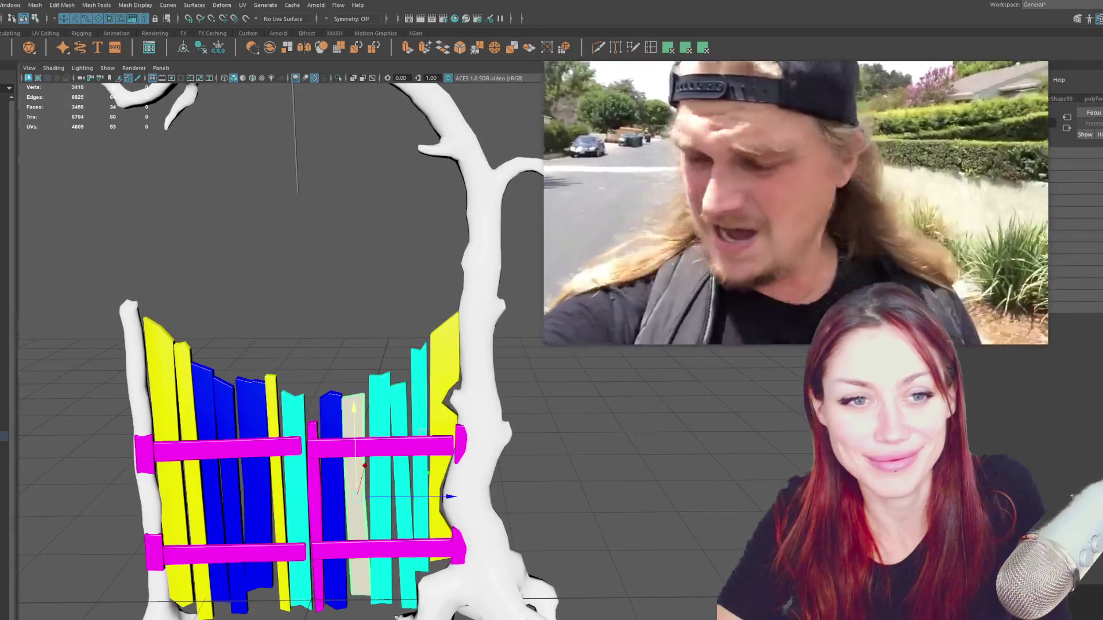
scroll(390, 293, down, 3)
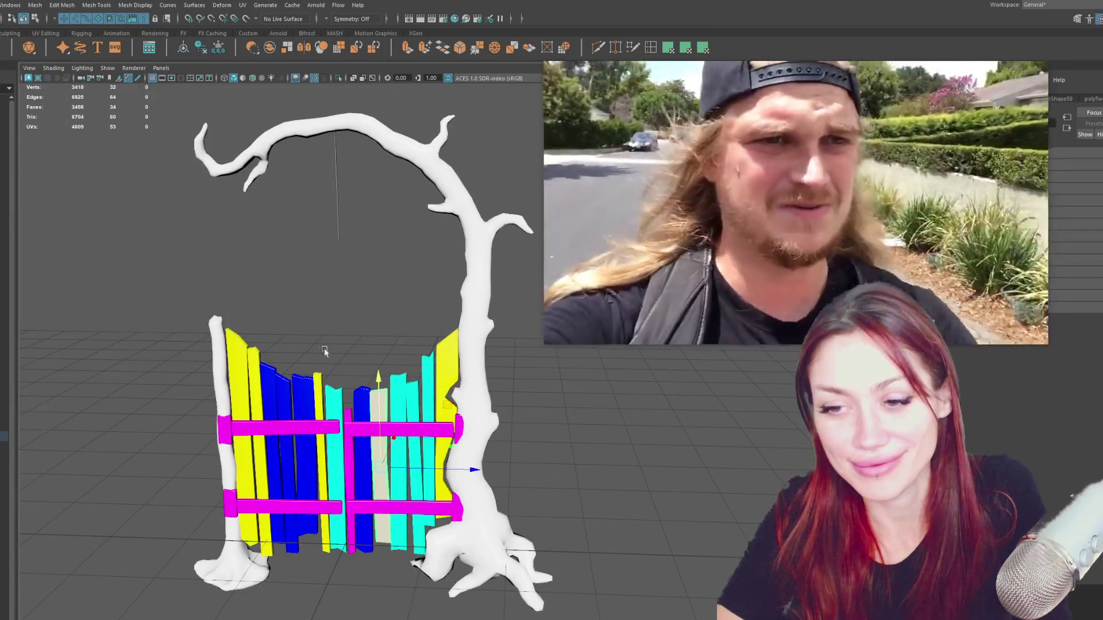
shift+click(415, 415)
scroll(431, 371, up, 2)
scroll(448, 346, up, 2)
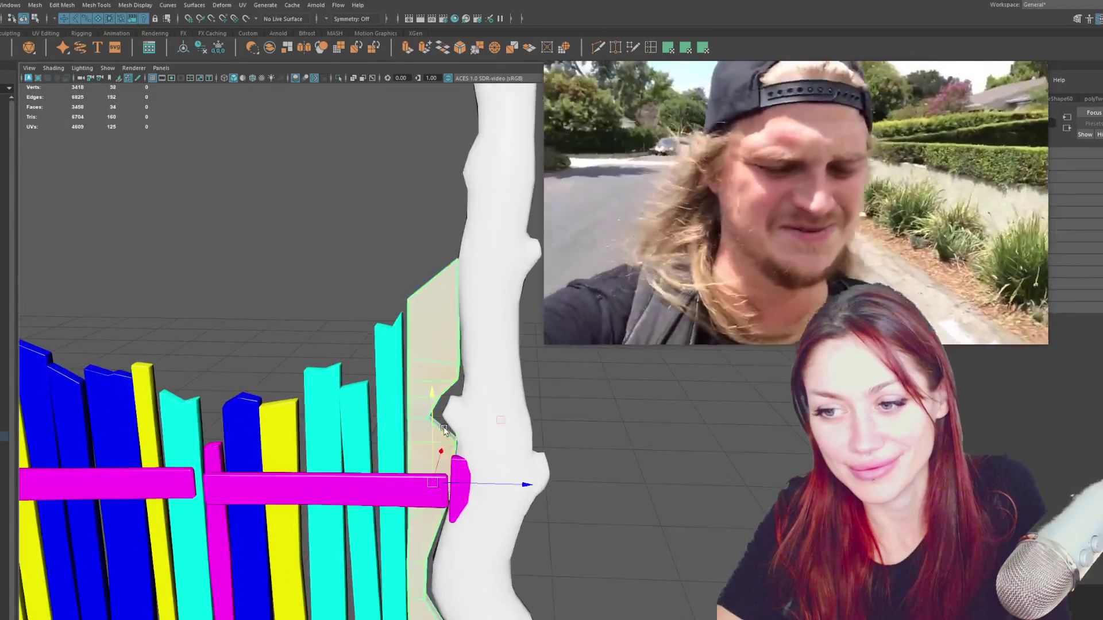
scroll(463, 327, up, 2)
alt+drag(463, 326, 495, 325)
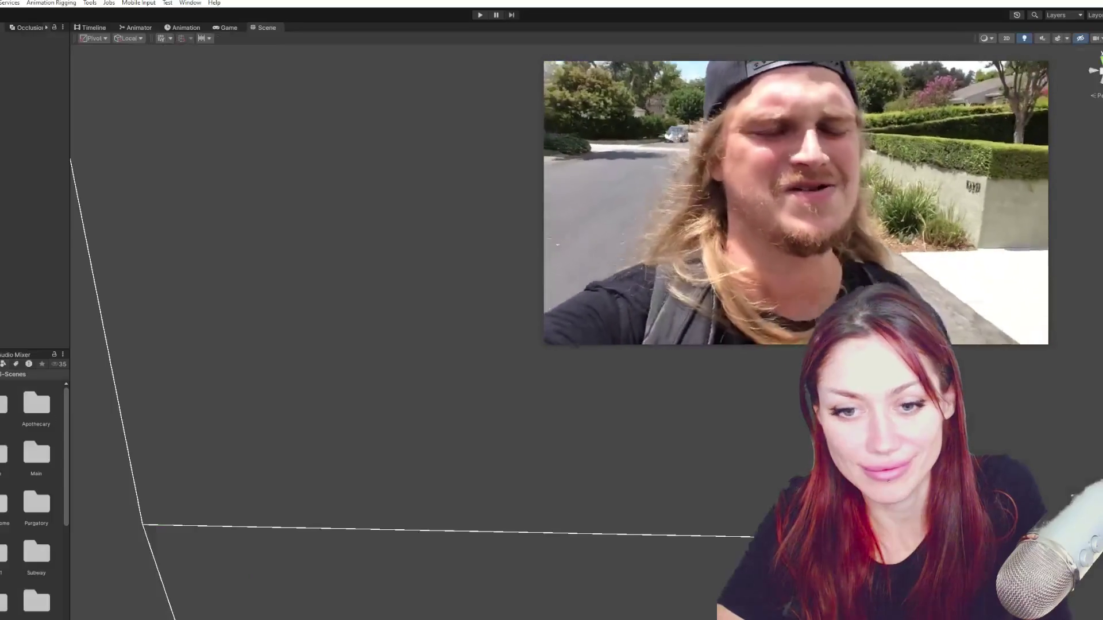
Select the Gate hinges material and browse its base map and normal map textures in the Hardware folders.
drag(69, 396, 217, 388)
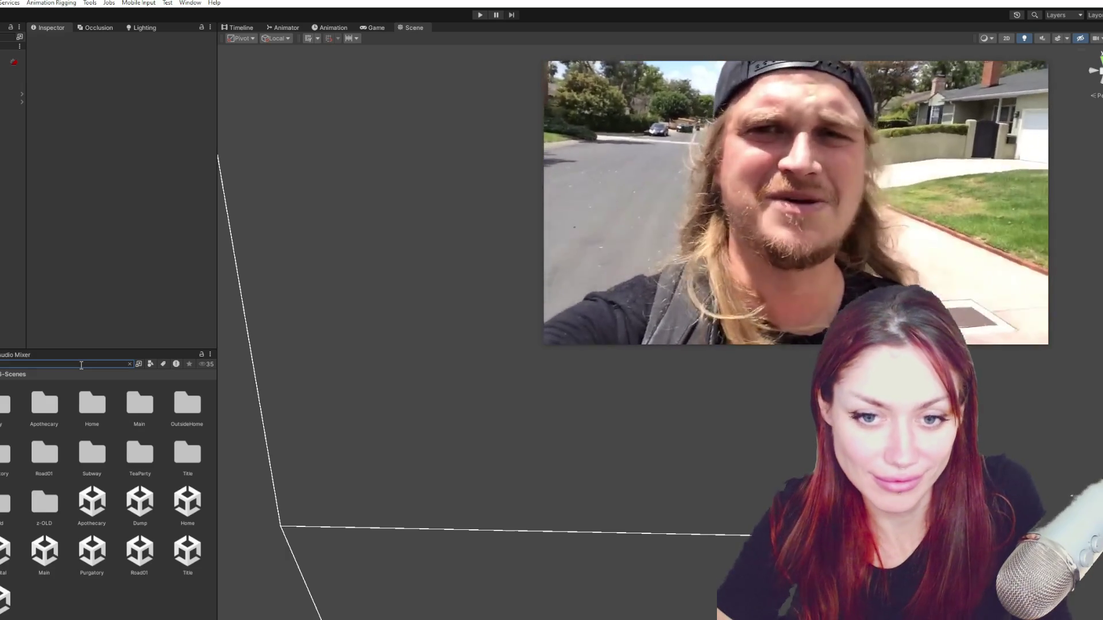
text(ge)
click(142, 408)
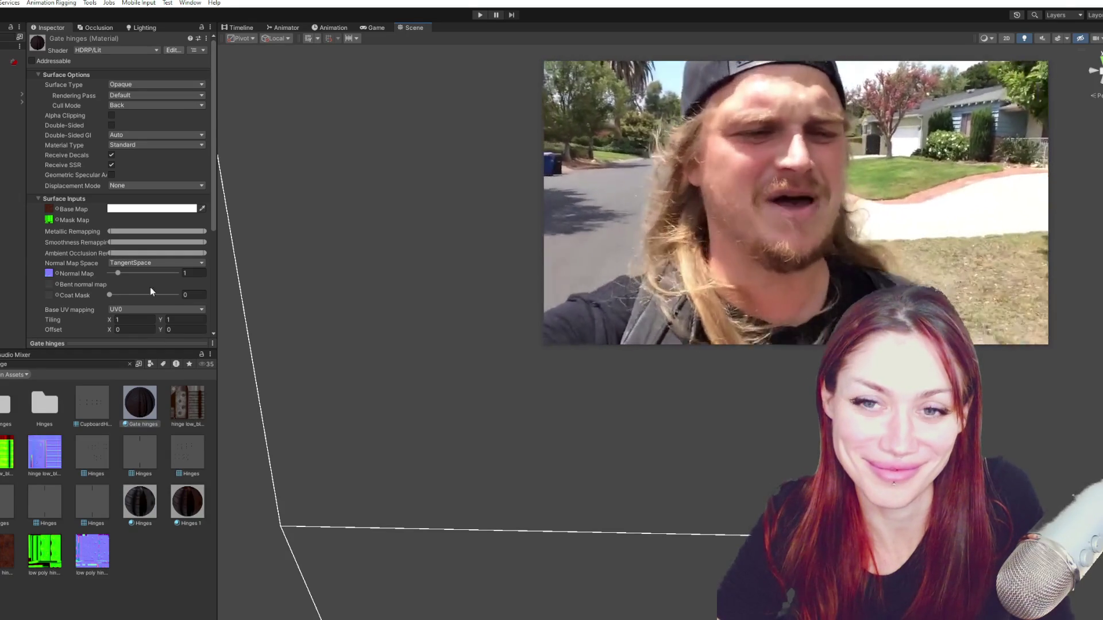
click(47, 209)
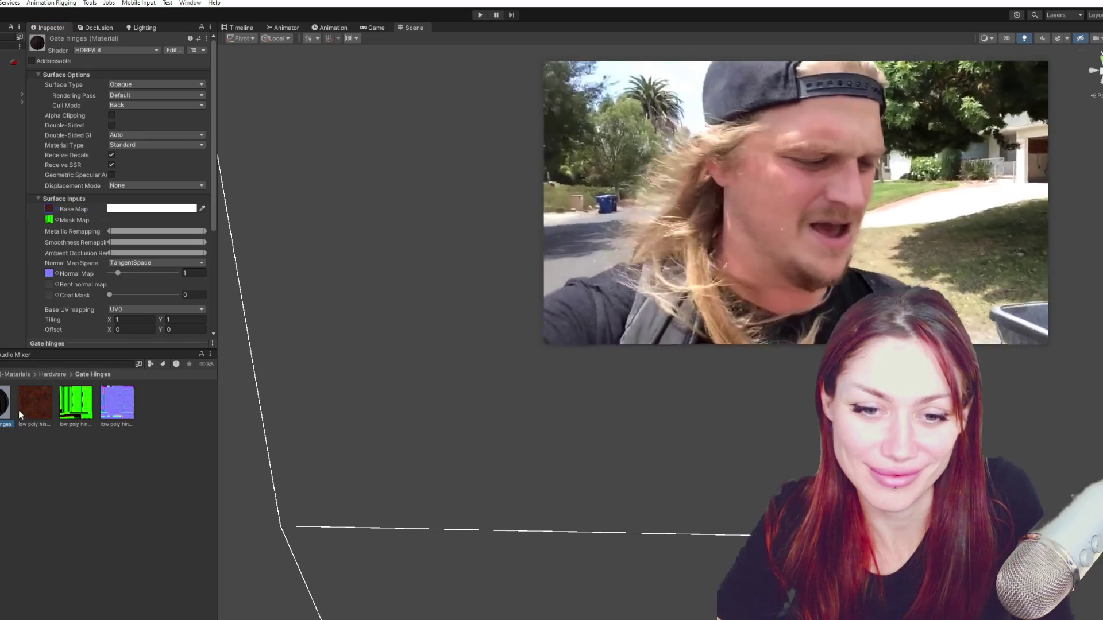
click(2, 405)
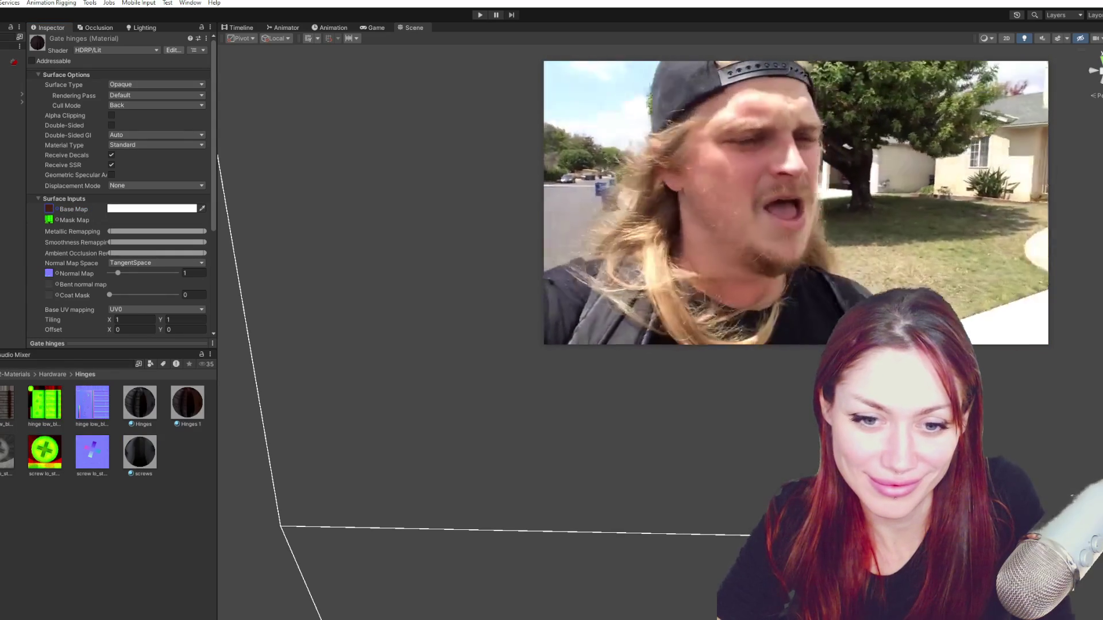
click(1, 401)
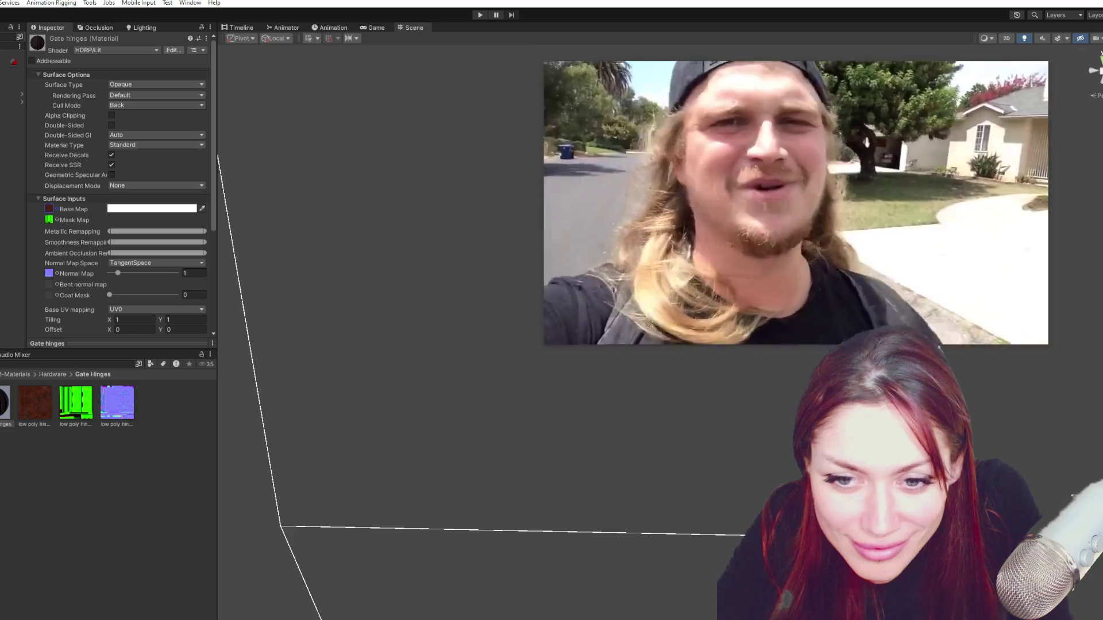
click(114, 414)
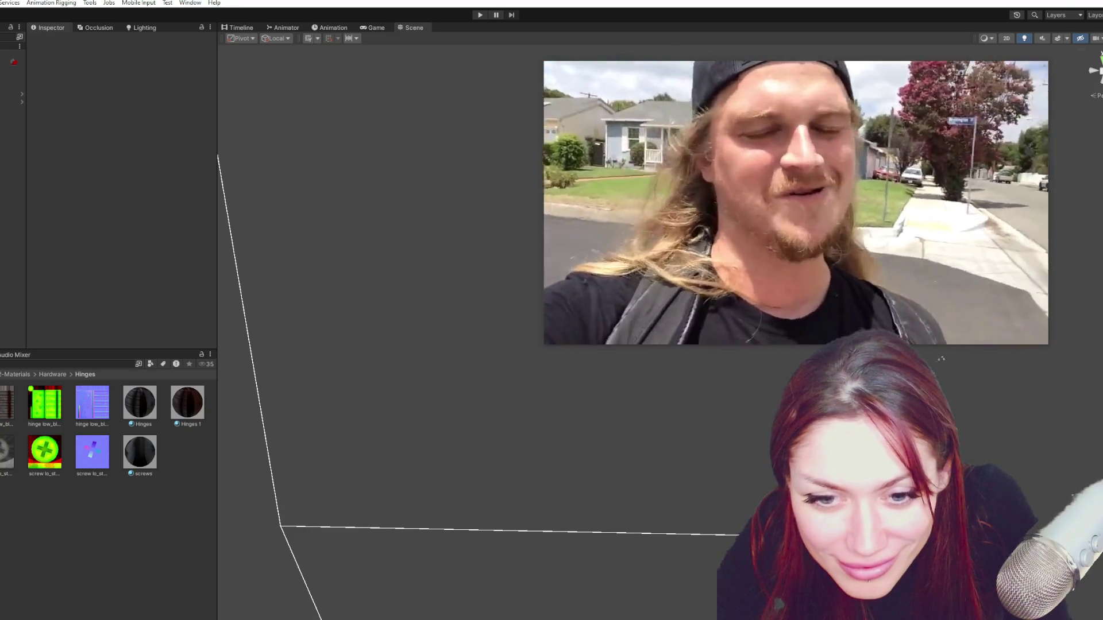
Copy the hinge base map texture's file path via its right-click menu.
key(Up)
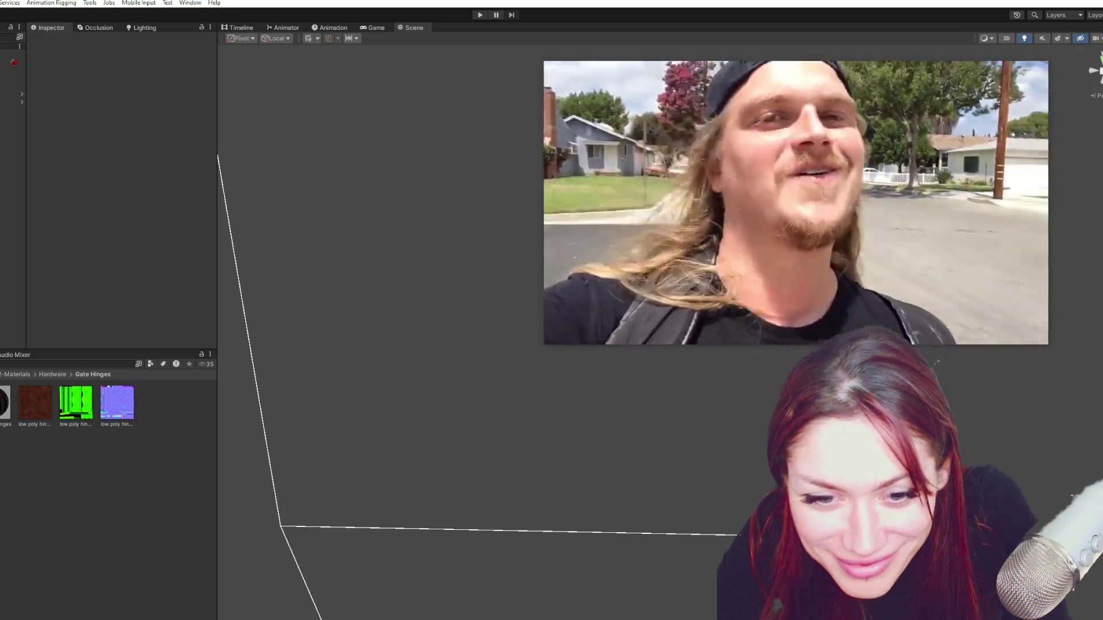
key(Down)
key(Down)
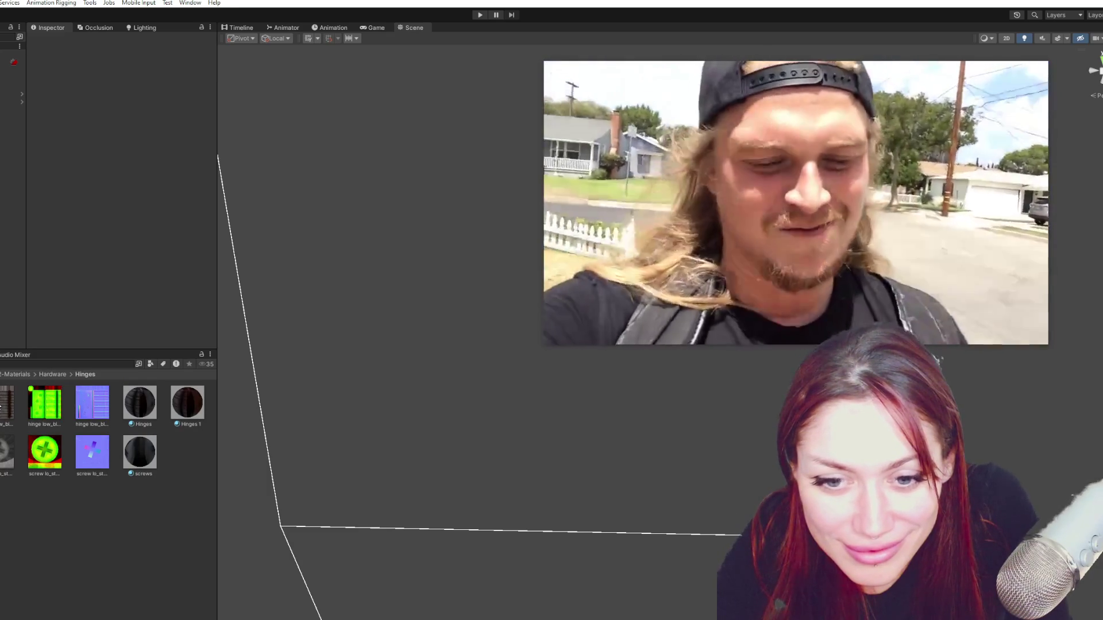
right_click(7, 404)
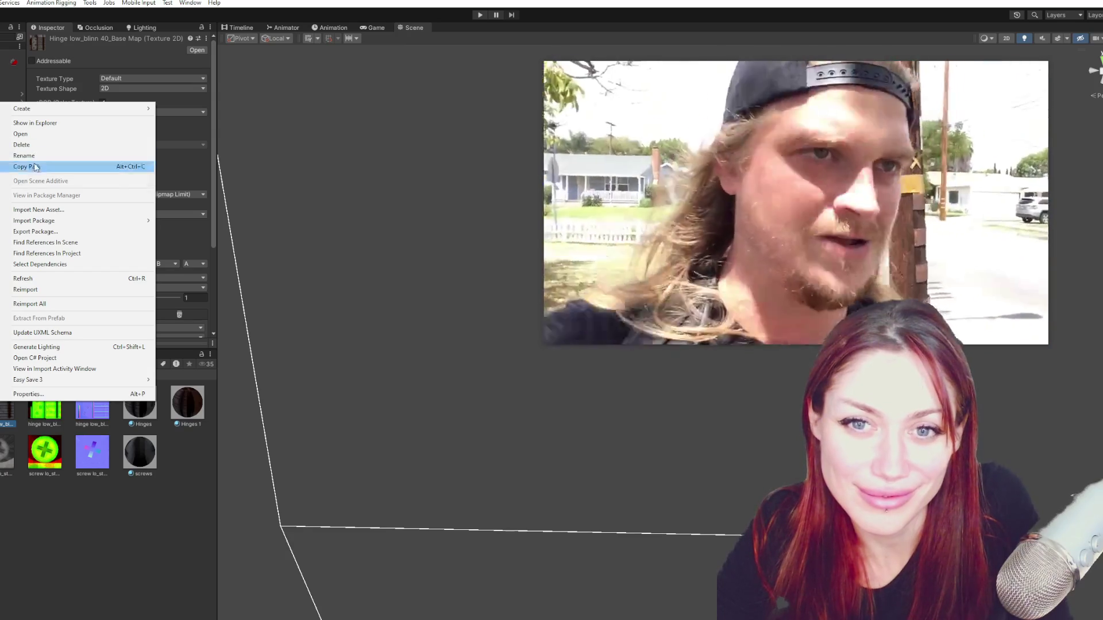
click(34, 123)
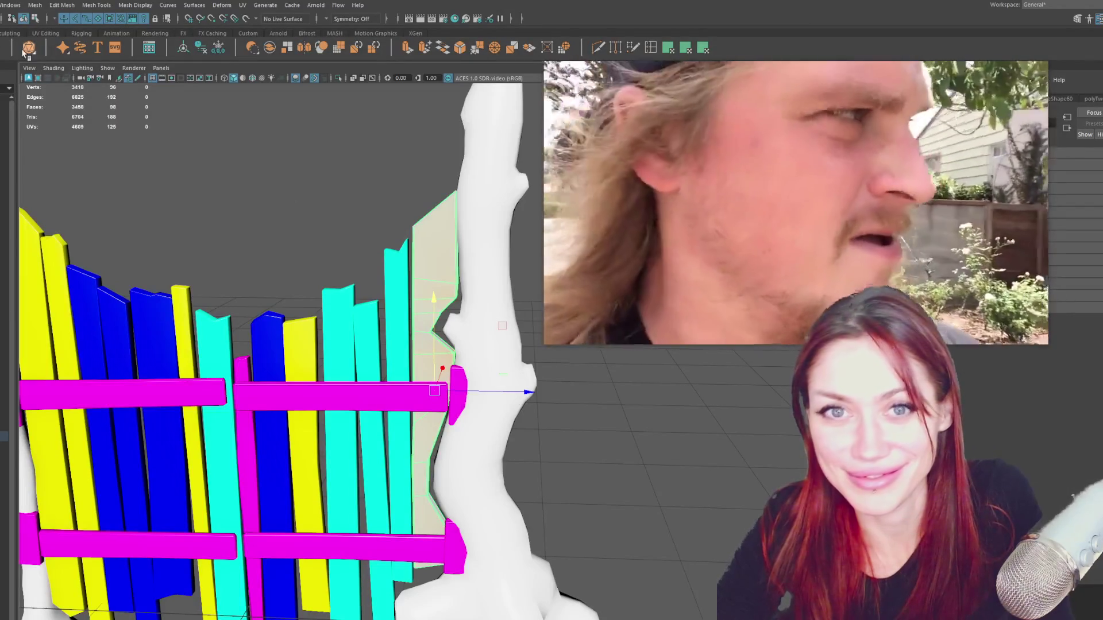
scroll(381, 455, down, 5)
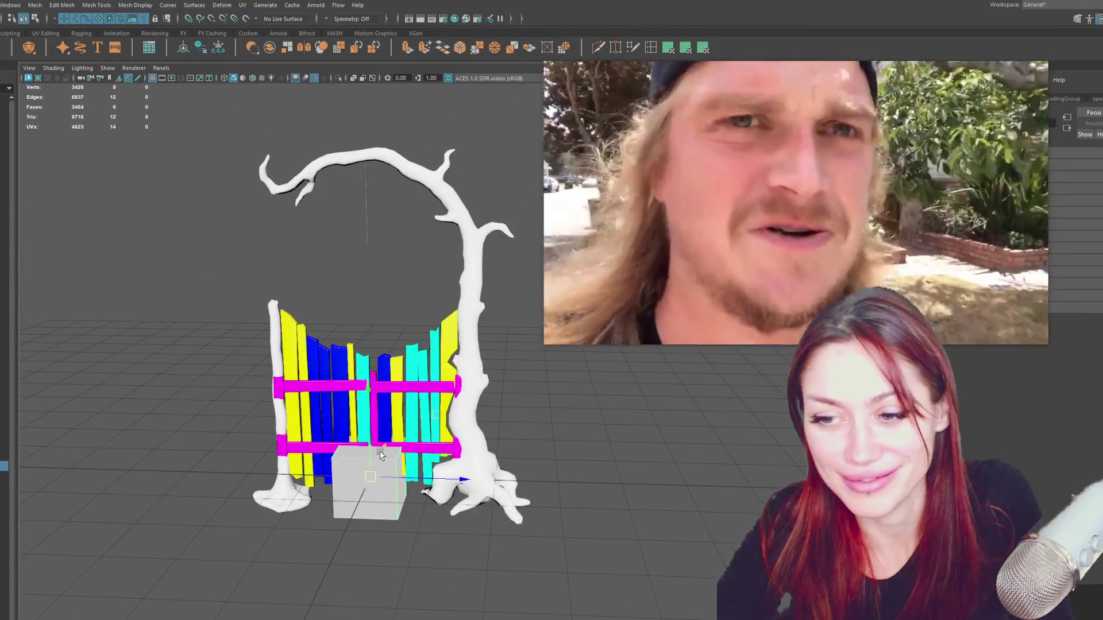
Assign a new Blinn material to the cube and paste the hinge base map path as its file texture.
alt+drag(381, 455, 358, 421)
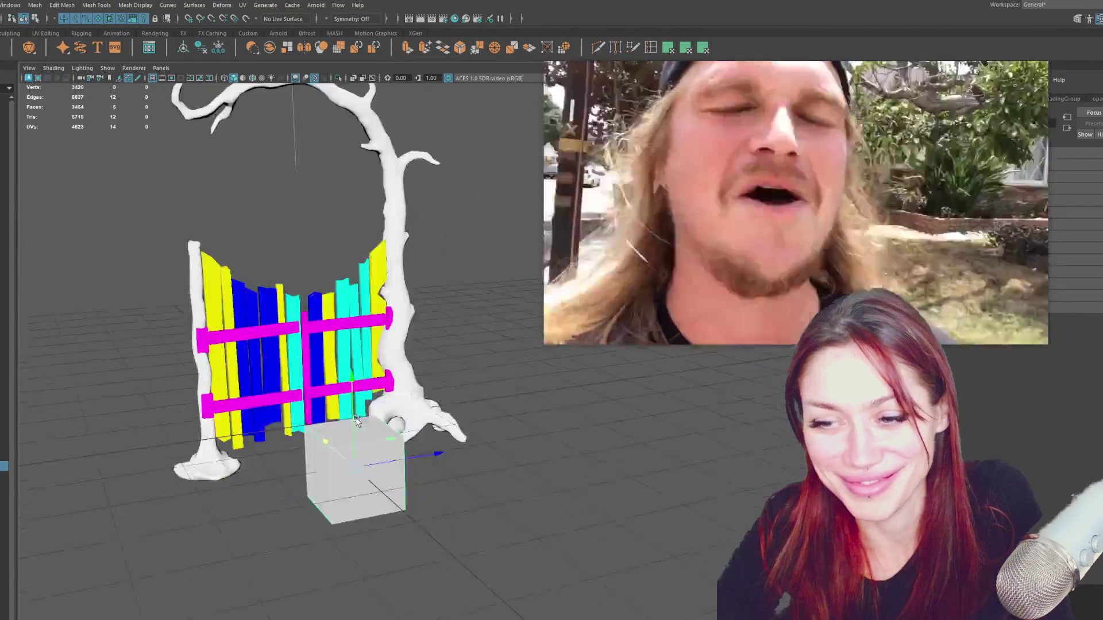
right_drag(369, 397, 368, 459)
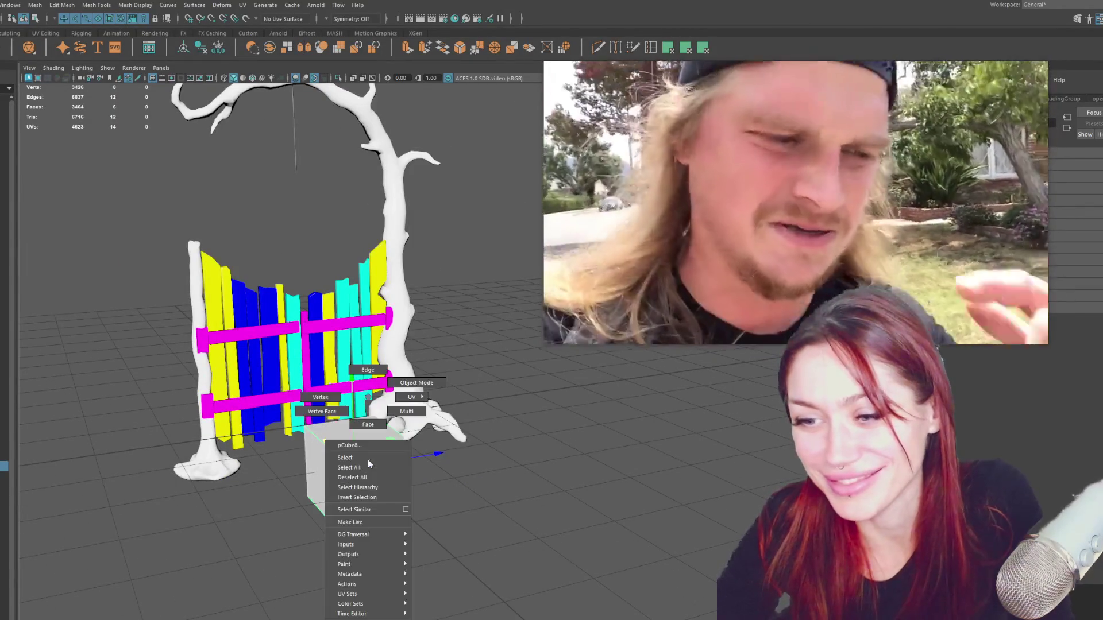
mouse_move(362, 583)
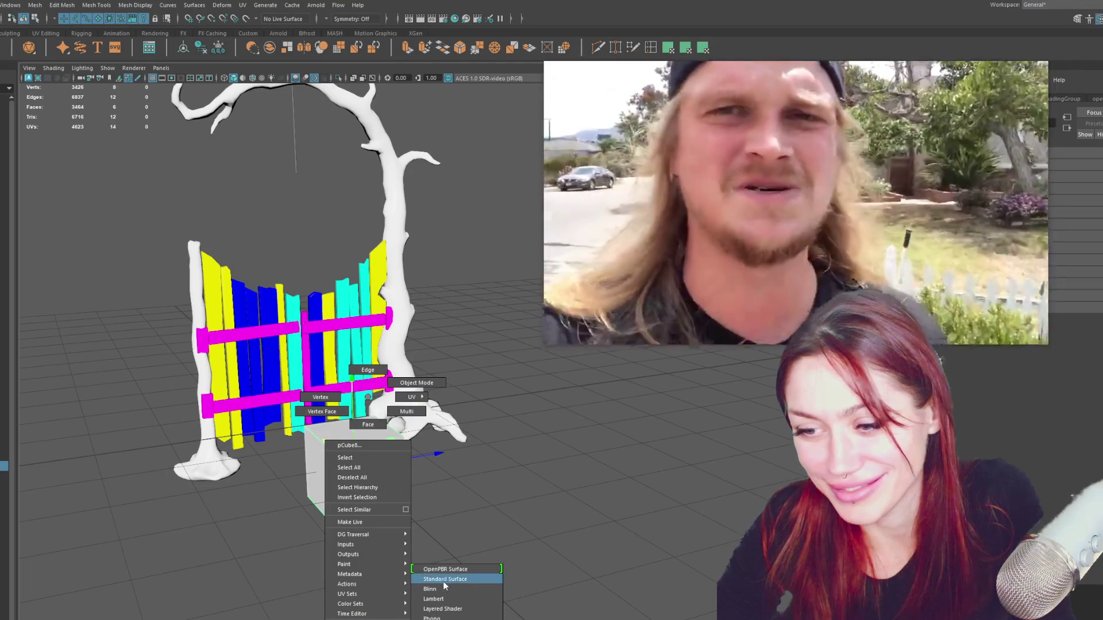
click(442, 588)
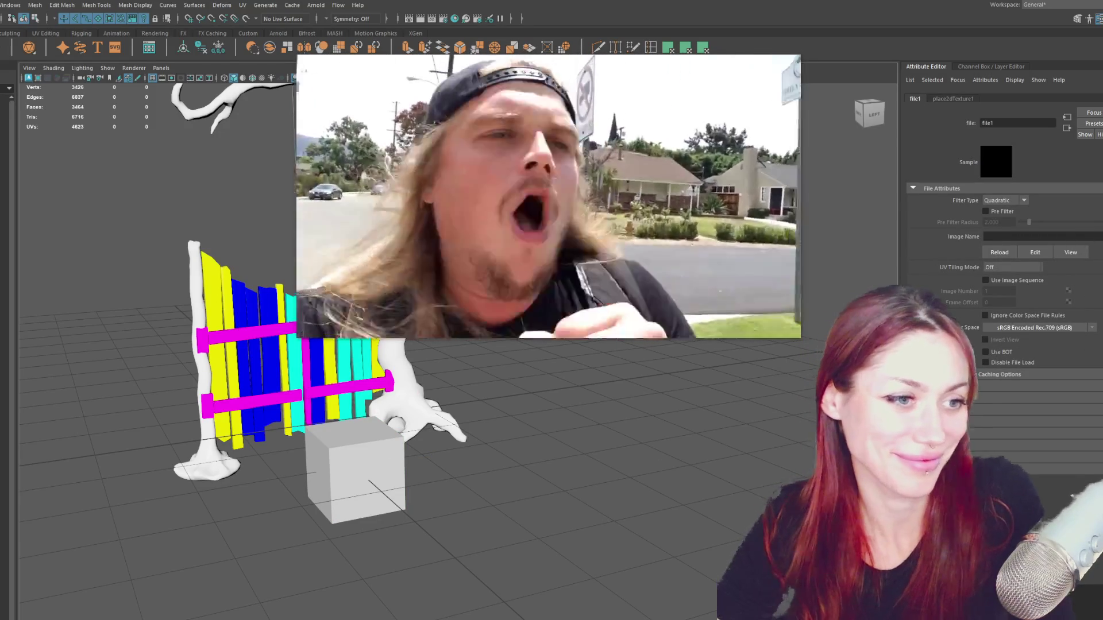
key(ctrl+v)
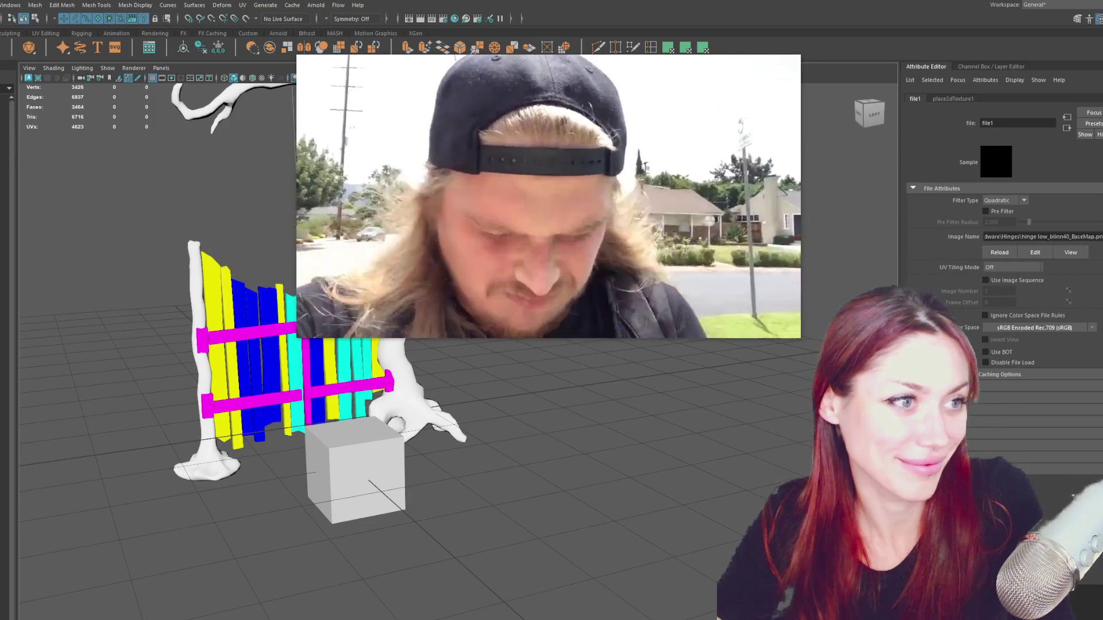
key(Return)
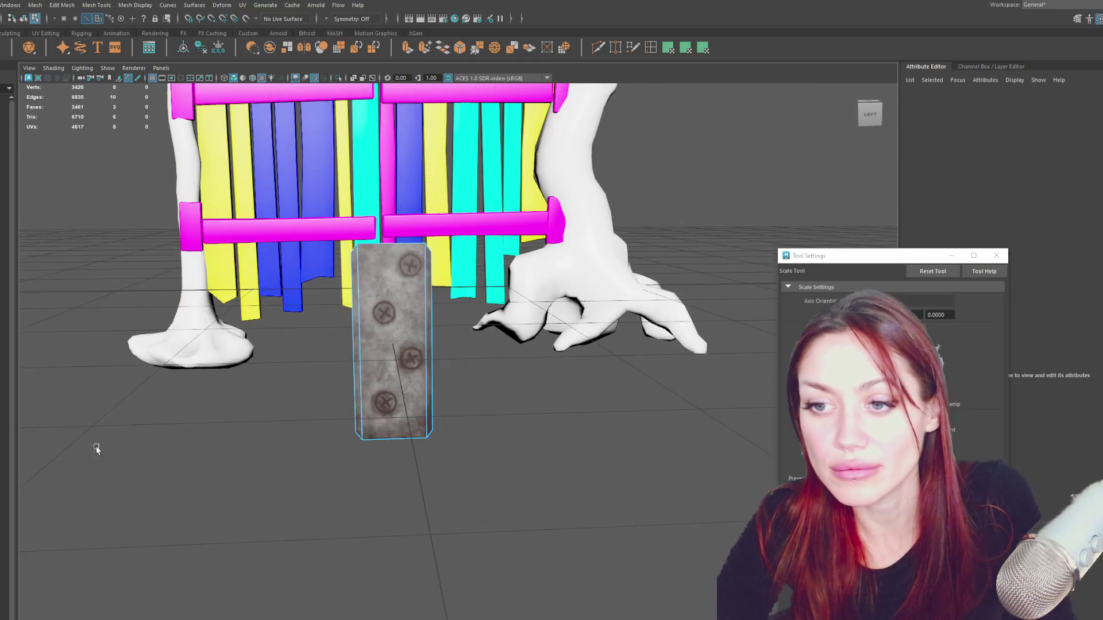
scroll(214, 404, up, 2)
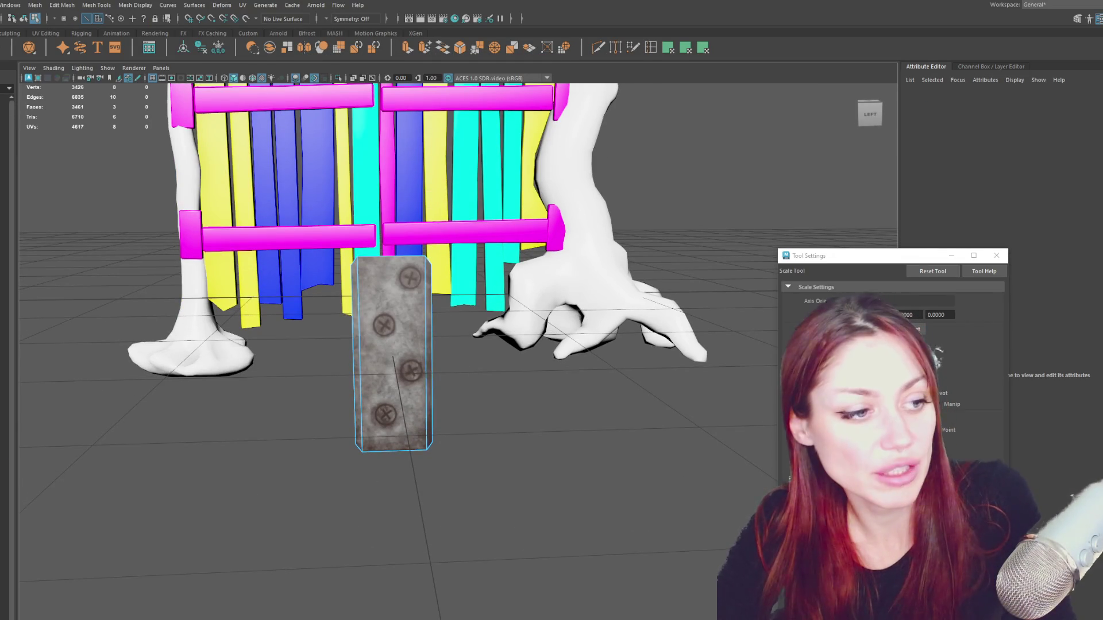
Re-project the cube's UVs flat and shift them so the screwed hinge texture sits on its face.
drag(344, 429, 440, 250)
click(677, 48)
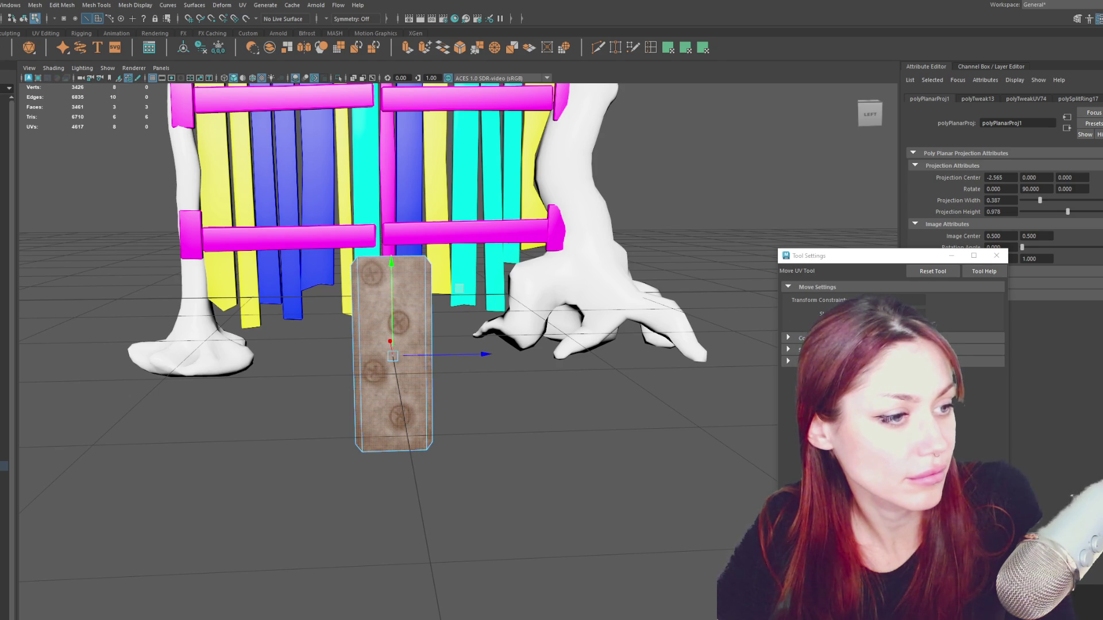
key(w)
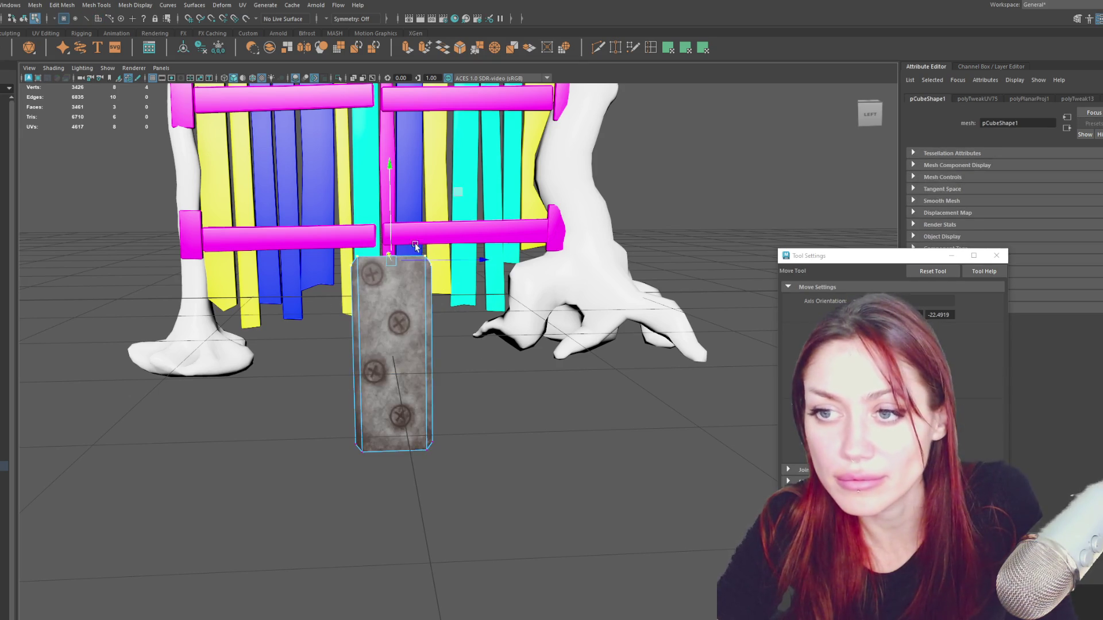
key(F12)
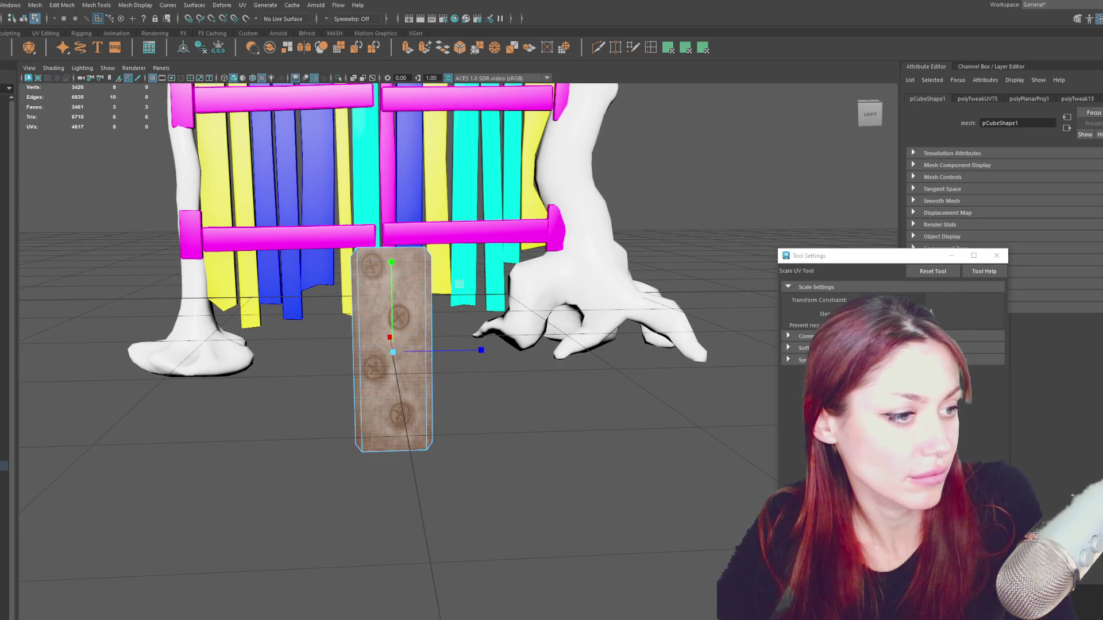
drag(392, 352, 405, 351)
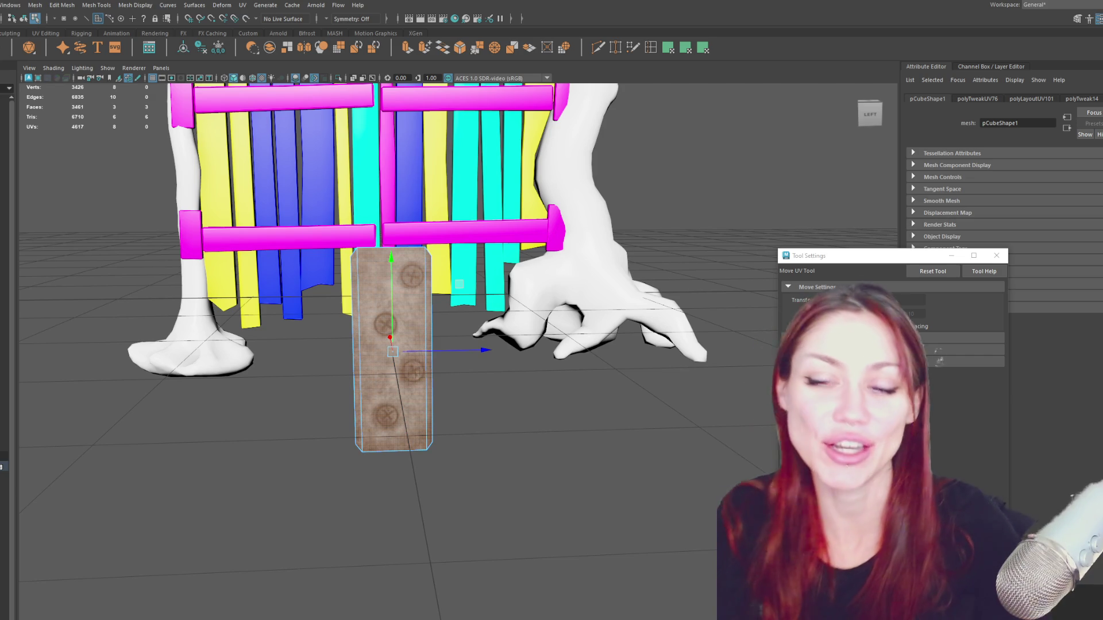
key(F8)
alt+drag(541, 442, 607, 413)
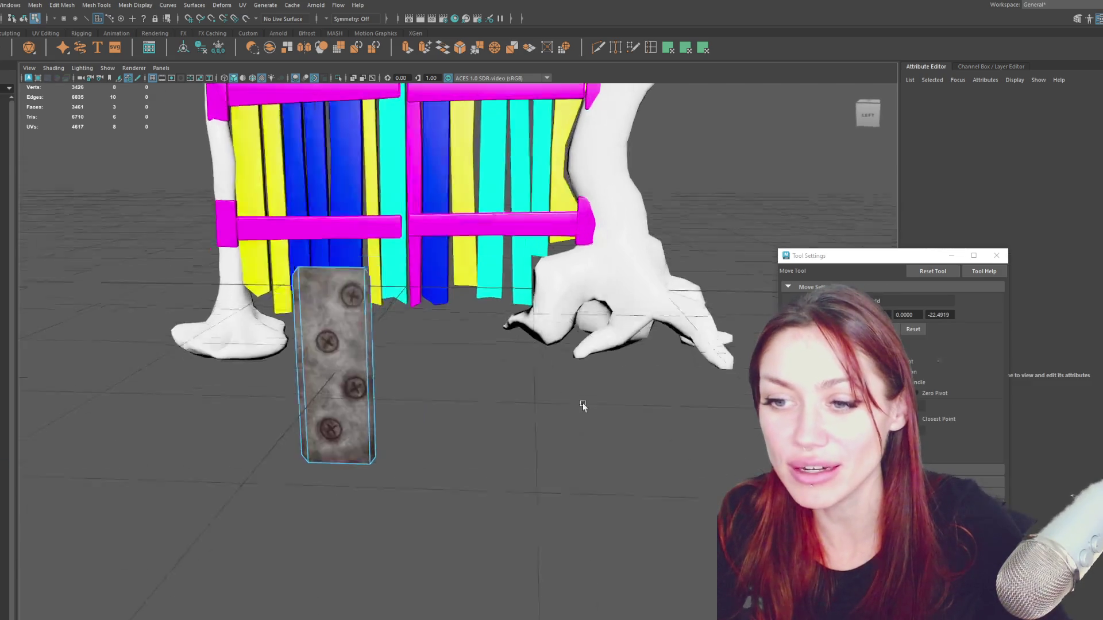
scroll(582, 391, down, 3)
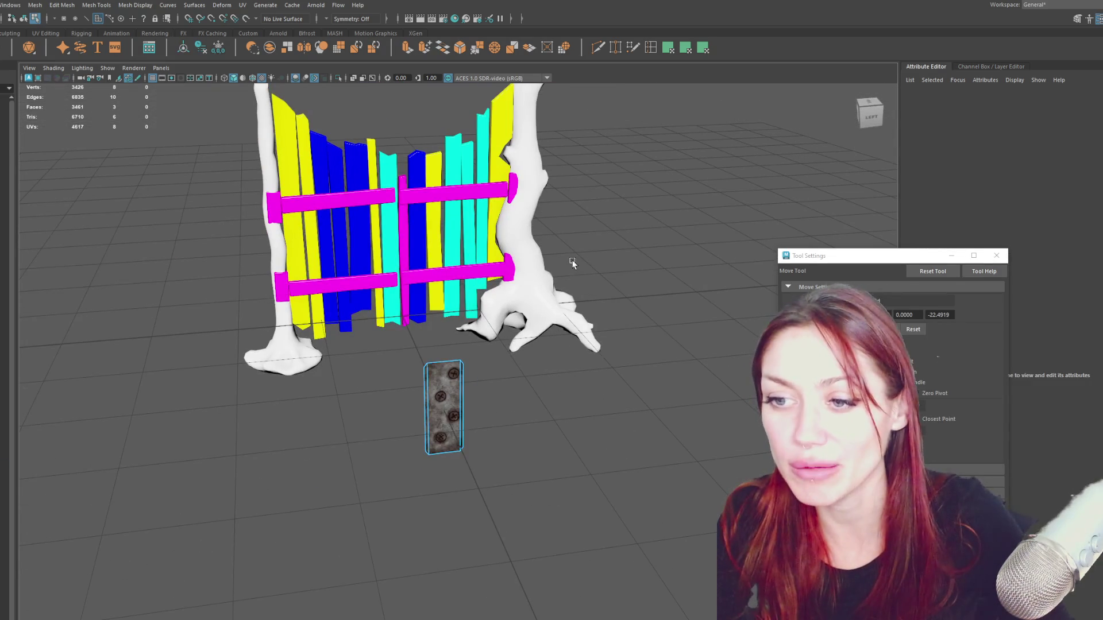
Check the metal plate's UVs, then reselect it as a whole object.
right_drag(613, 261, 629, 272)
click(444, 406)
scroll(546, 356, up, 3)
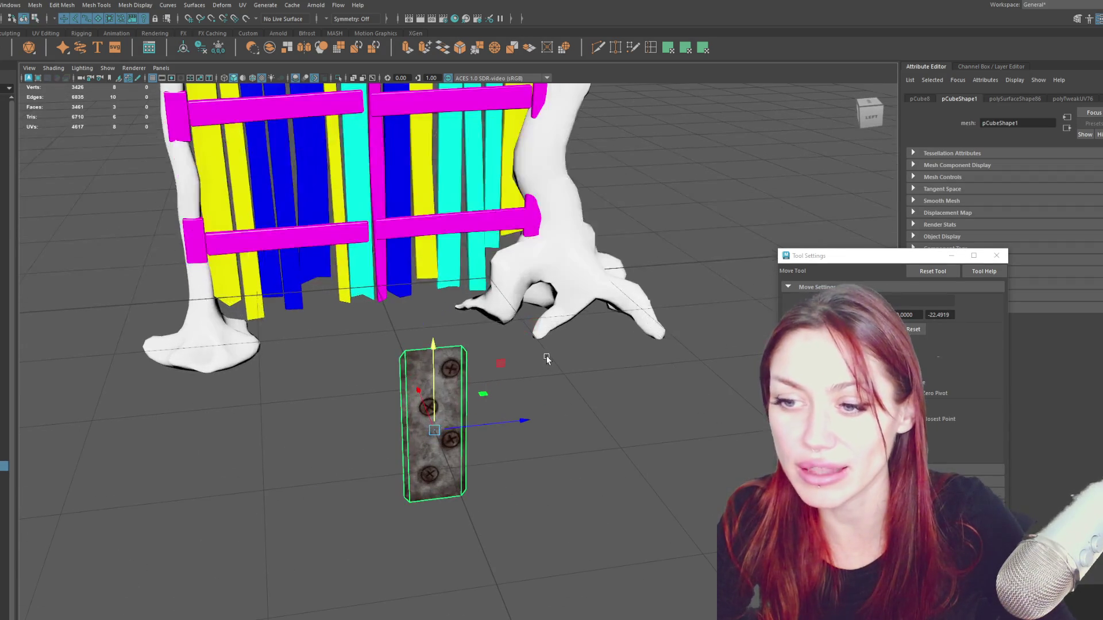
key(F12)
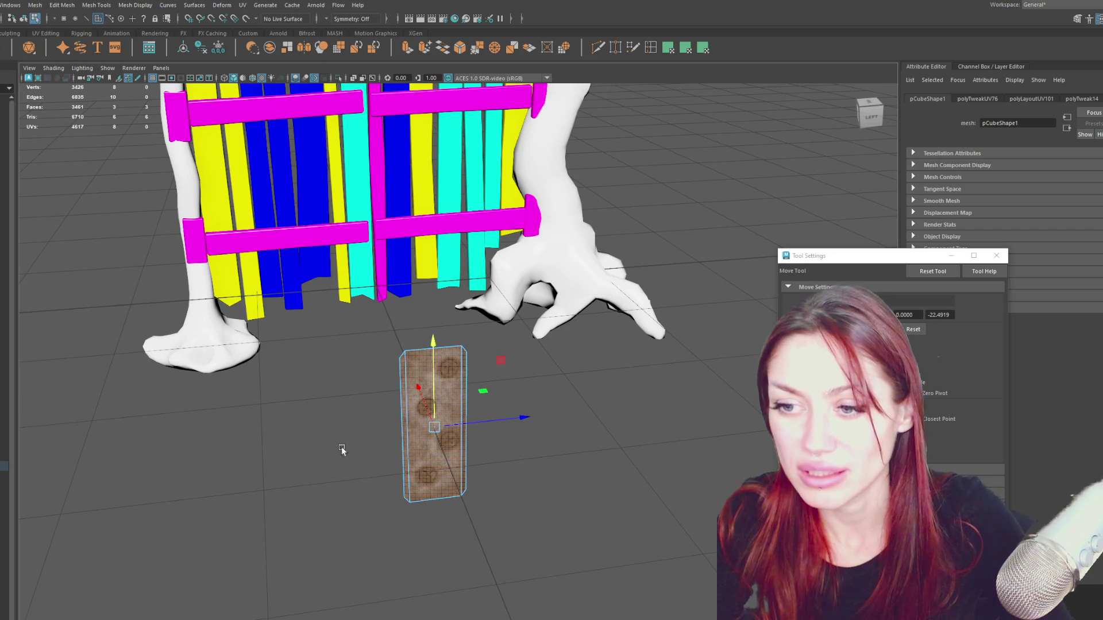
key(F8)
alt+drag(405, 480, 199, 387)
click(172, 415)
mouse_move(283, 435)
mouse_down()
mouse_move(410, 393)
mouse_move(471, 256)
mouse_move(375, 295)
mouse_up()
Move the plate to the left post's bracket and shrink it to fit inside the magenta end cap.
key(r)
drag(487, 296, 330, 281)
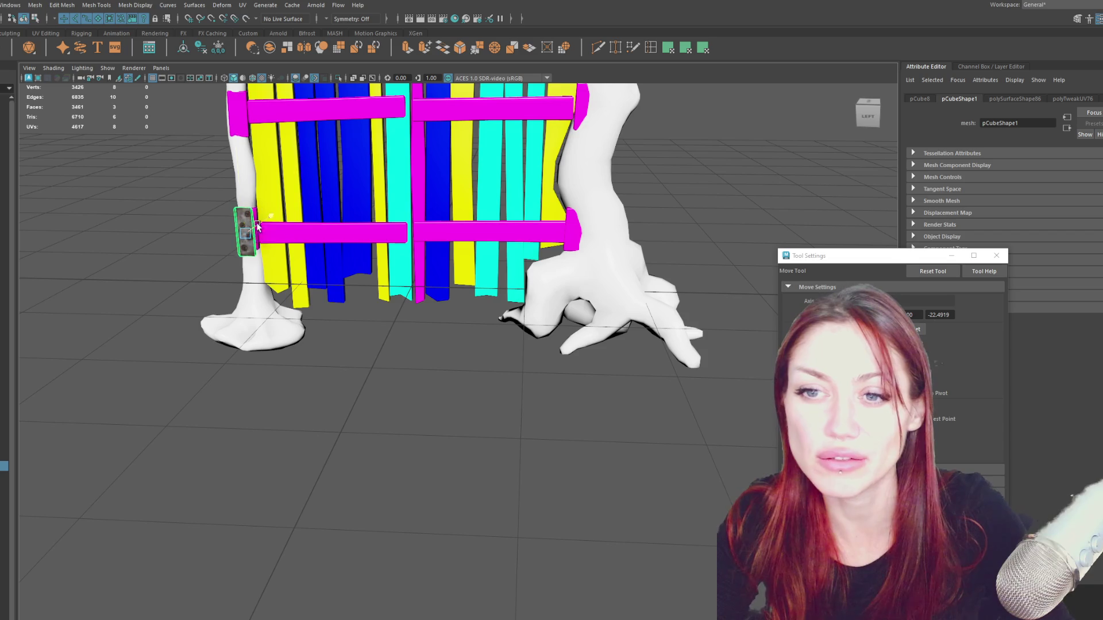
key(f)
mouse_move(384, 270)
mouse_down()
mouse_move(397, 393)
mouse_move(470, 377)
mouse_move(409, 357)
mouse_move(542, 387)
mouse_up()
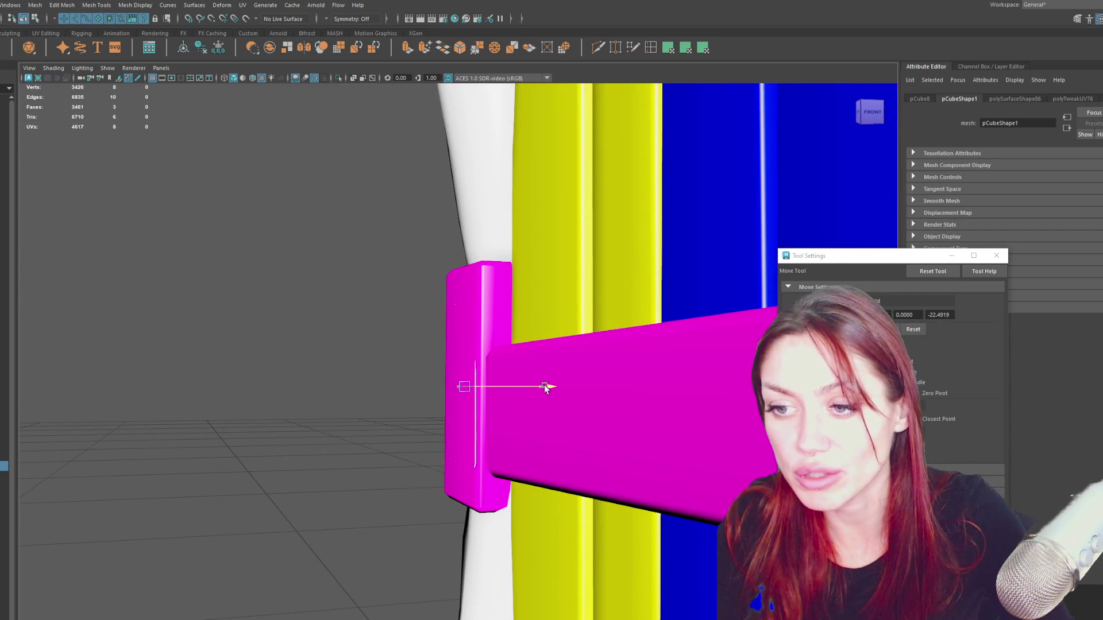
mouse_move(505, 385)
alt+mouse_down()
mouse_move(429, 388)
mouse_move(483, 380)
mouse_move(456, 364)
alt+mouse_up()
click(455, 380)
scroll(457, 363, down, 5)
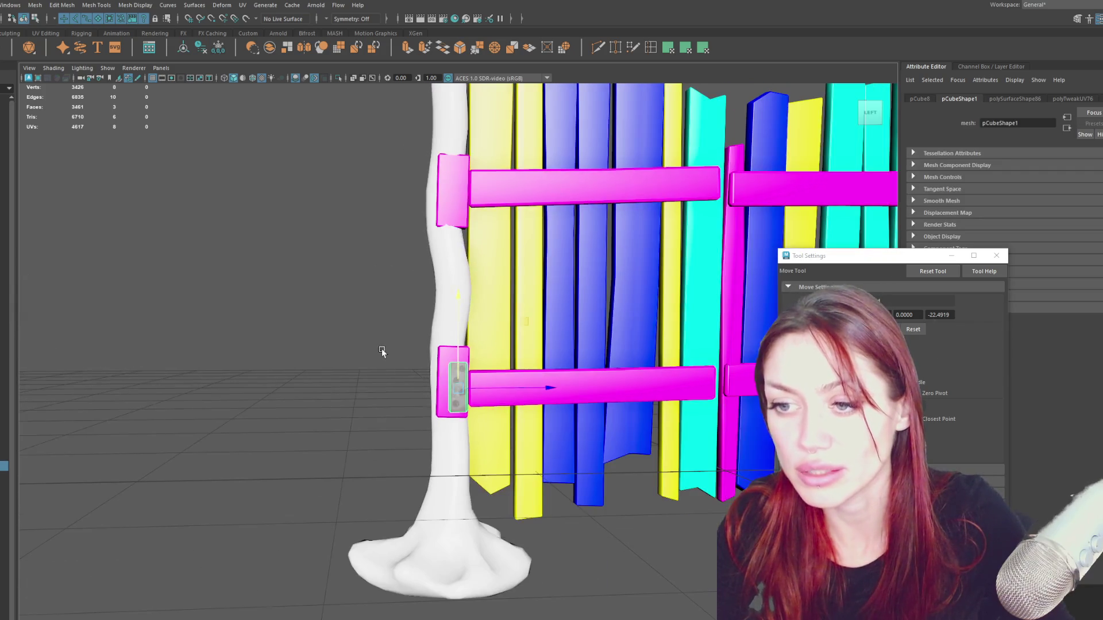
click(403, 399)
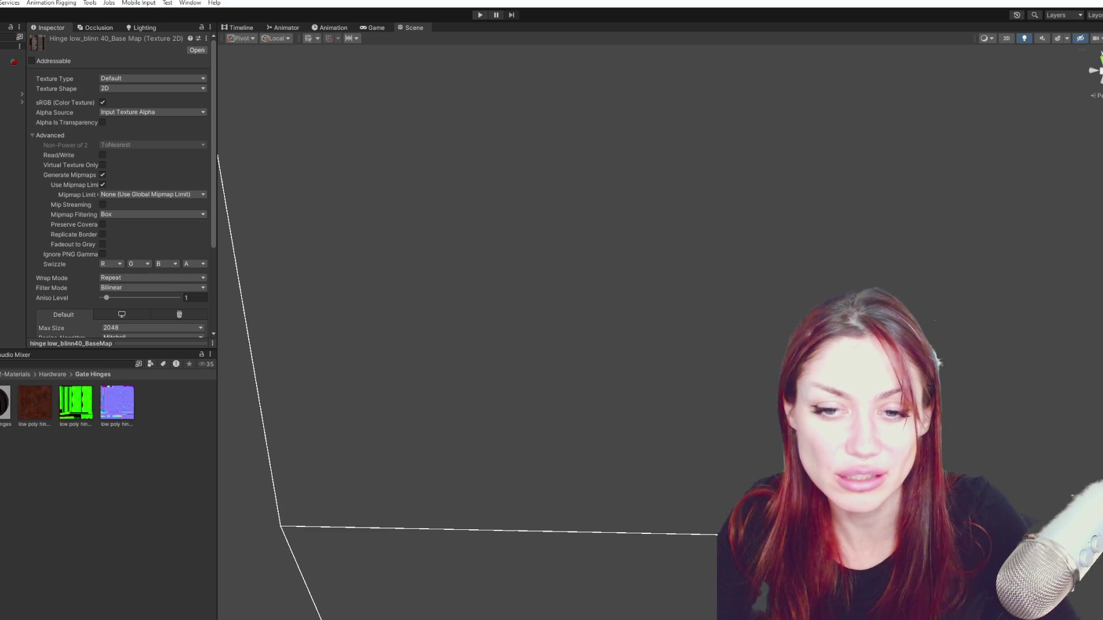
Reveal the green hinge MaskMap texture's file in Explorer from the Gate Hinges folder.
click(86, 409)
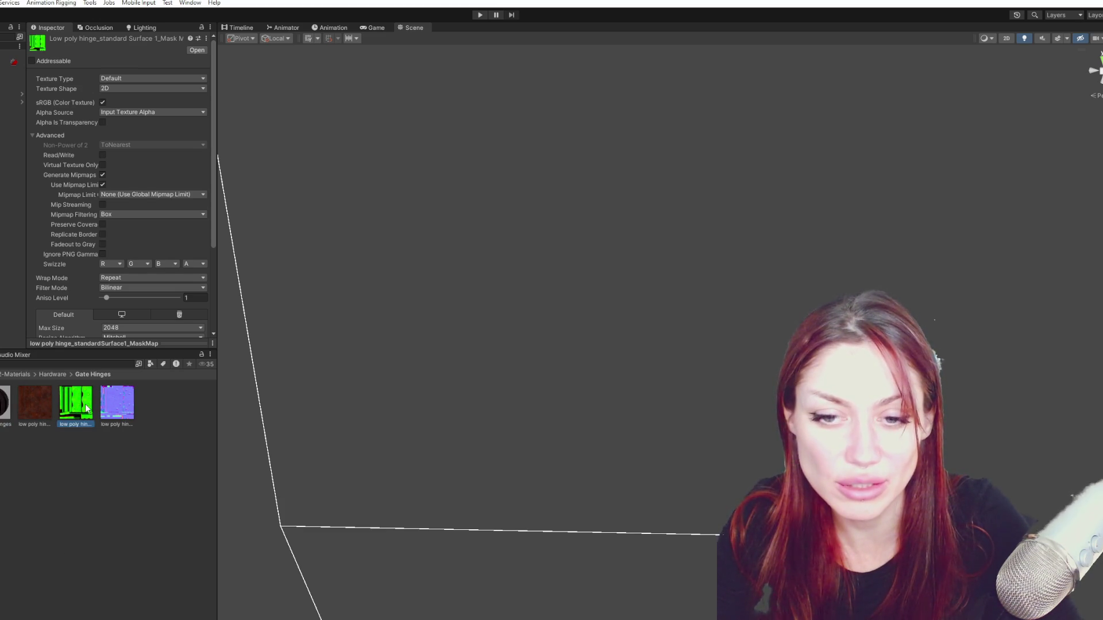
right_click(87, 407)
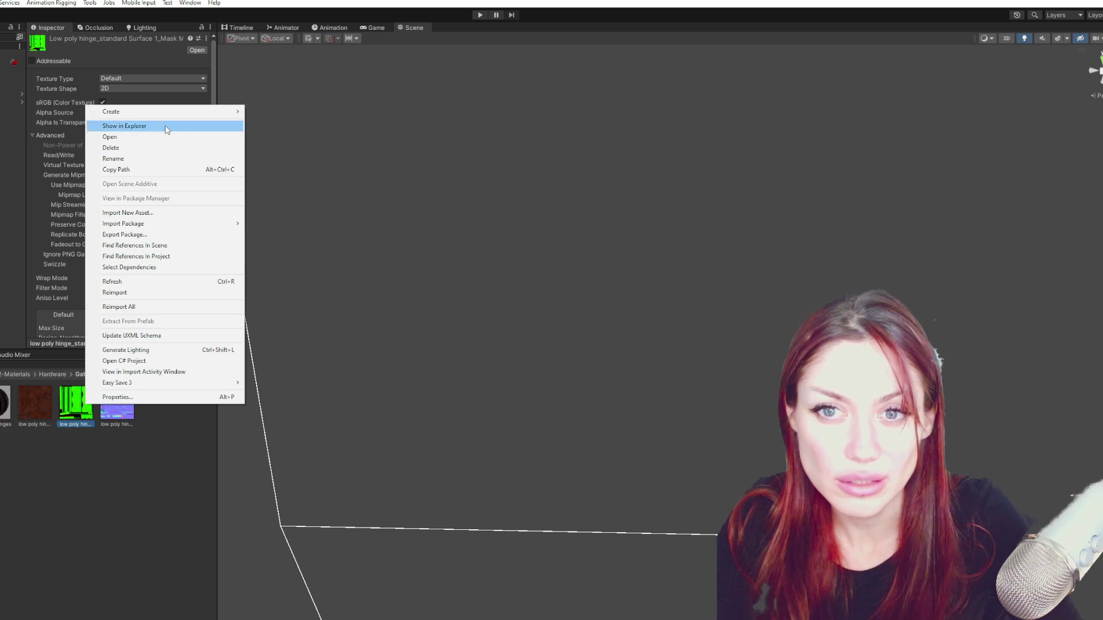
click(124, 126)
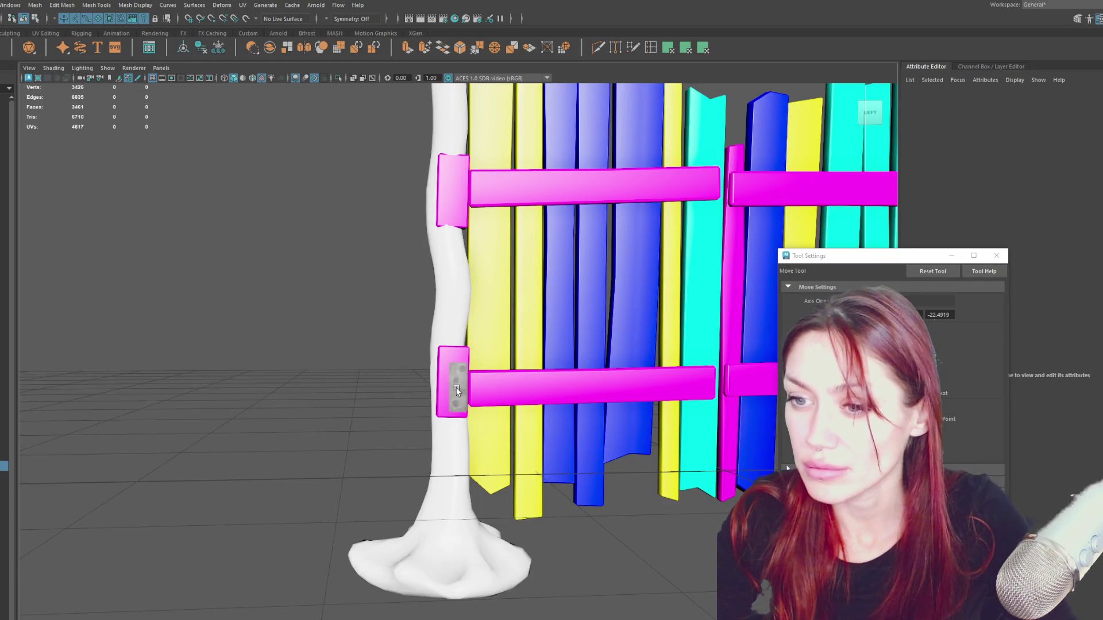
Set the plate's file1 texture node to the hinge MaskMap in Hypershade, then close it.
click(457, 379)
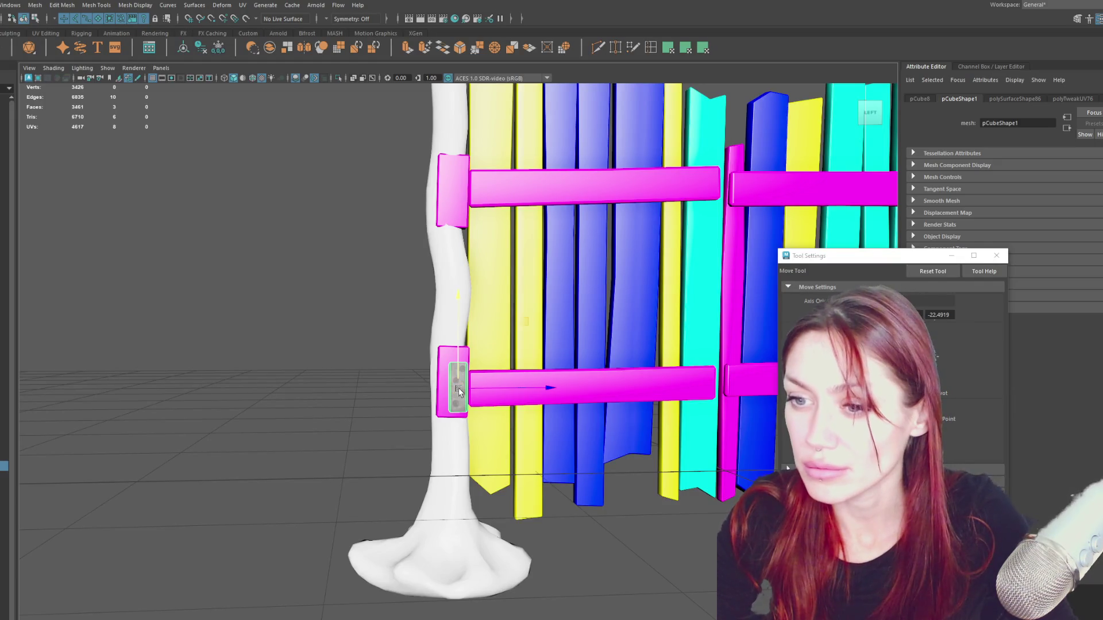
click(996, 255)
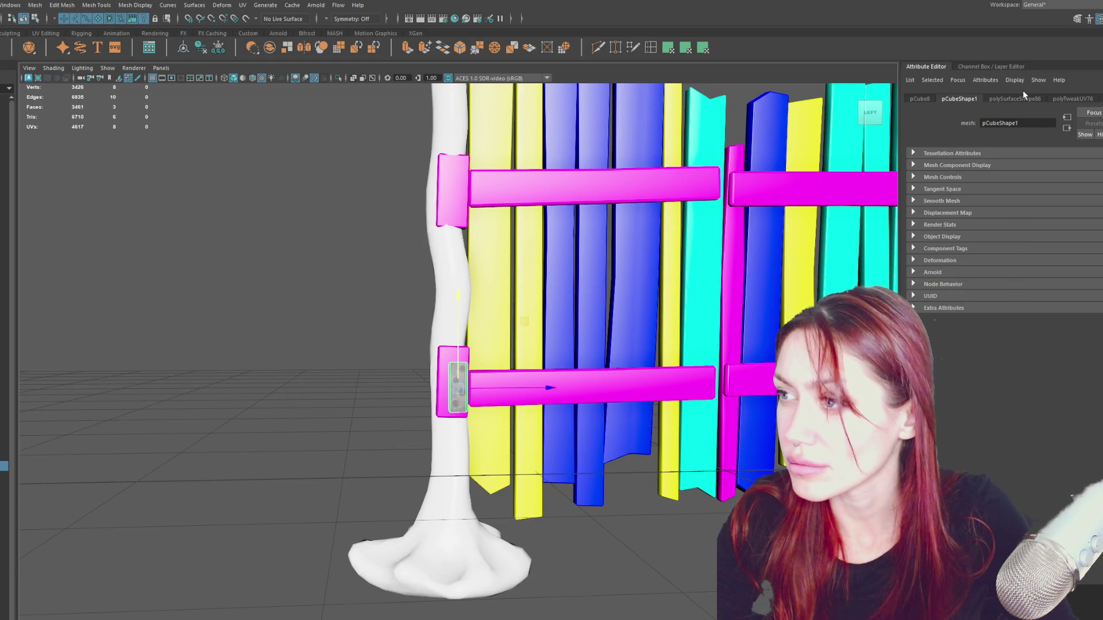
click(1085, 101)
click(1085, 100)
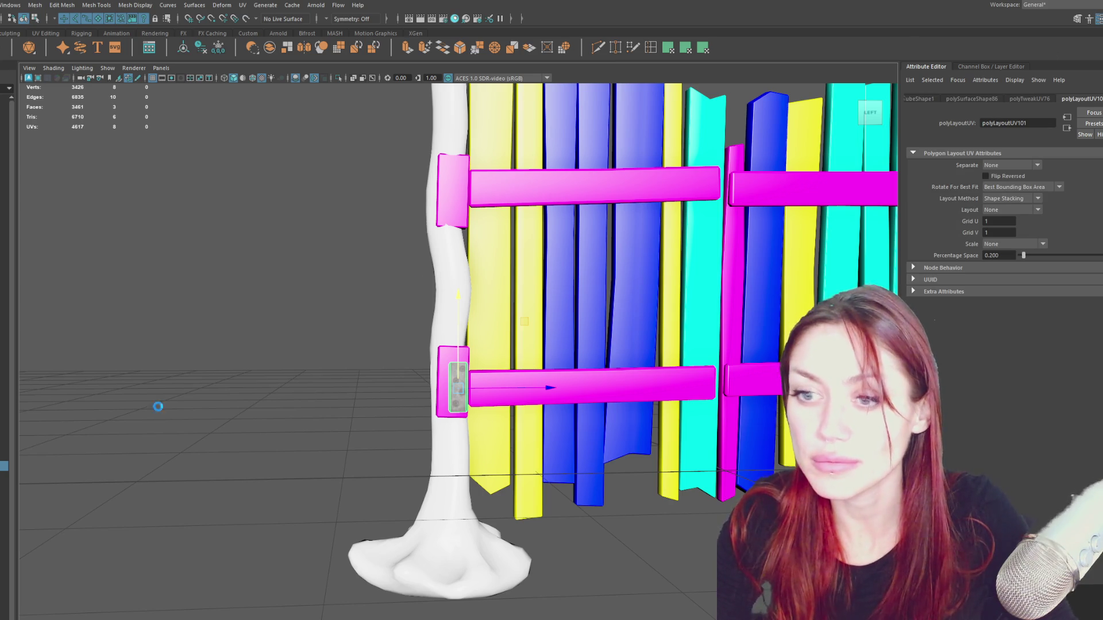
drag(429, 216, 730, 142)
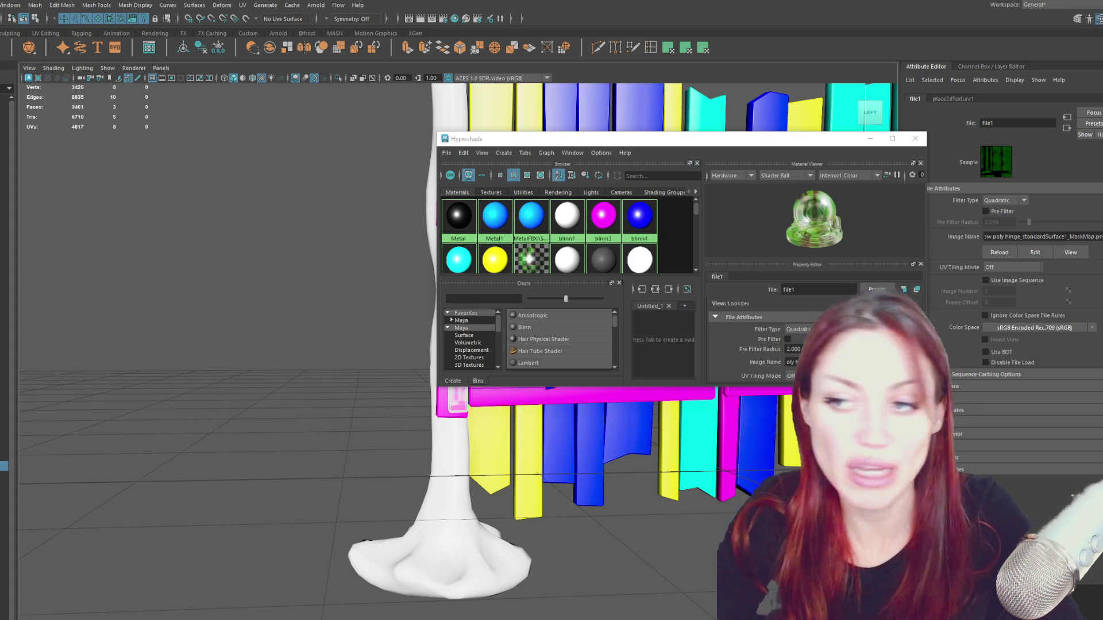
click(916, 141)
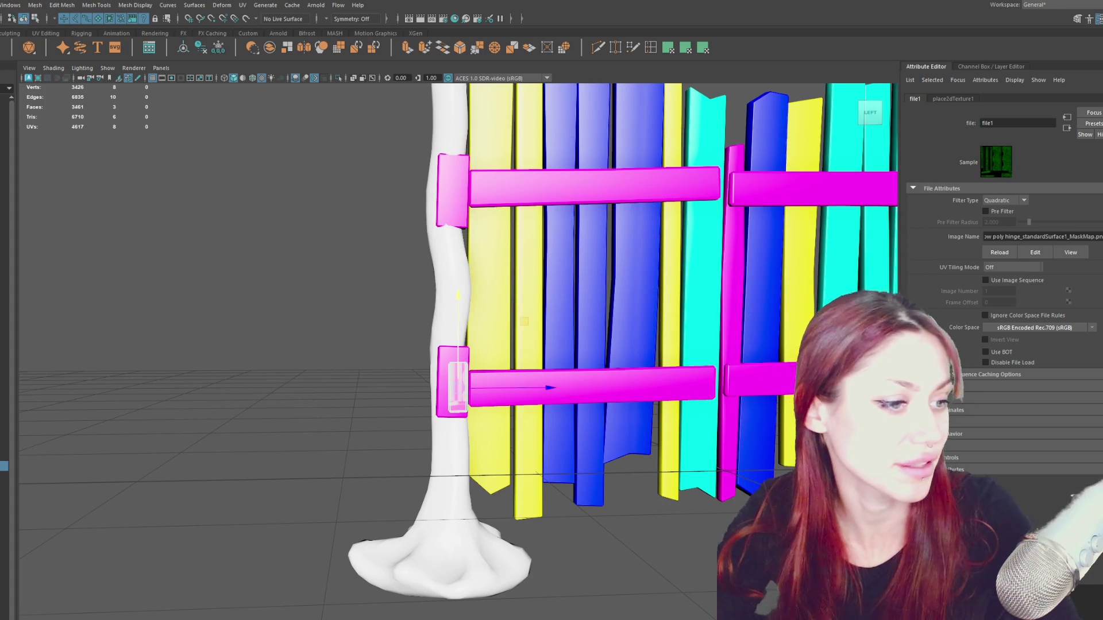
key(F8)
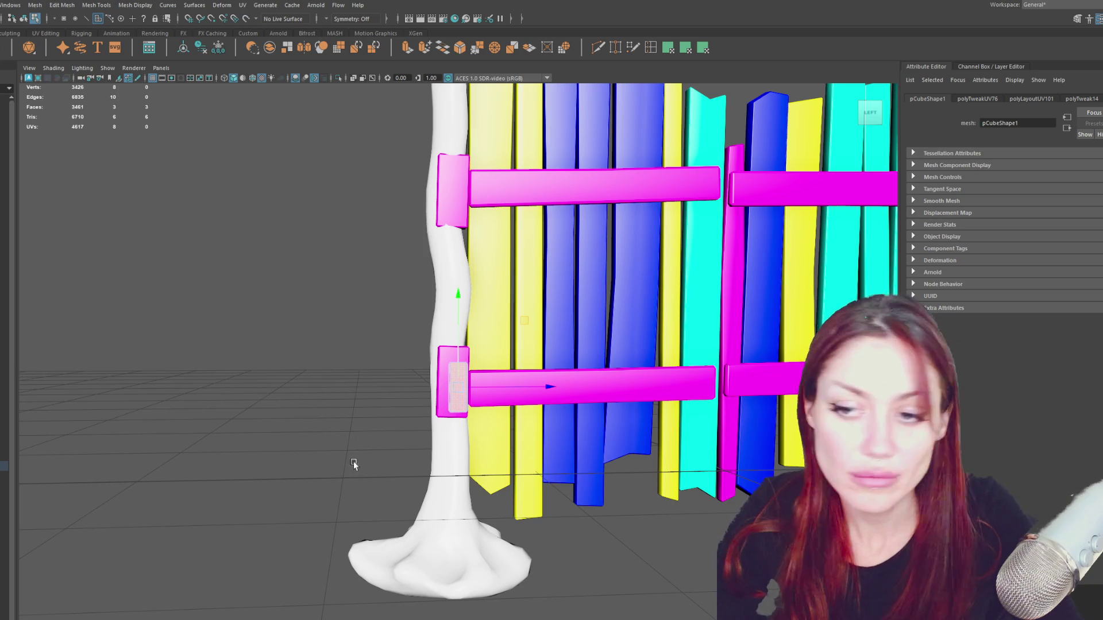
scroll(308, 361, up, 2)
scroll(308, 360, up, 3)
scroll(307, 361, up, 2)
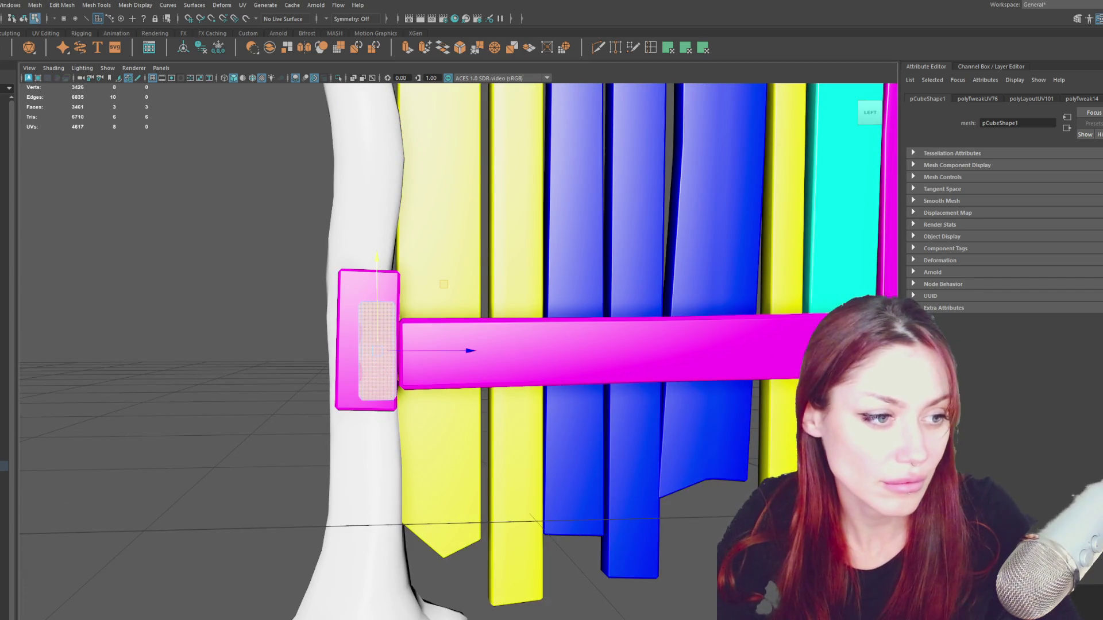
Slide and scale the hinge pad's inset faces to fit inside the lower-left bracket.
click(204, 352)
click(370, 327)
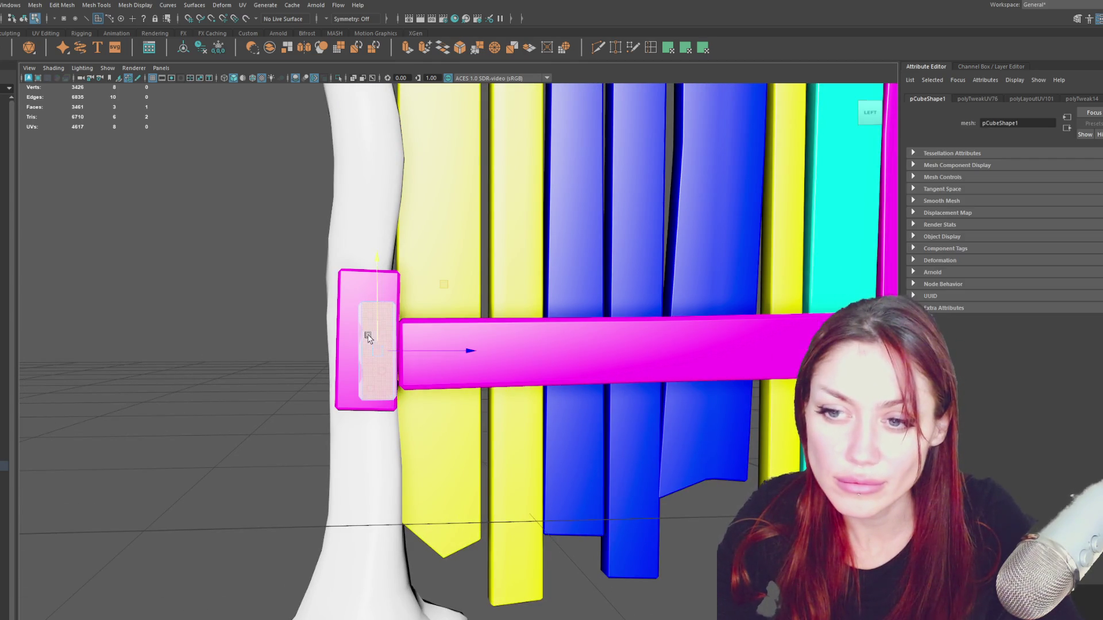
scroll(224, 306, up, 3)
right_drag(155, 259, 253, 378)
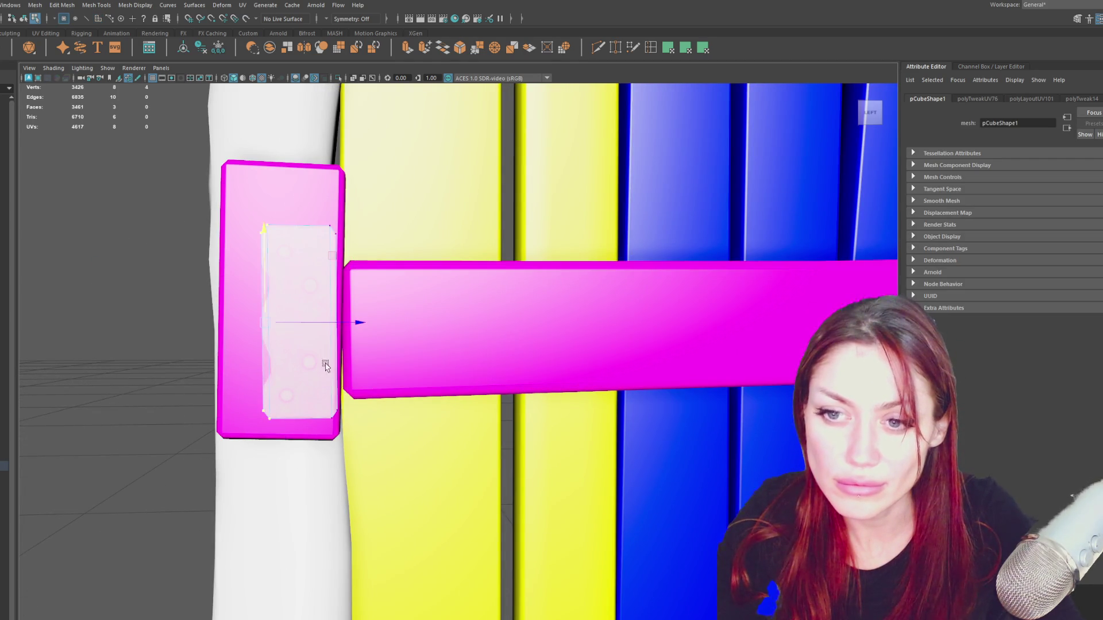
drag(336, 326, 349, 327)
right_drag(154, 228, 153, 228)
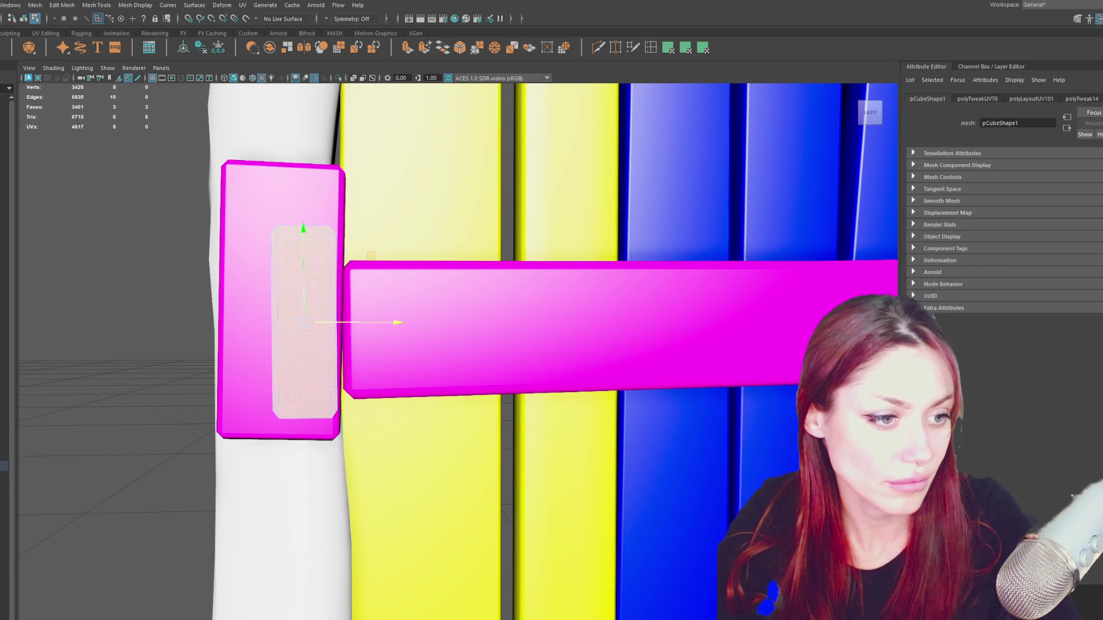
key(r)
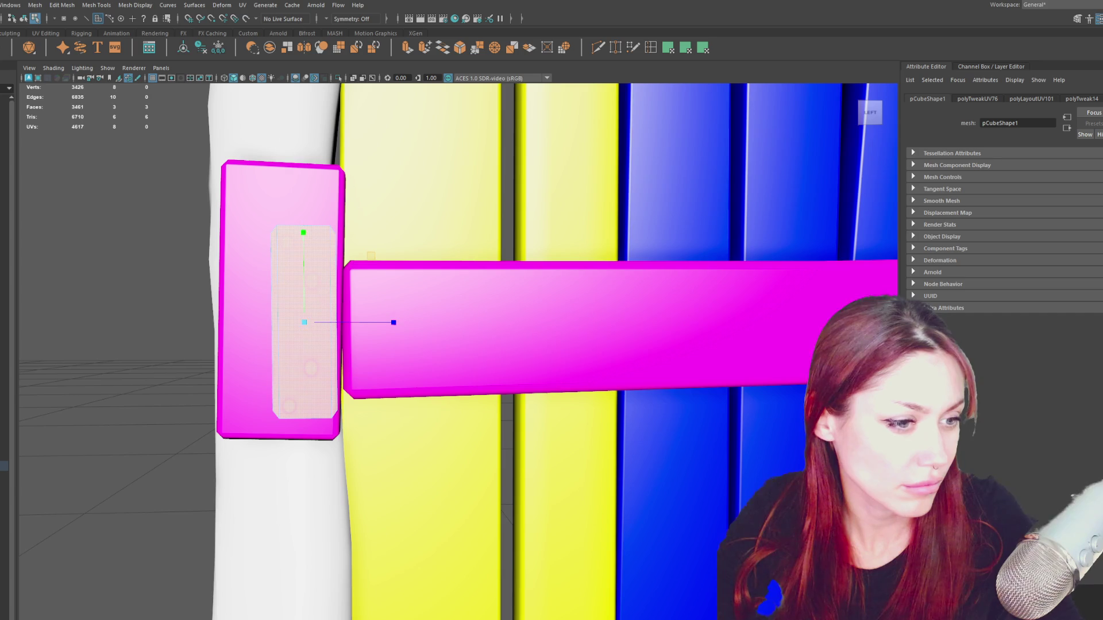
key(w)
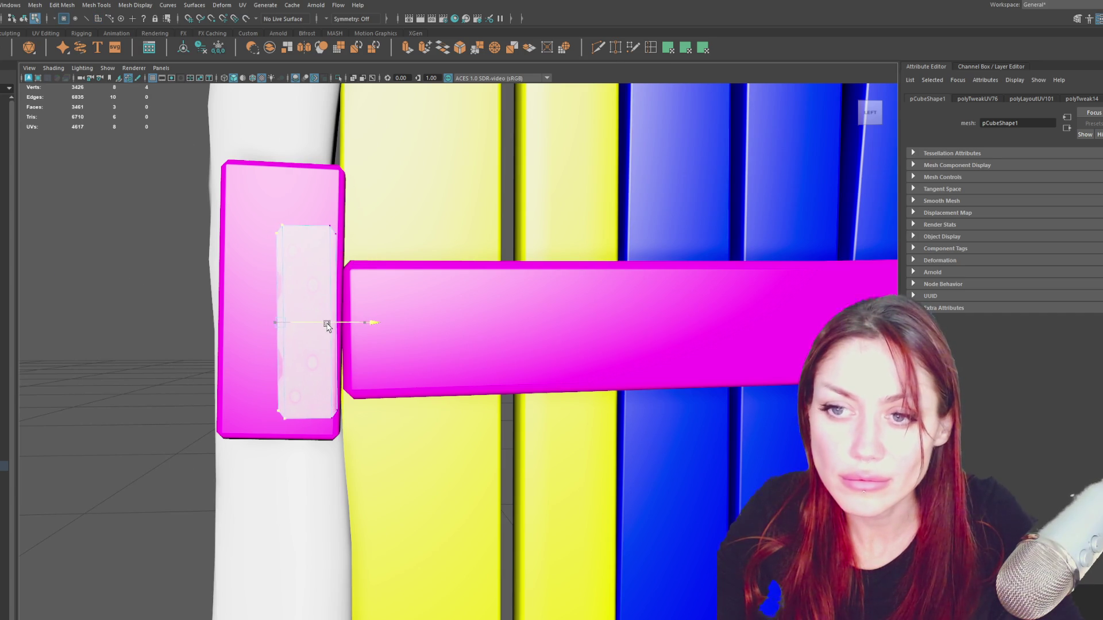
key(F8)
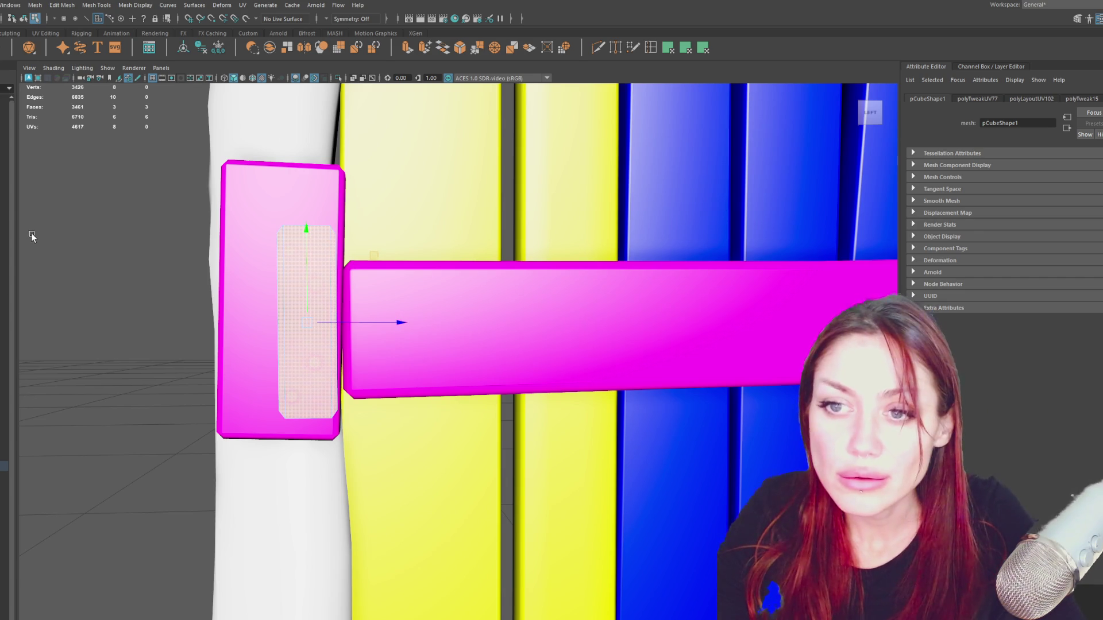
Turn on textured shading and orbit toward the right bracket and lower rail.
click(140, 203)
click(298, 333)
key(6)
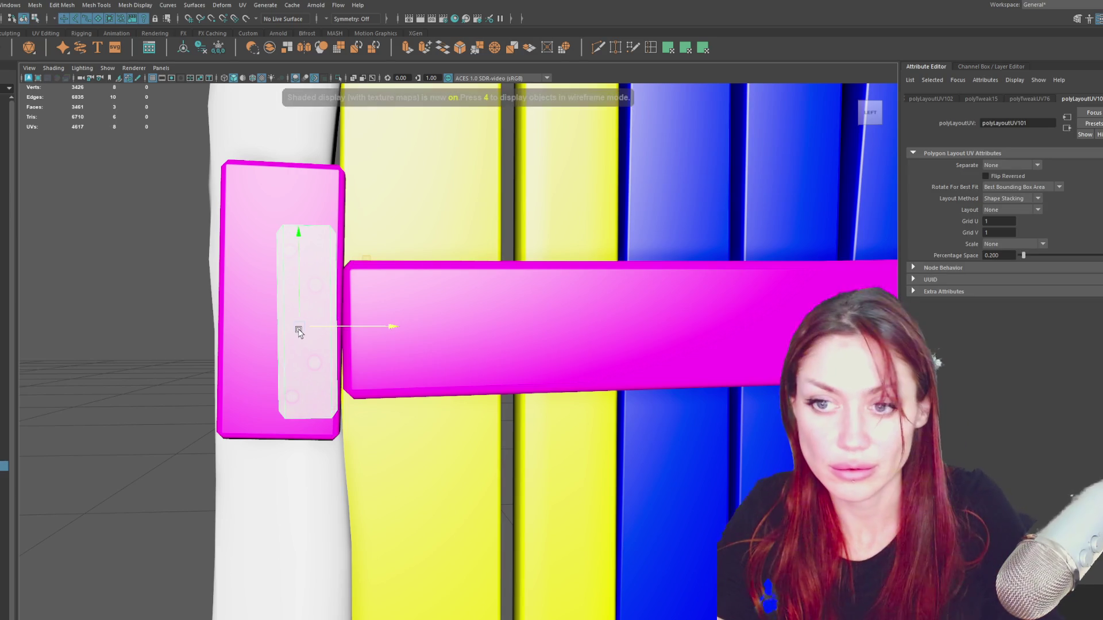
click(157, 349)
mouse_move(157, 349)
alt+mouse_down()
mouse_move(145, 367)
mouse_move(331, 348)
alt+mouse_up()
click(331, 348)
mouse_move(553, 358)
alt+mouse_down()
mouse_move(232, 356)
mouse_move(715, 346)
mouse_move(308, 365)
mouse_move(661, 352)
alt+mouse_up()
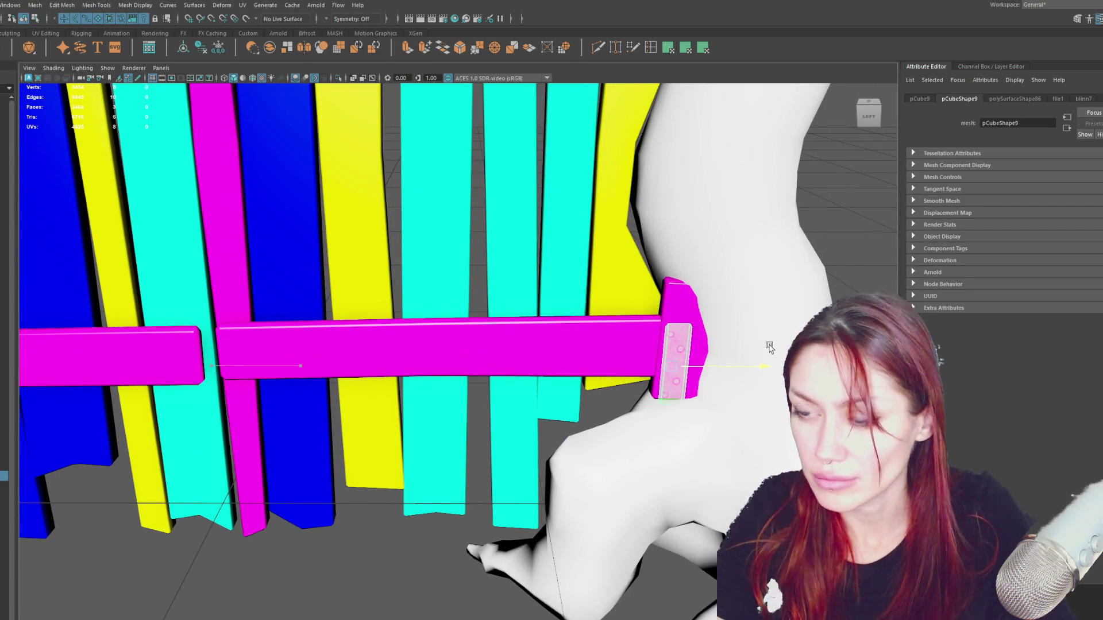
Nudge the hinge pad's face slightly up and to the right, undoing an accidental tilt.
key(F11)
click(663, 352)
key(e)
drag(697, 288, 755, 387)
key(ctrl+z)
key(w)
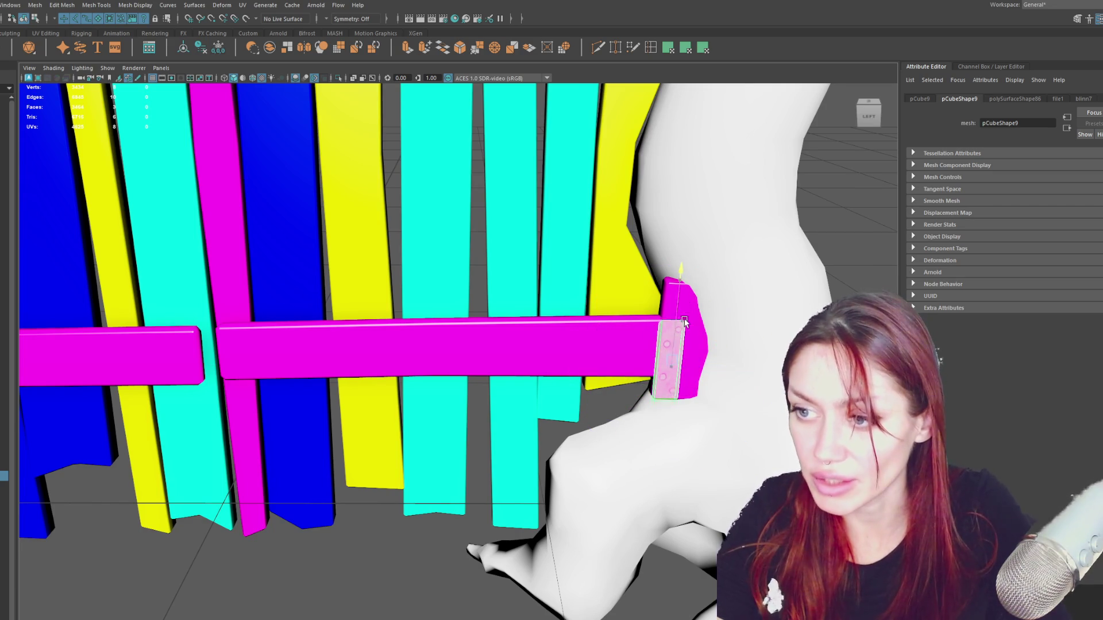
drag(683, 323, 682, 308)
drag(700, 348, 705, 349)
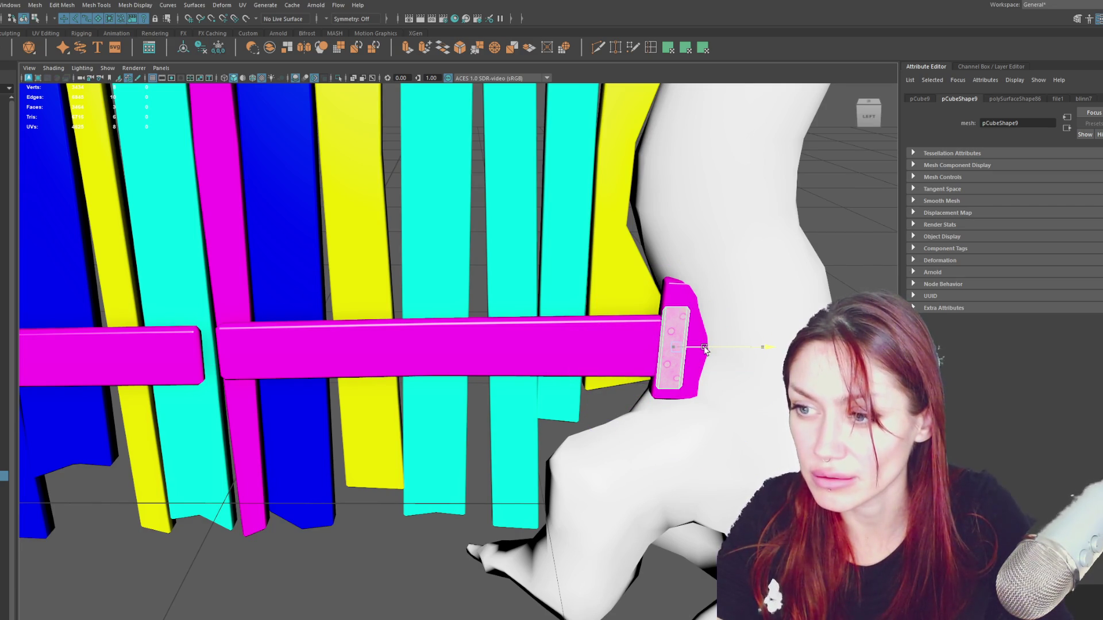
scroll(705, 349, down, 4)
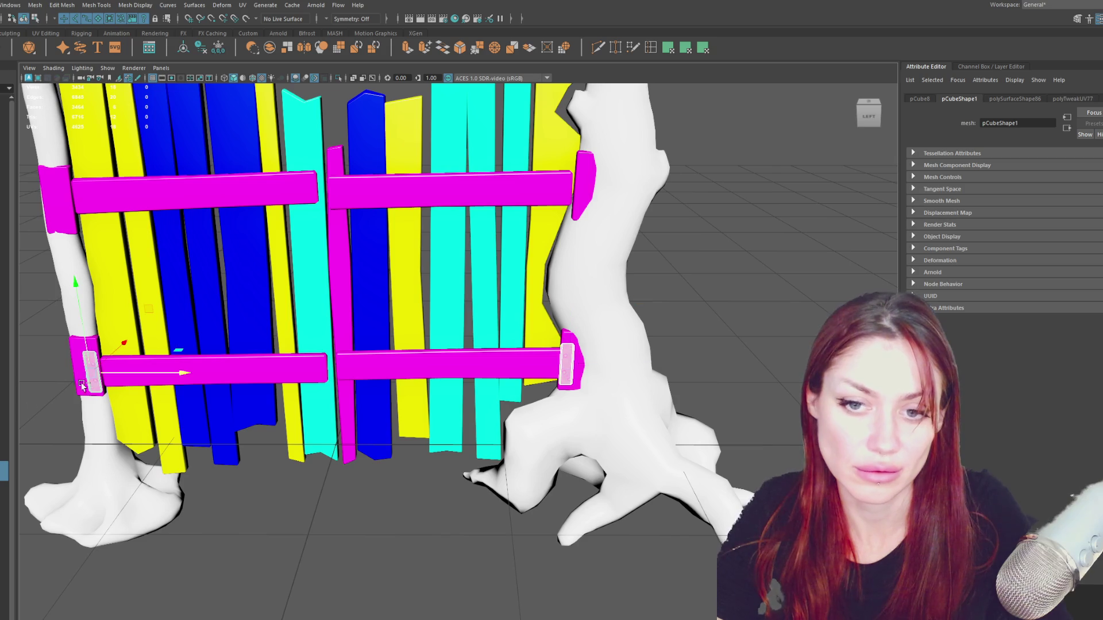
Group the selected hinge pieces and name the group Details.
key(ctrl+g)
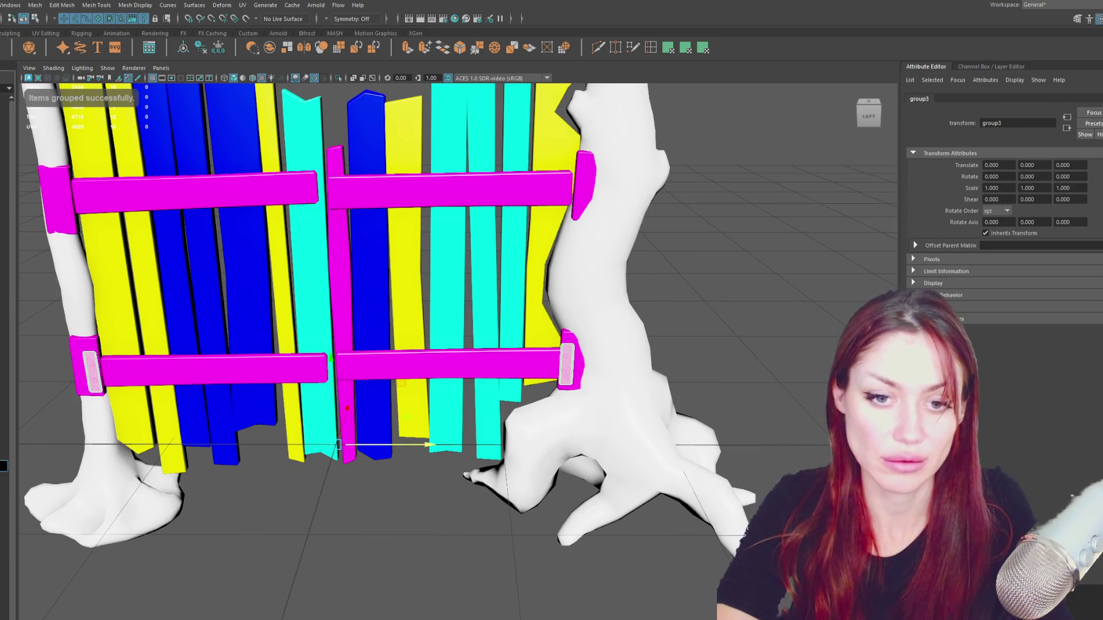
text(Details)
key(Return)
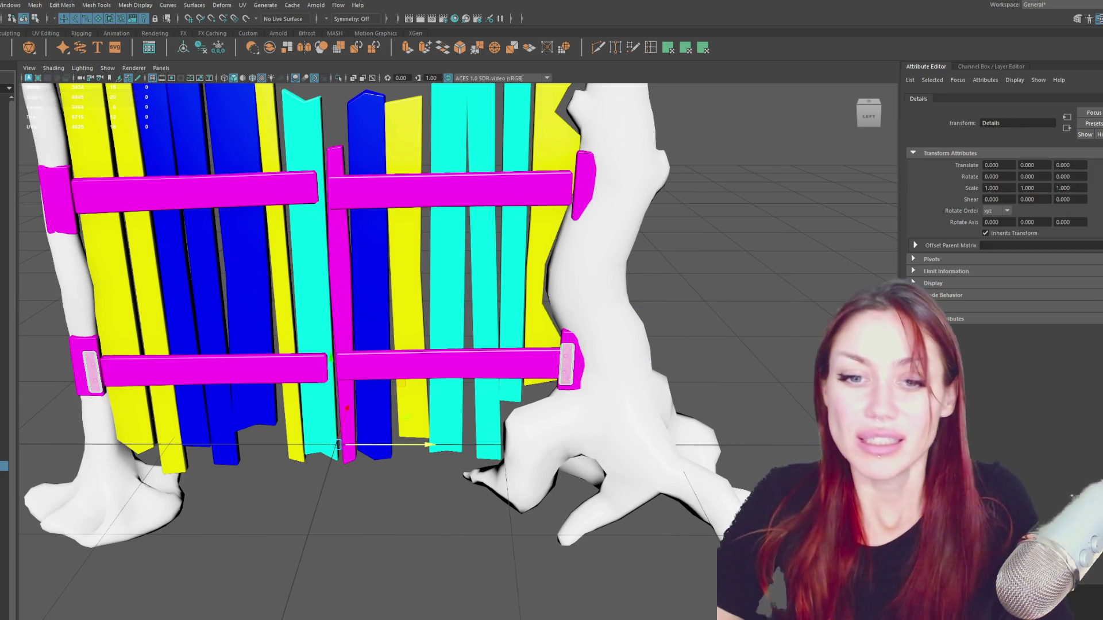
click(313, 593)
mouse_move(313, 594)
alt+mouse_down()
mouse_move(635, 328)
mouse_move(608, 316)
alt+mouse_up()
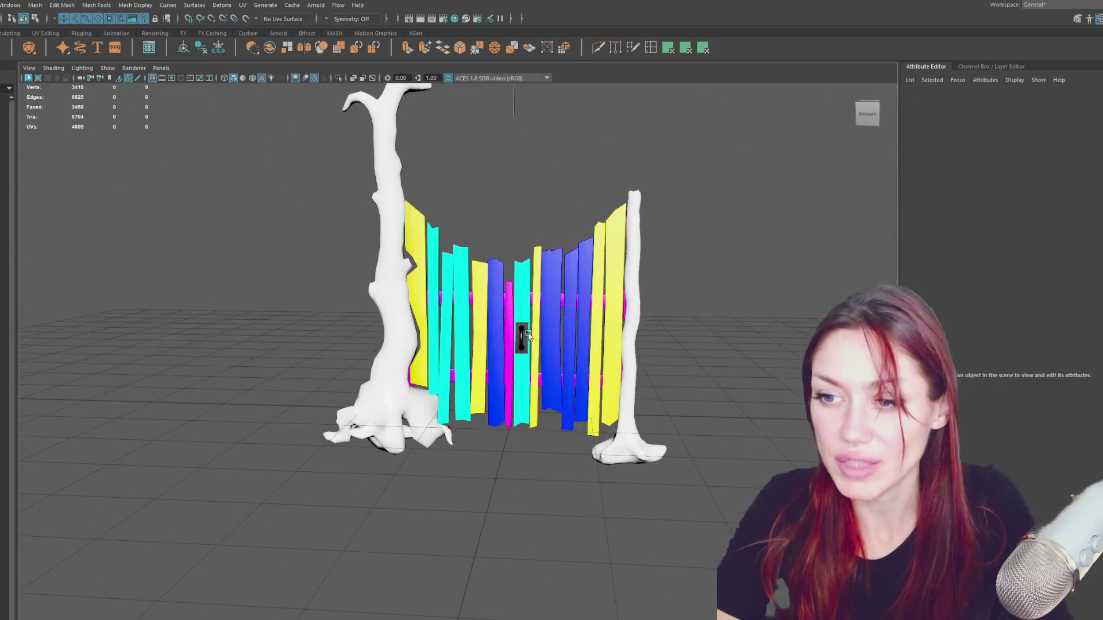
Duplicate the door handle onto the other gate leaf, tilted slightly and nudged up.
click(521, 339)
key(ctrl+d)
scroll(492, 336, up, 5)
drag(617, 247, 558, 256)
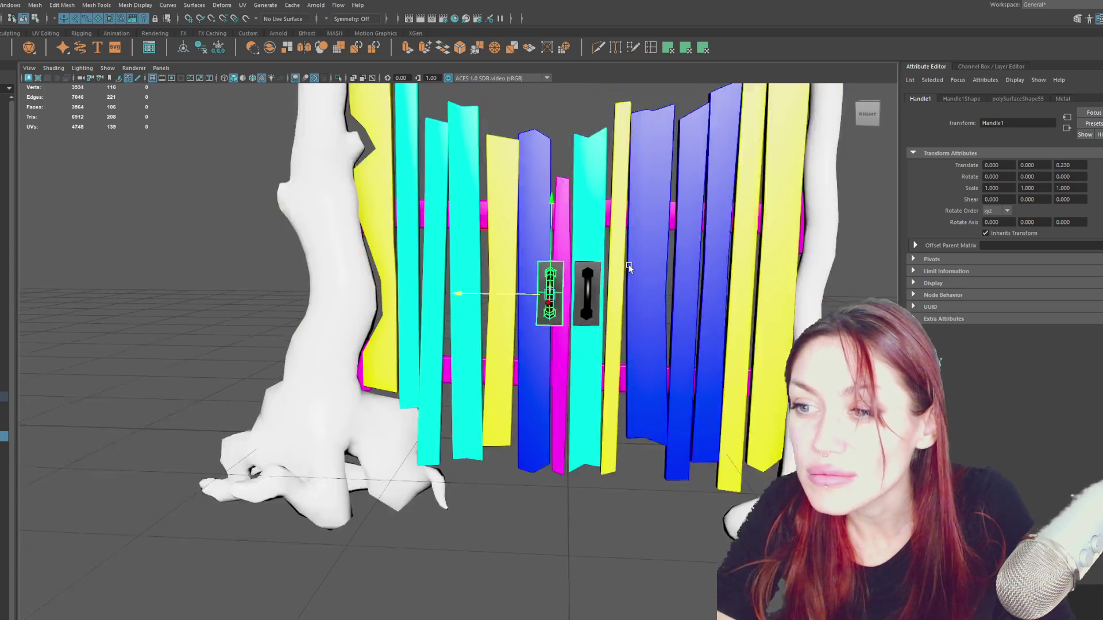
scroll(558, 255, down, 3)
scroll(527, 270, up, 3)
key(e)
drag(635, 184, 586, 203)
key(w)
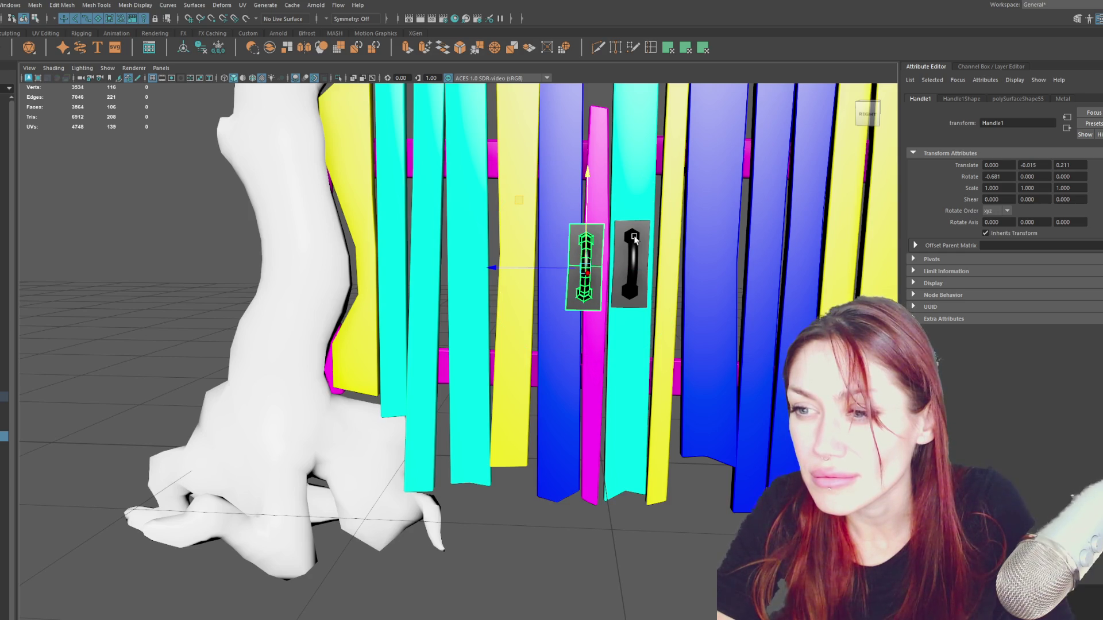
drag(594, 221, 594, 217)
scroll(431, 173, down, 5)
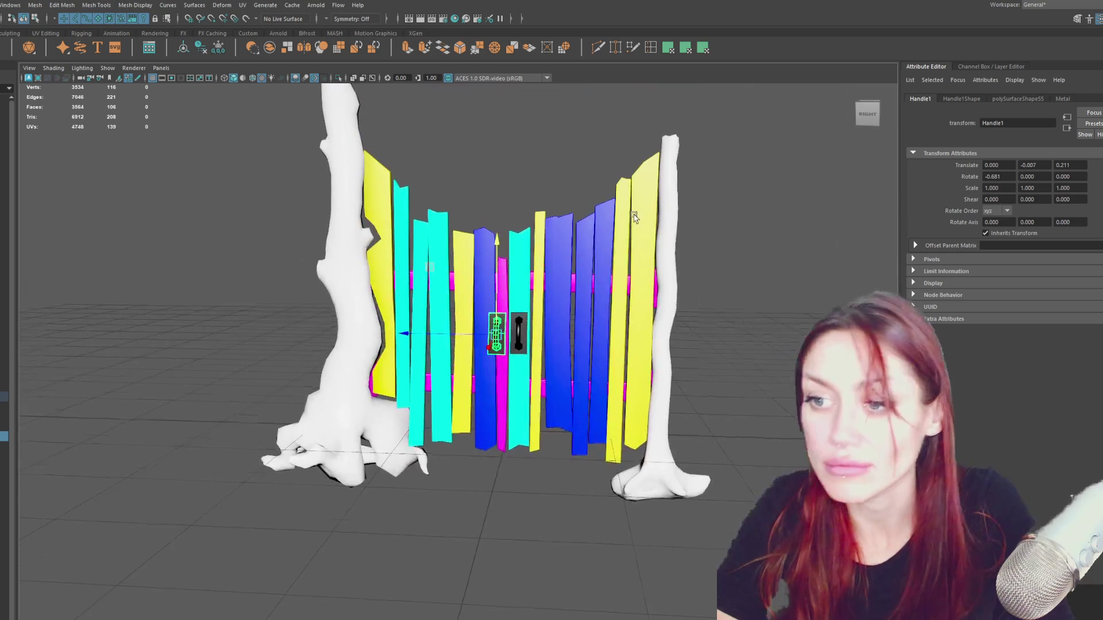
Select the copied handle with the right leaf's planks ready for combining.
drag(266, 112, 696, 518)
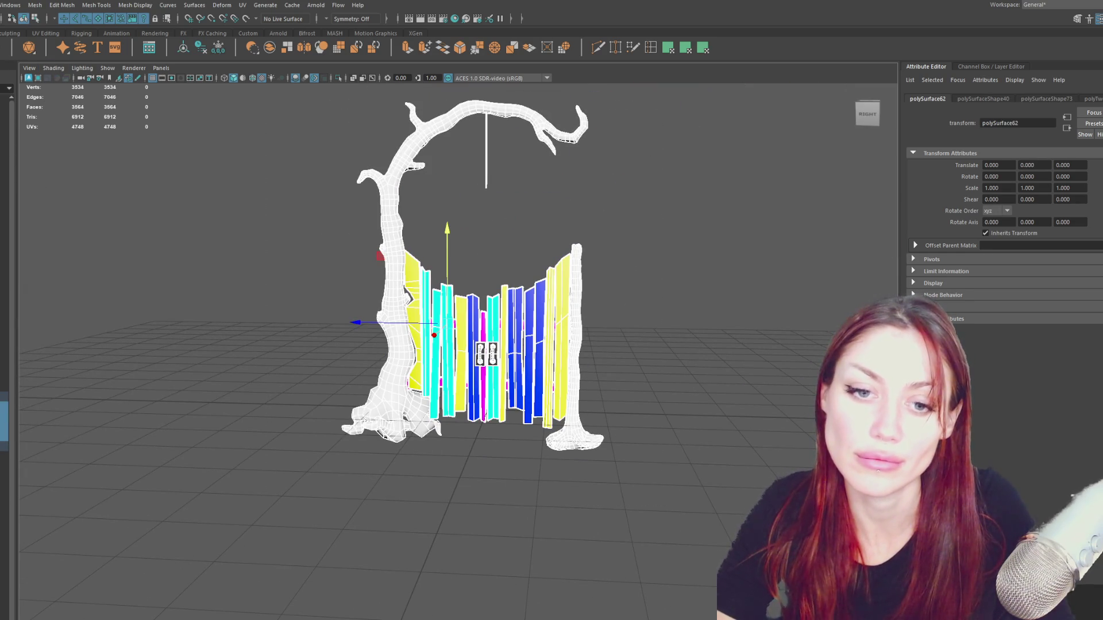
click(251, 343)
click(478, 363)
scroll(591, 267, up, 3)
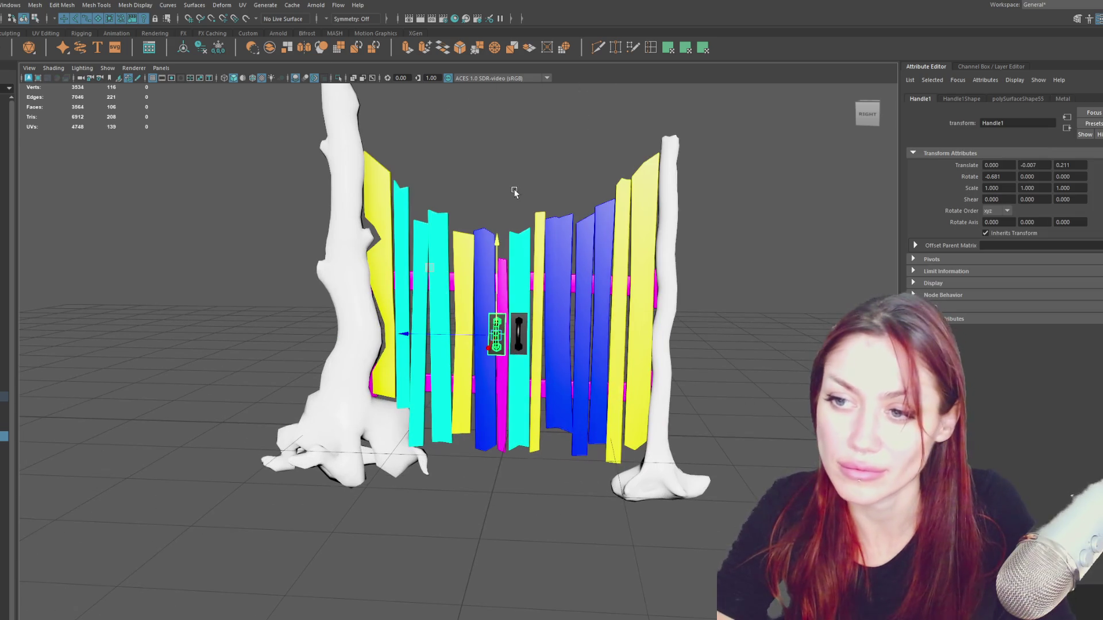
shift+click(636, 435)
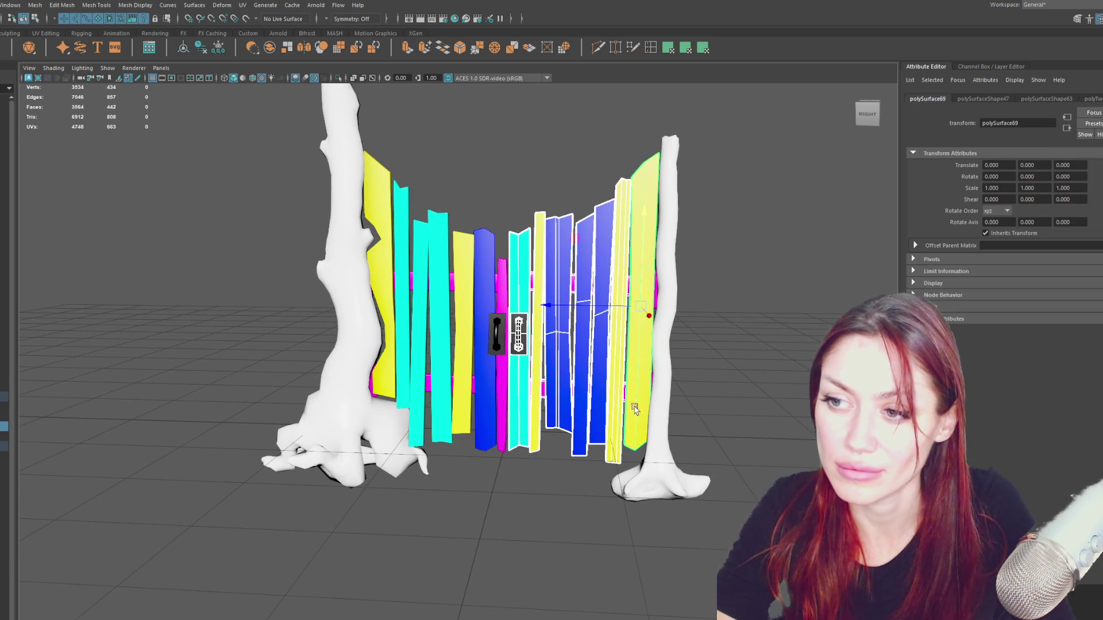
alt+drag(633, 410, 571, 319)
click(34, 4)
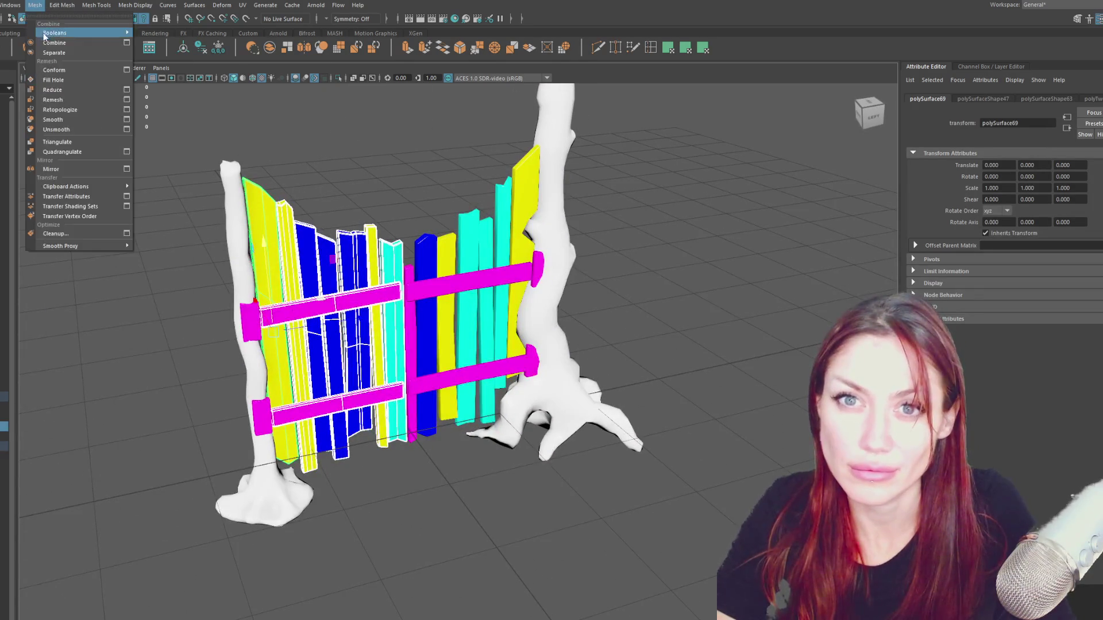
Combine each leaf's planks and handle into a single mesh with Mesh > Combine.
click(54, 43)
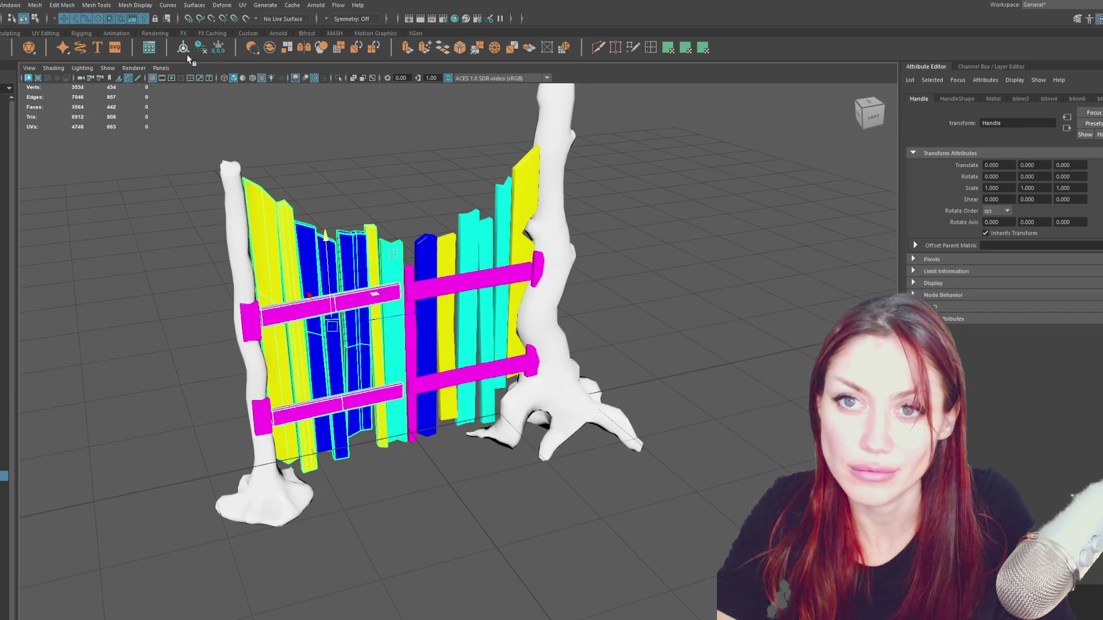
mouse_move(206, 139)
alt+mouse_down()
mouse_move(275, 147)
mouse_move(502, 394)
alt+mouse_up()
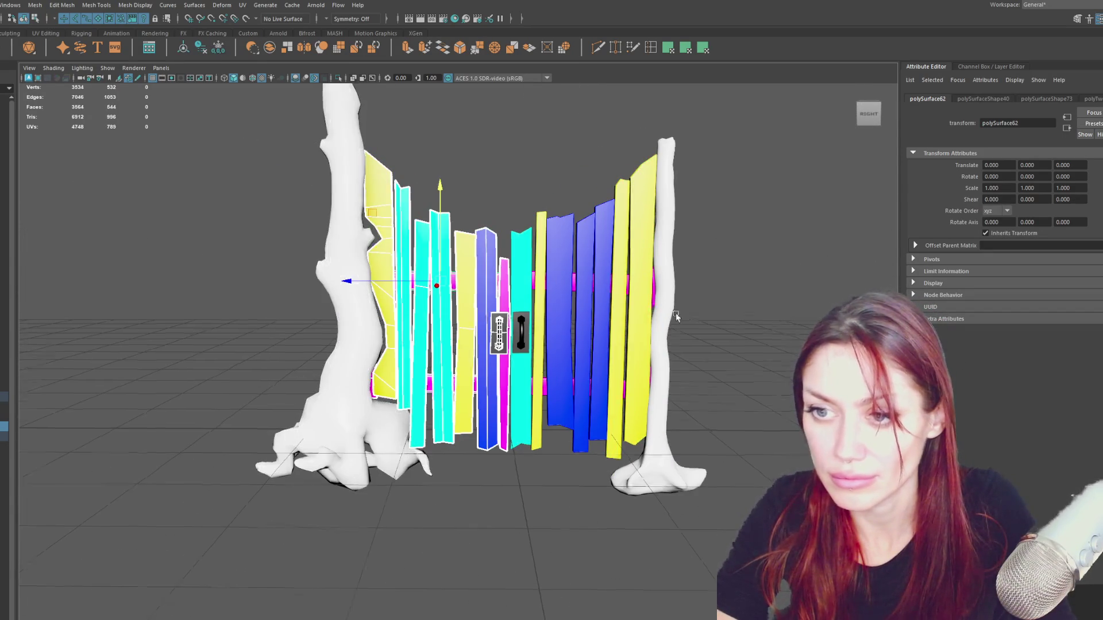
alt+drag(678, 315, 553, 387)
click(34, 5)
click(60, 44)
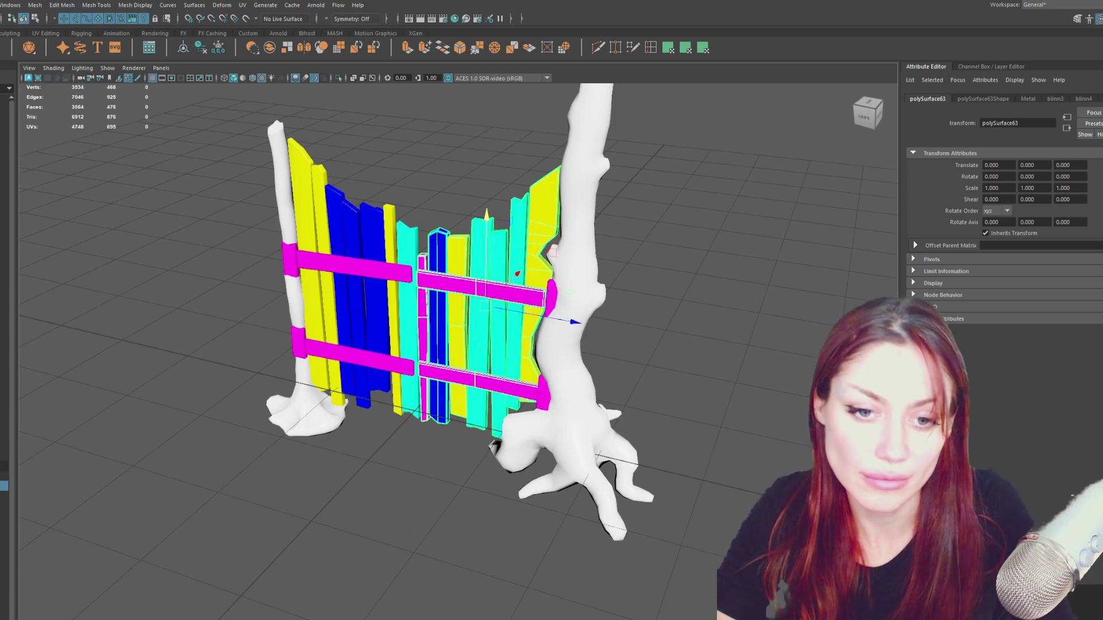
Check the two combined leaves by selecting Door1 and Door2 from several angles.
shift+click(448, 303)
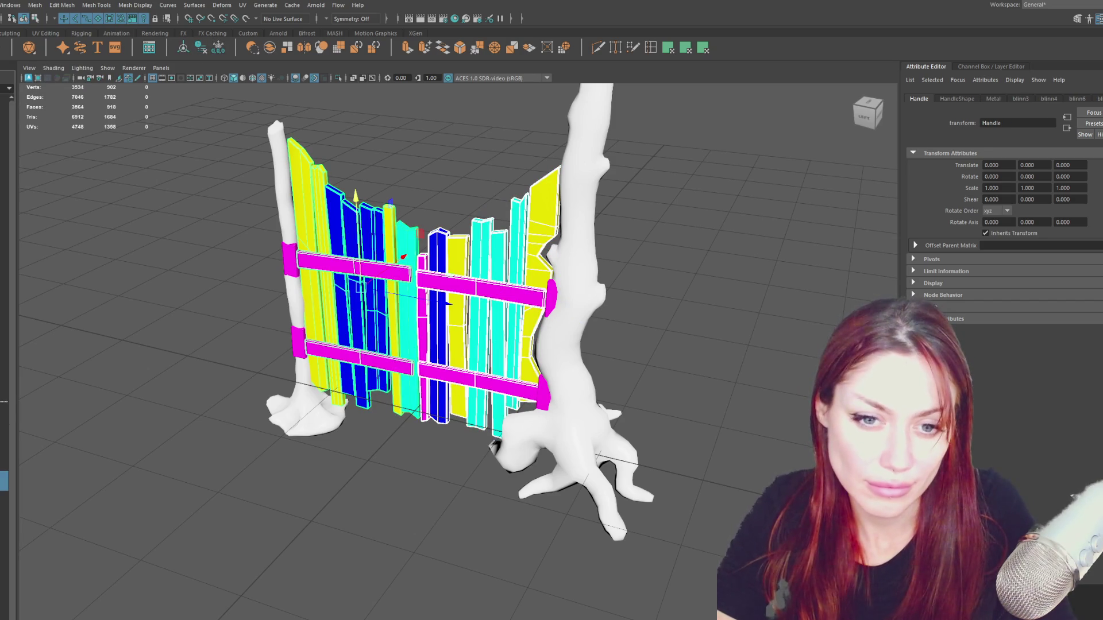
shift+click(447, 303)
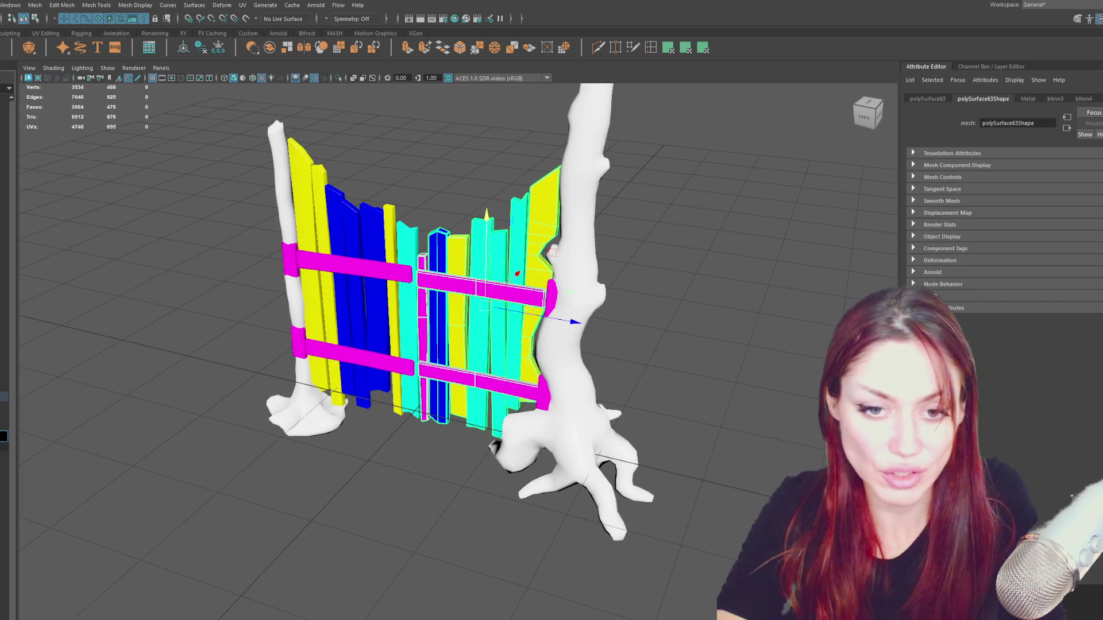
click(362, 301)
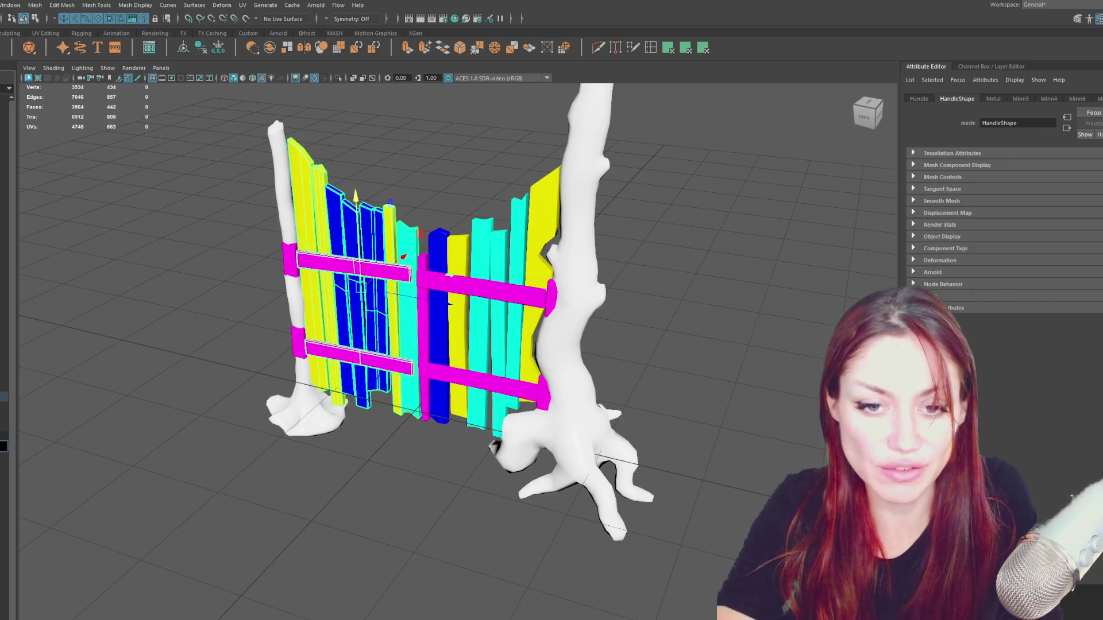
click(492, 446)
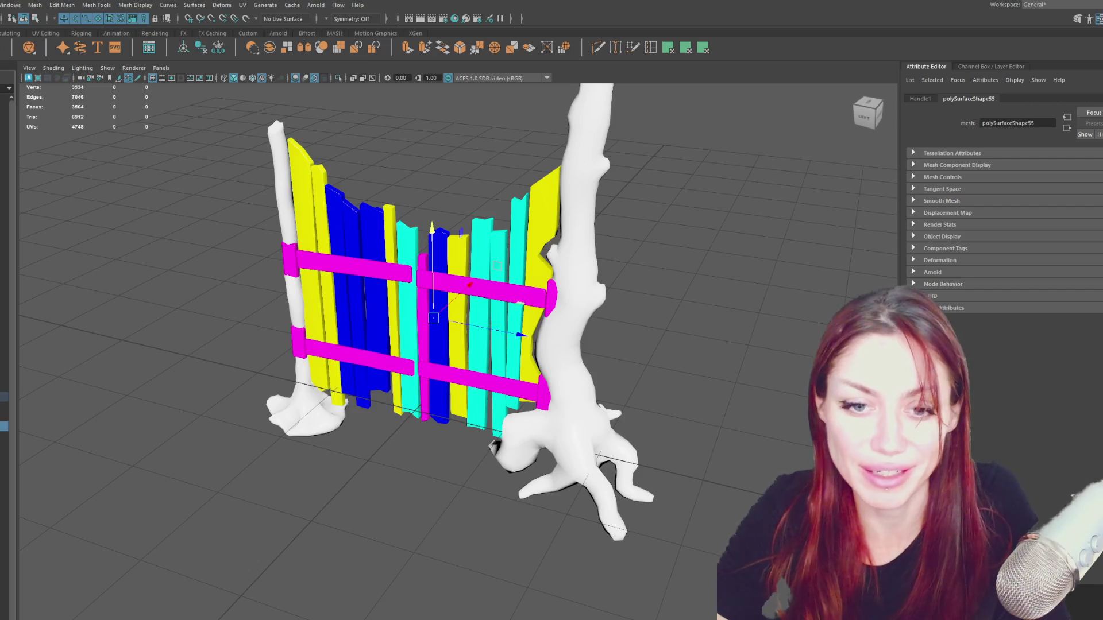
scroll(494, 445, up, 3)
click(413, 302)
scroll(413, 302, down, 5)
mouse_move(415, 302)
alt+mouse_down()
mouse_move(479, 316)
mouse_move(560, 291)
alt+mouse_up()
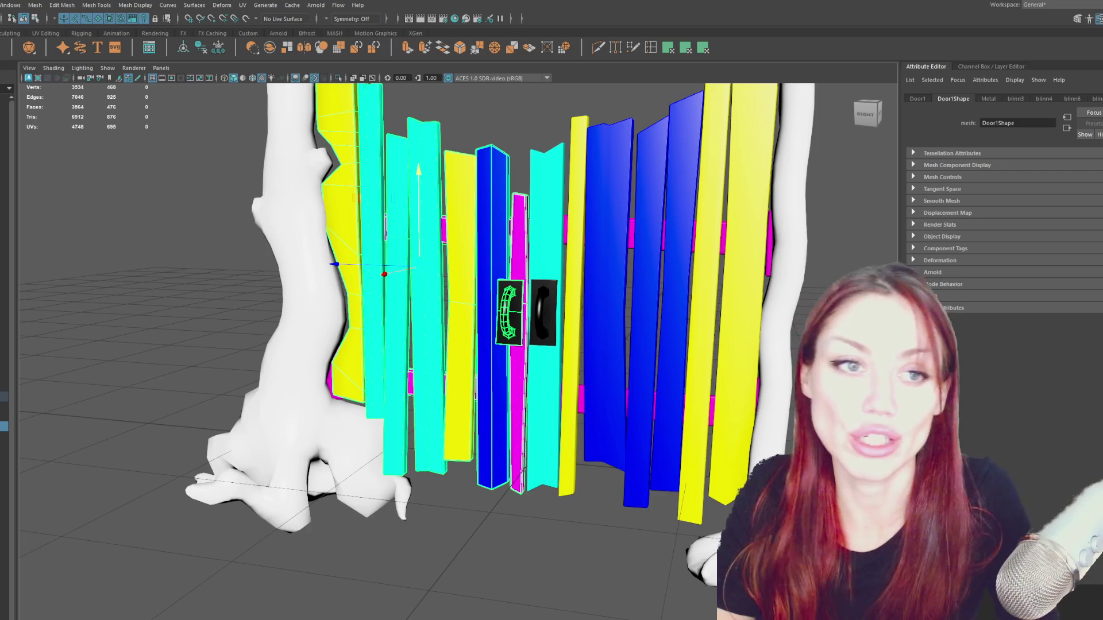
mouse_move(366, 438)
alt+mouse_down()
mouse_move(551, 431)
mouse_move(509, 292)
alt+mouse_up()
scroll(510, 293, up, 3)
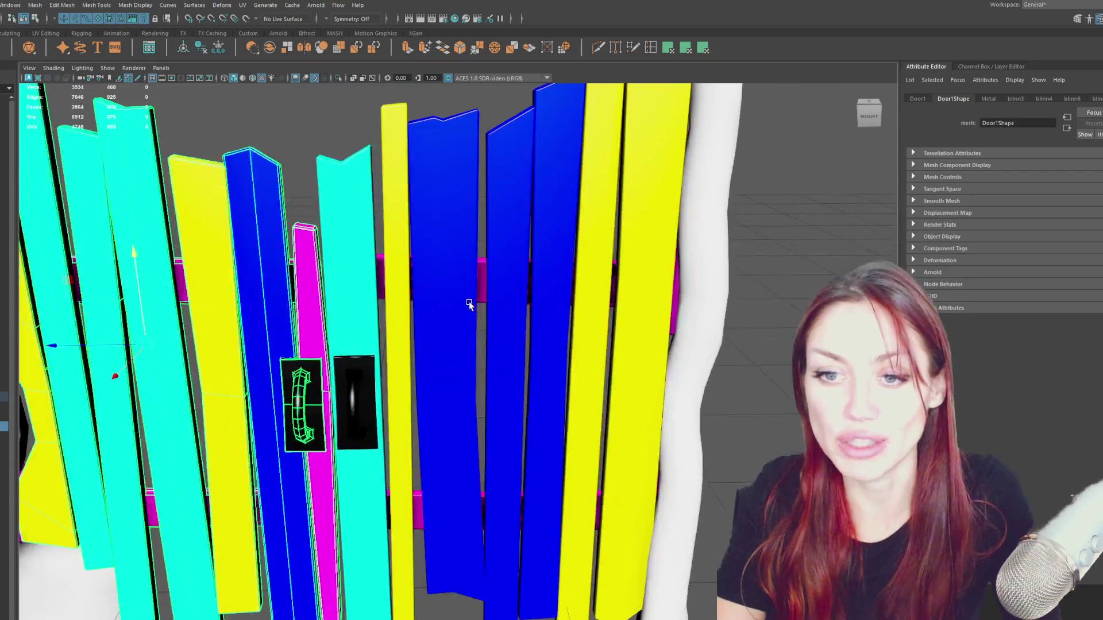
scroll(474, 302, down, 2)
scroll(472, 302, up, 1)
click(472, 302)
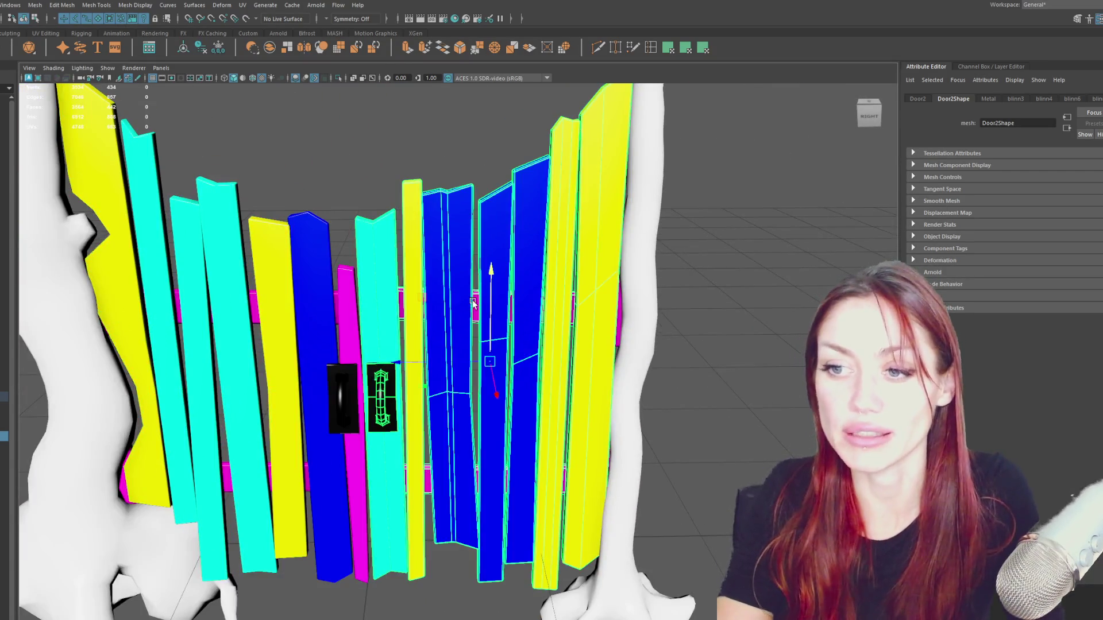
click(300, 319)
click(397, 375)
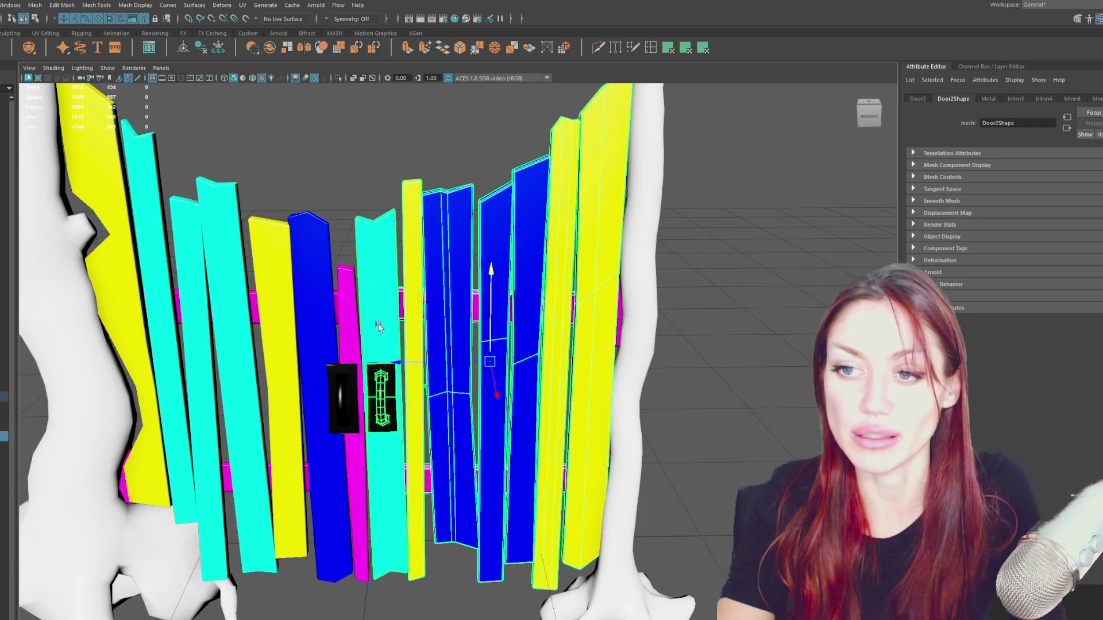
scroll(122, 387, down, 5)
scroll(190, 251, down, 3)
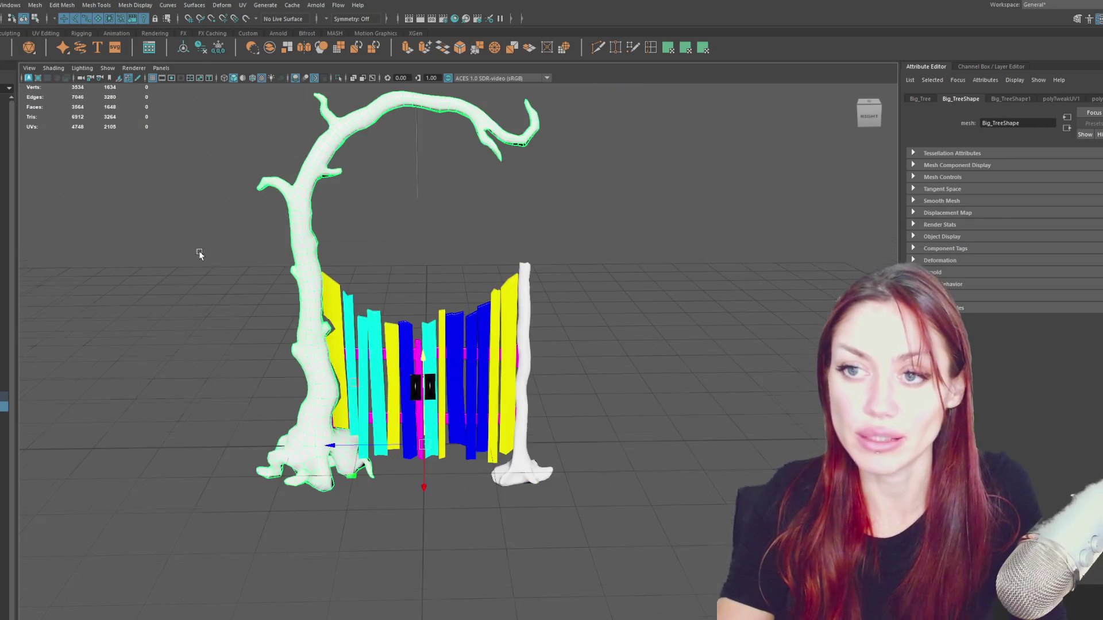
drag(235, 114, 577, 475)
click(416, 154)
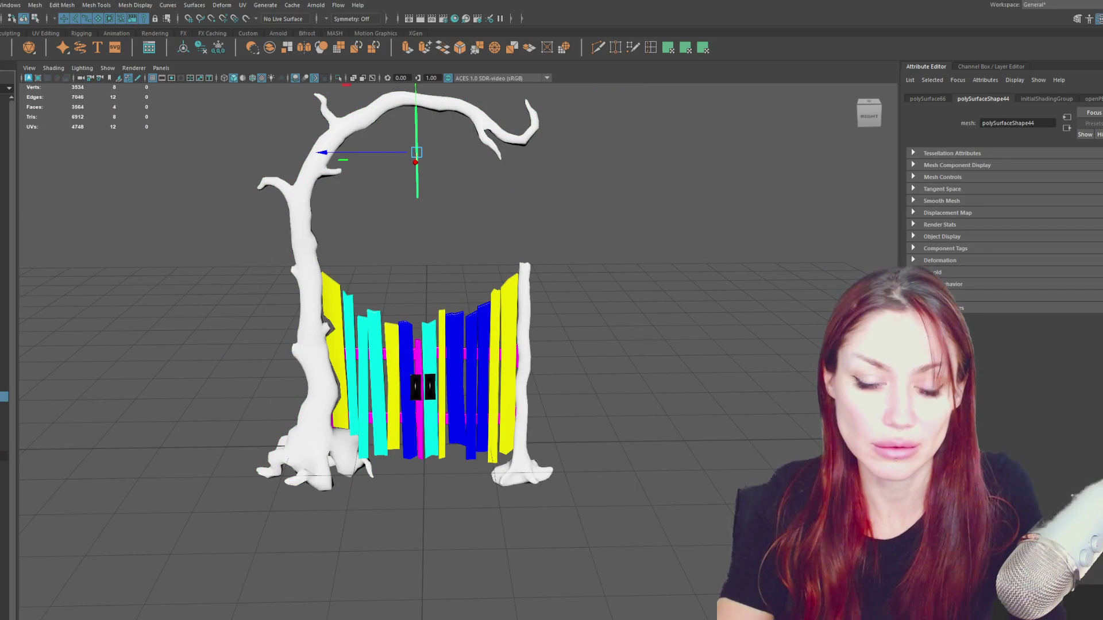
key(Up)
key(Down)
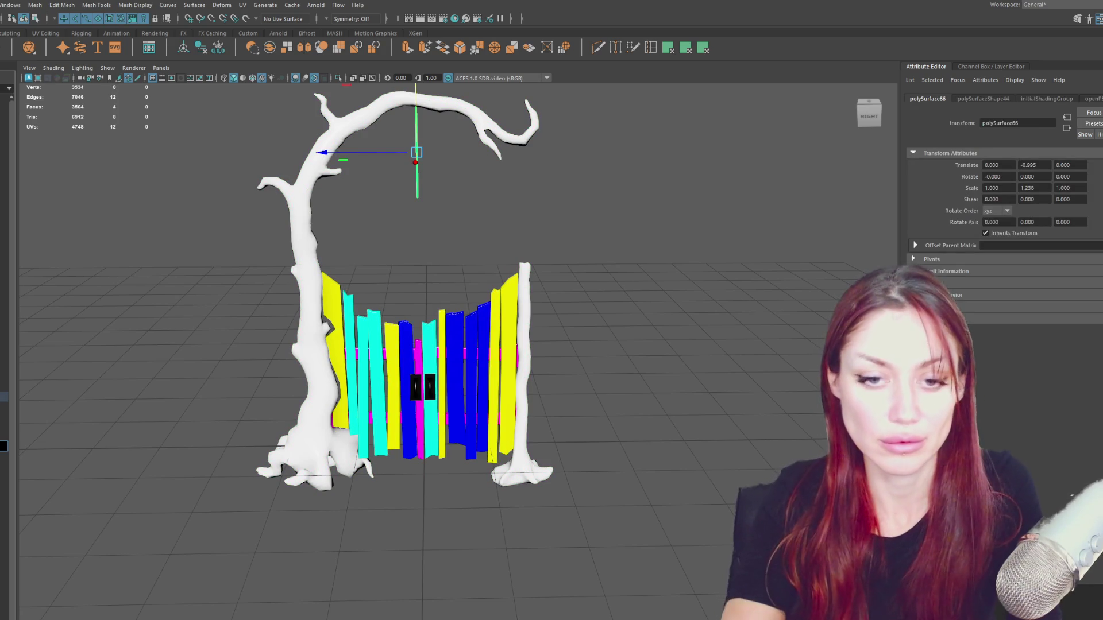
key(Up)
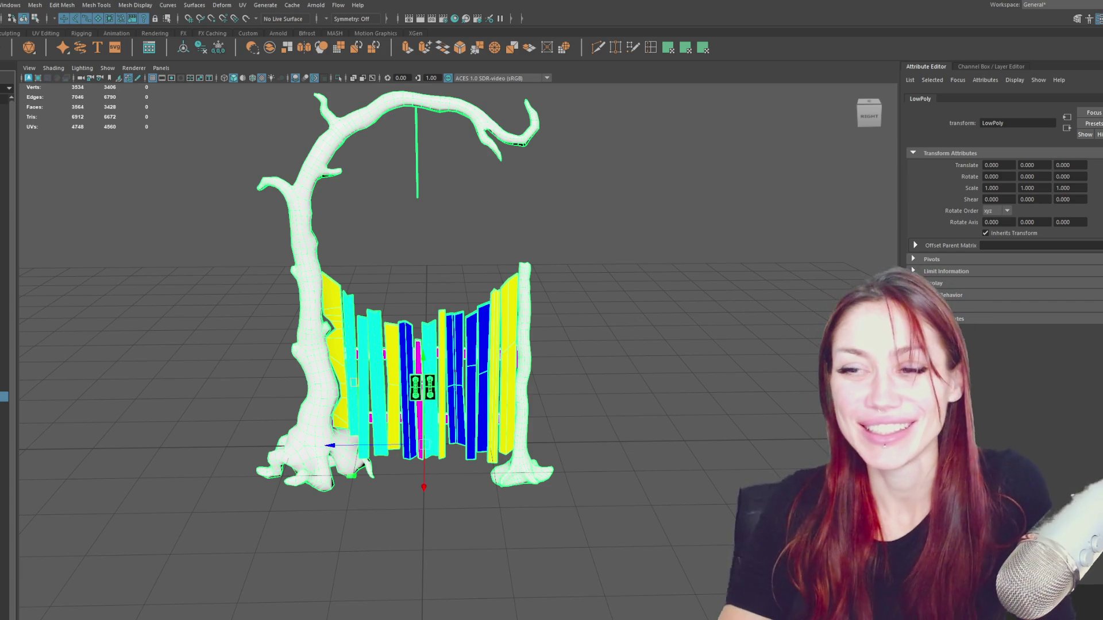
click(193, 319)
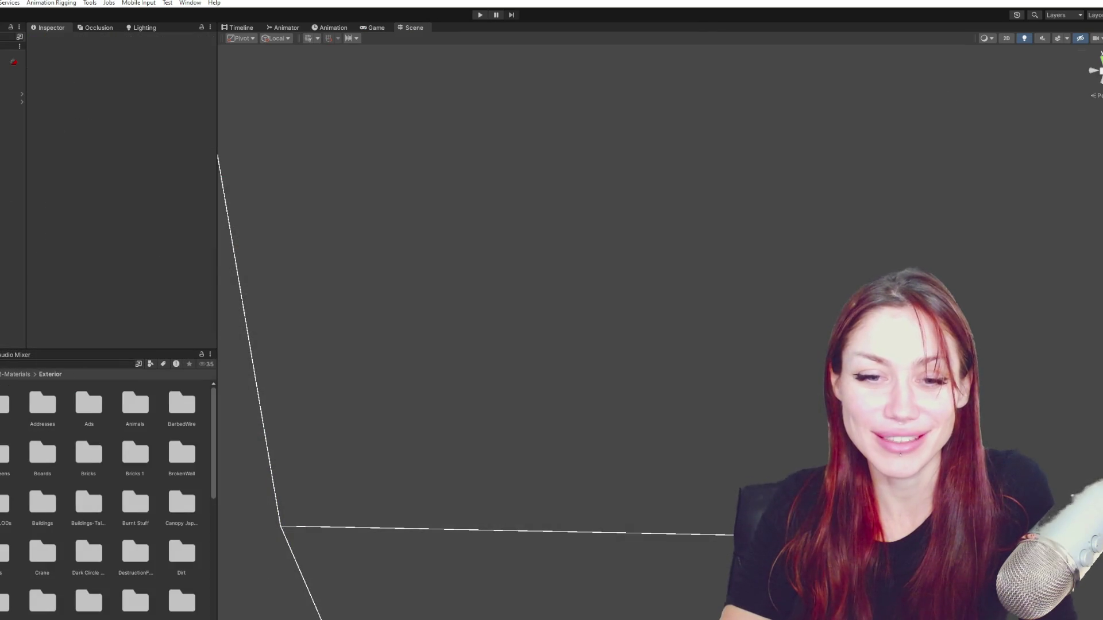
Open the Scenes folder and load the Main scene.
double_click(180, 527)
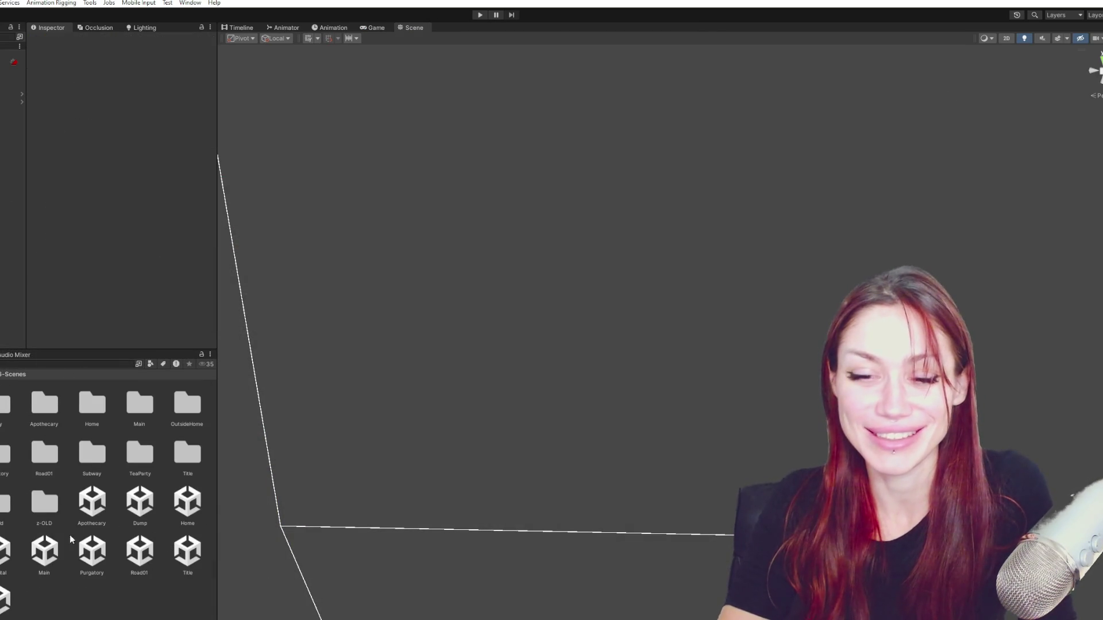
click(44, 552)
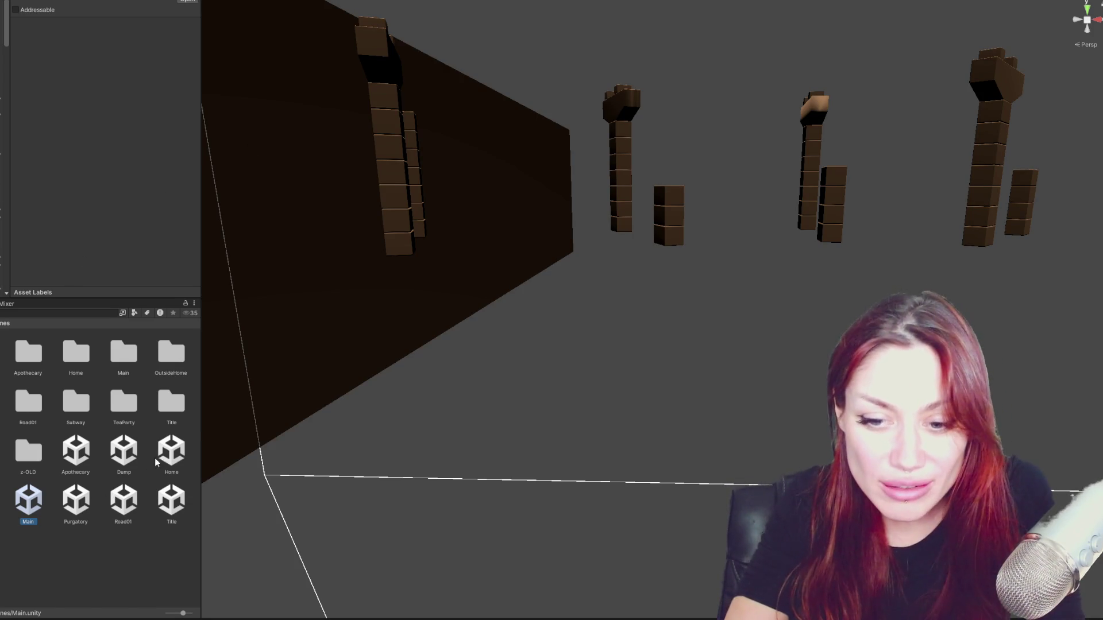
Open the Home scene additively so the tree arch and gate appear with Main.
right_click(172, 455)
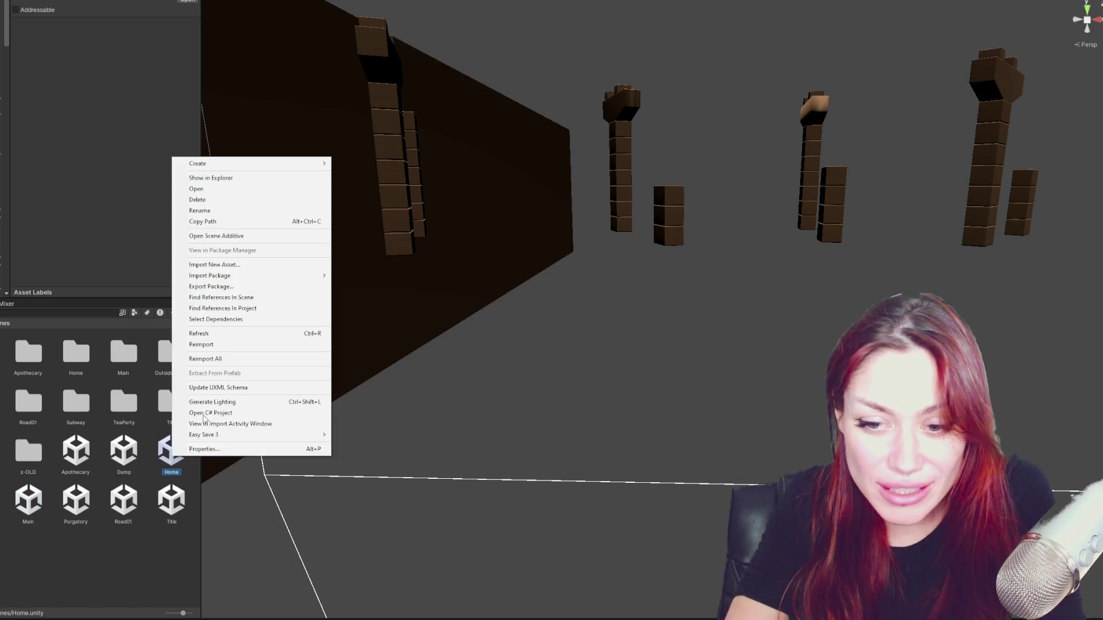
click(250, 235)
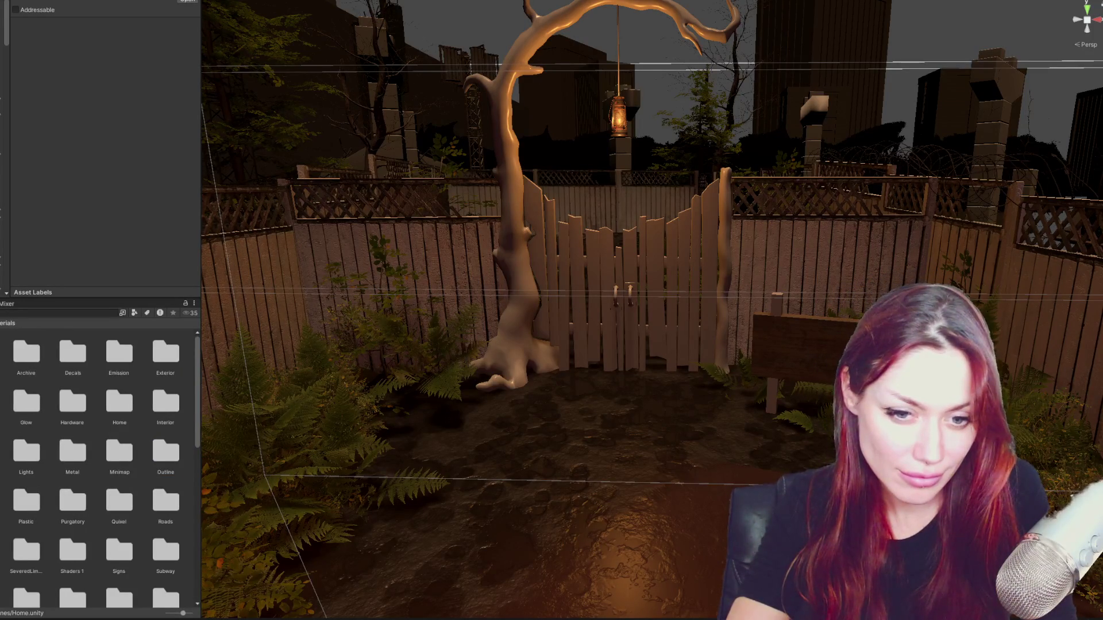
Create a new folder named Fixer Gate inside the Exterior materials folder.
double_click(165, 353)
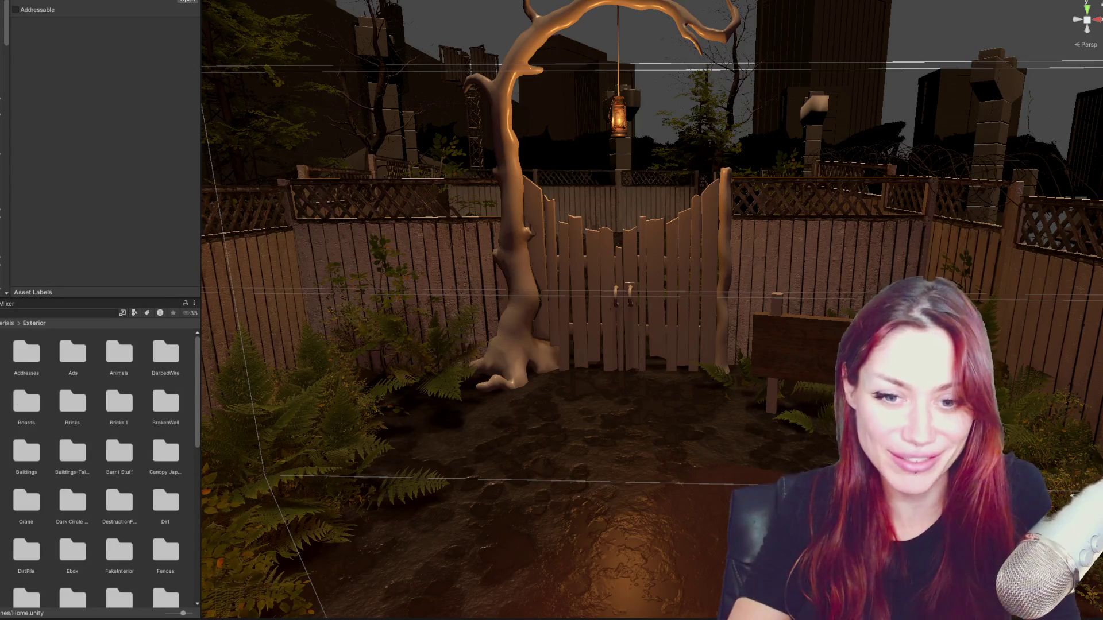
right_click(94, 439)
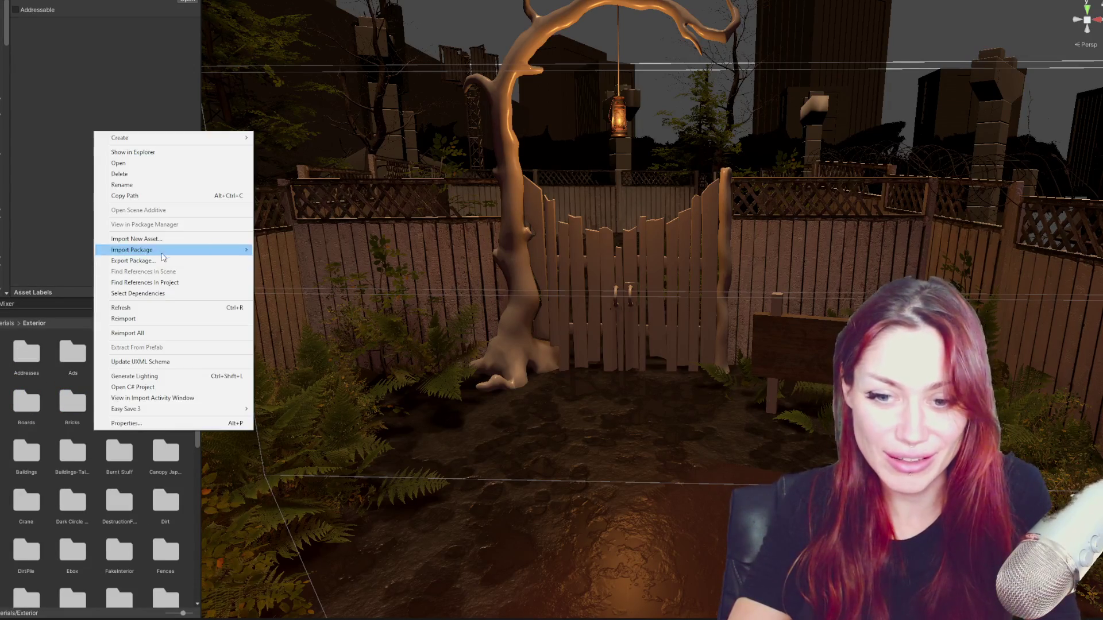
key(Escape)
right_click(148, 423)
mouse_move(231, 131)
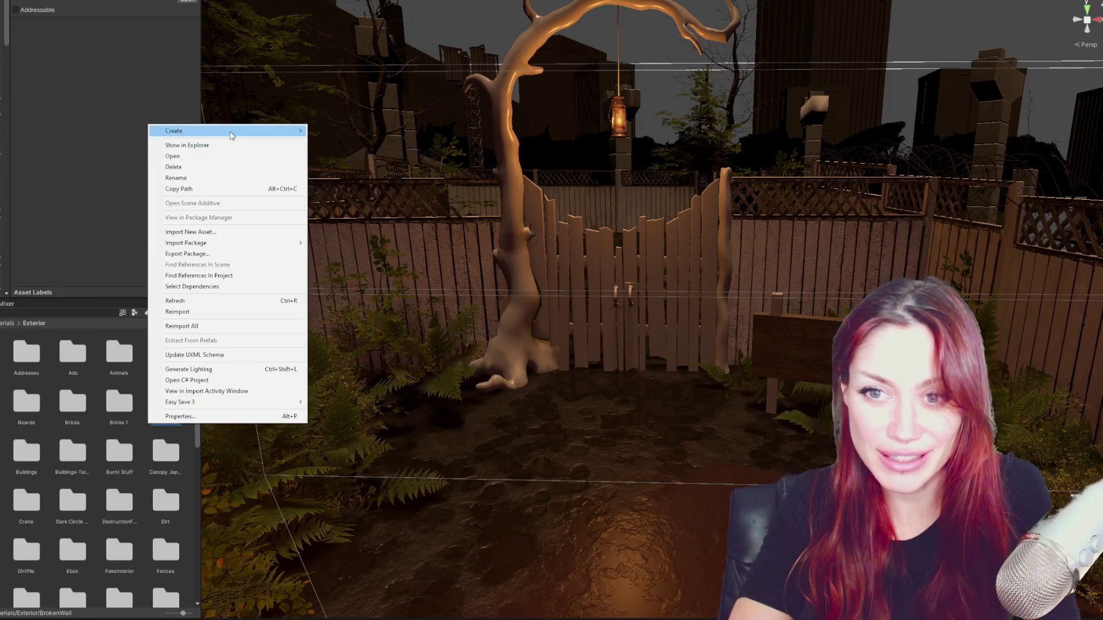
right_click(140, 440)
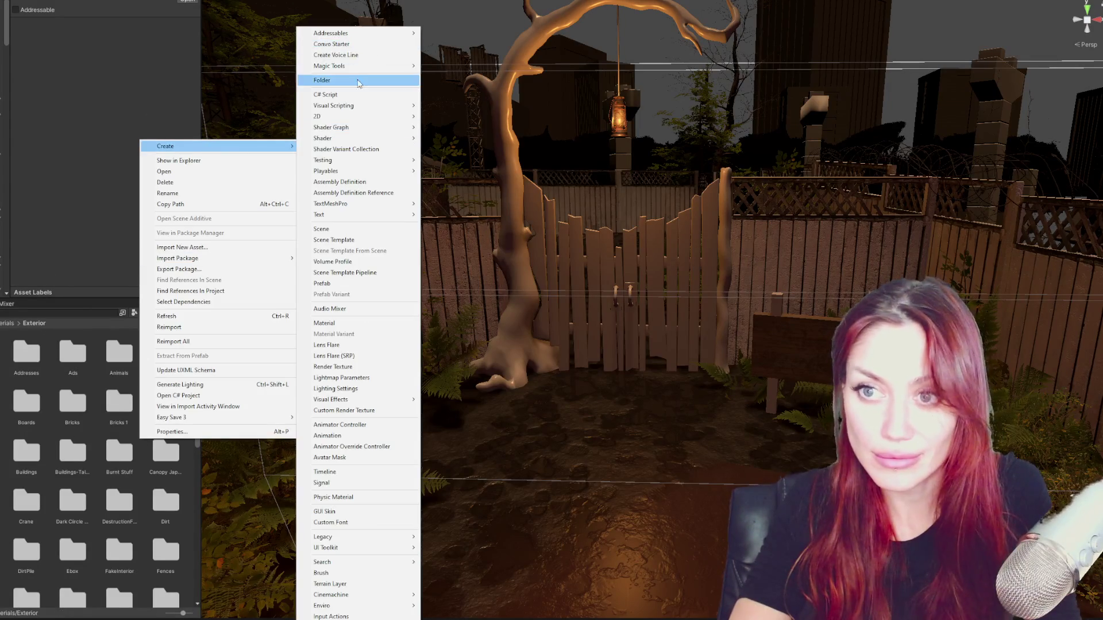
click(362, 84)
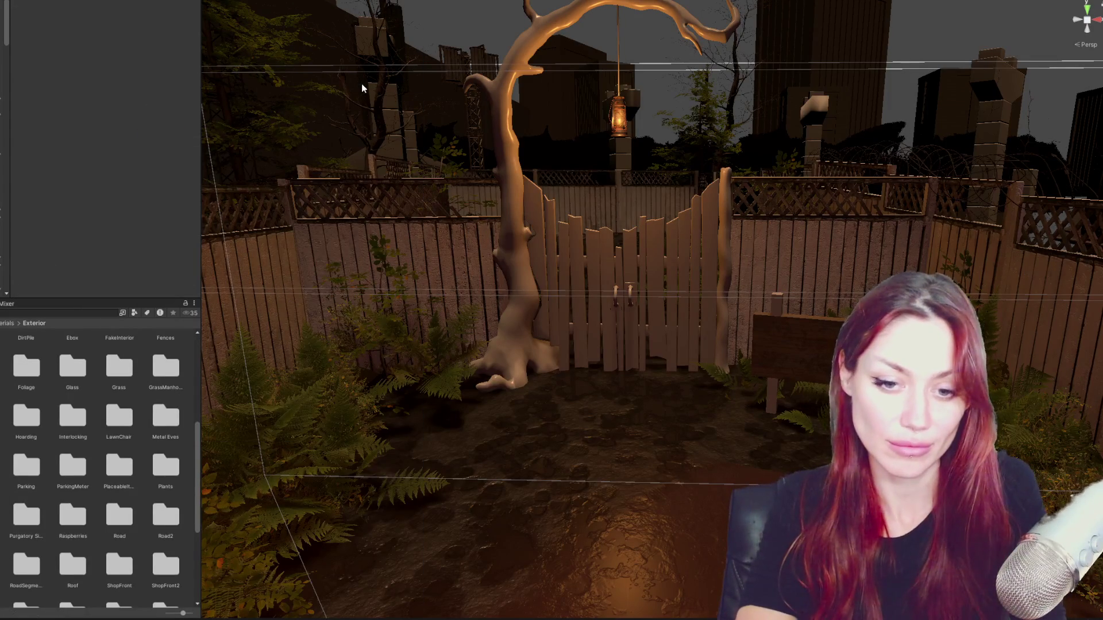
text(Fixer Gate)
key(Return)
key(Return)
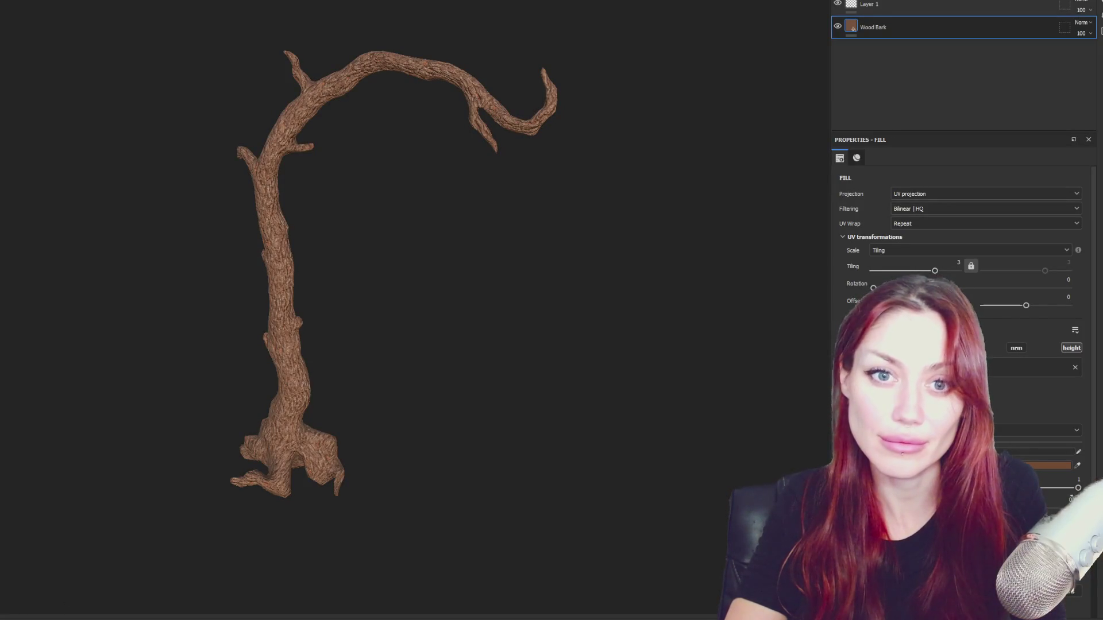
Export the tree textures with the Unity HDRP Metallic Standard template at the current size.
key(ctrl+shift+e)
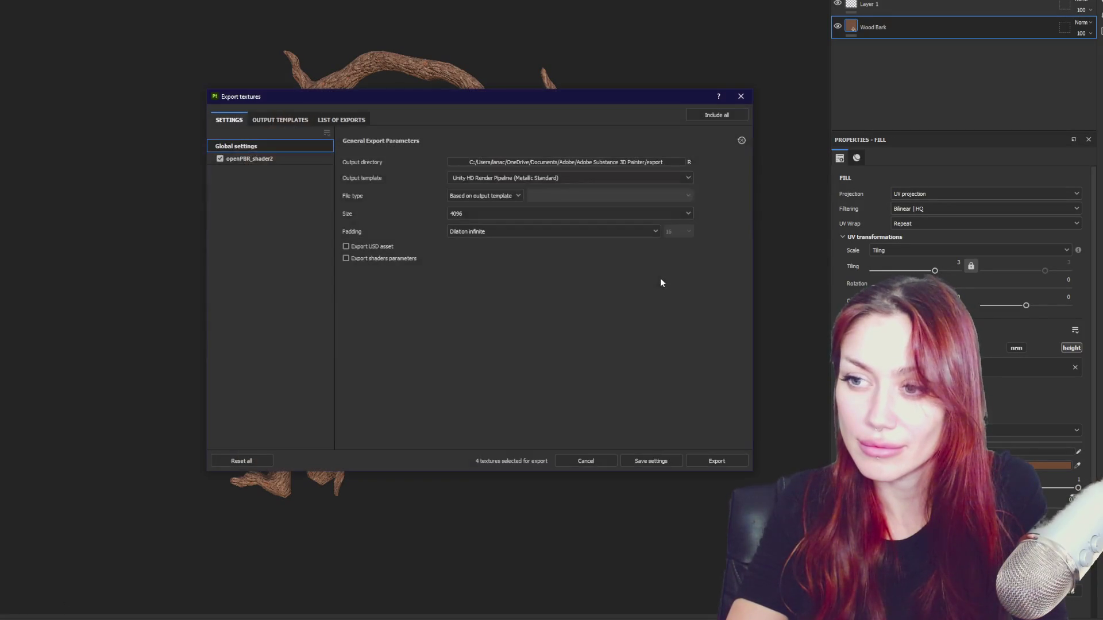
click(560, 213)
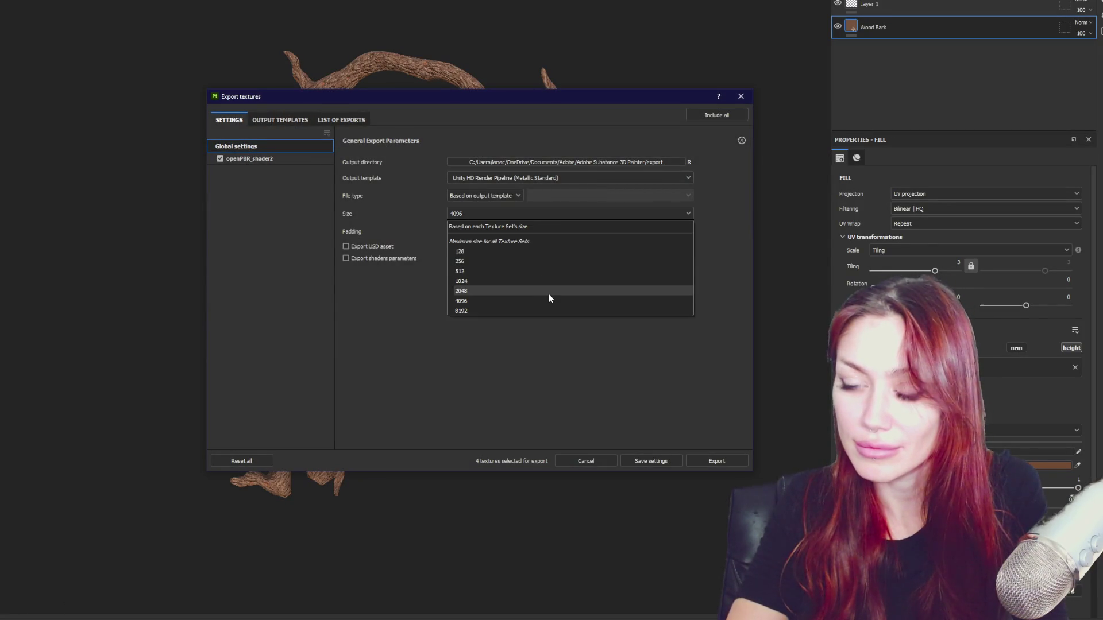
click(550, 300)
click(729, 459)
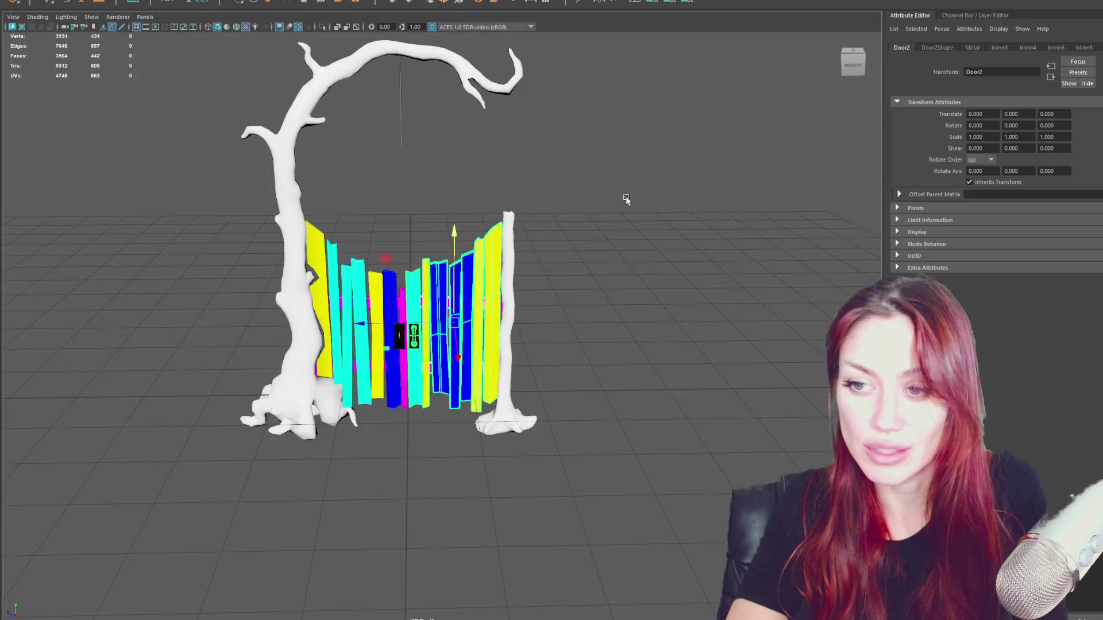
click(411, 313)
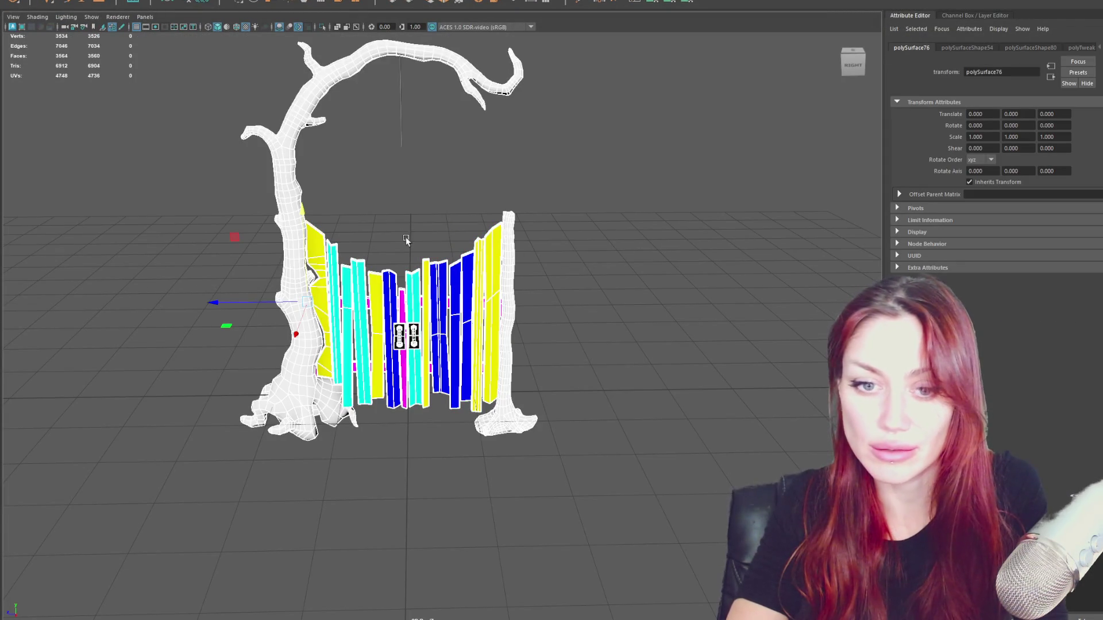
key(Up)
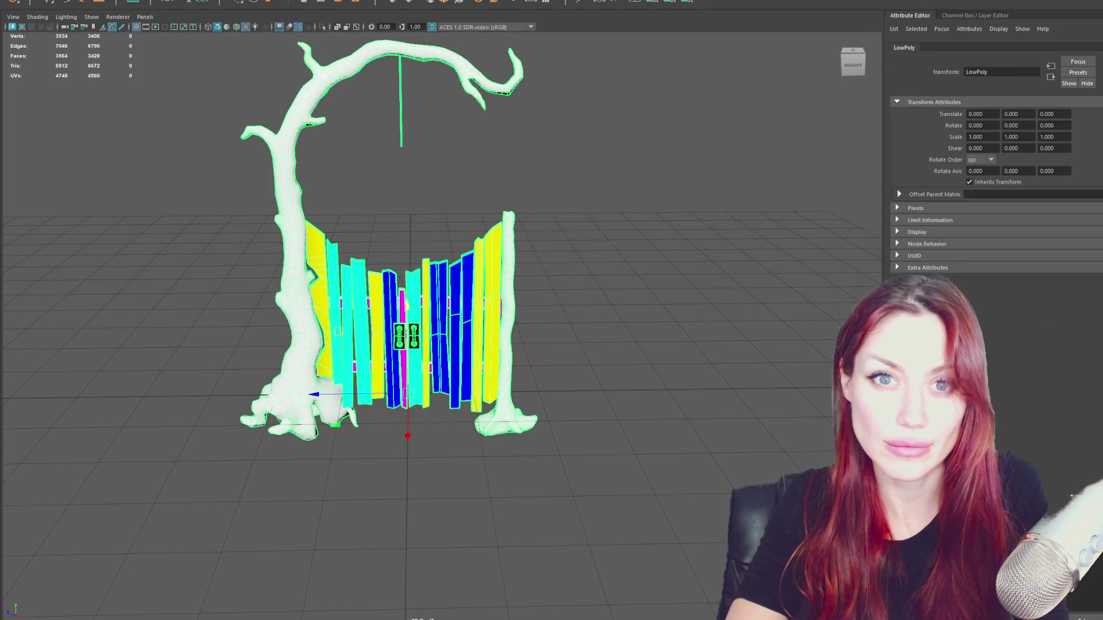
key(Down)
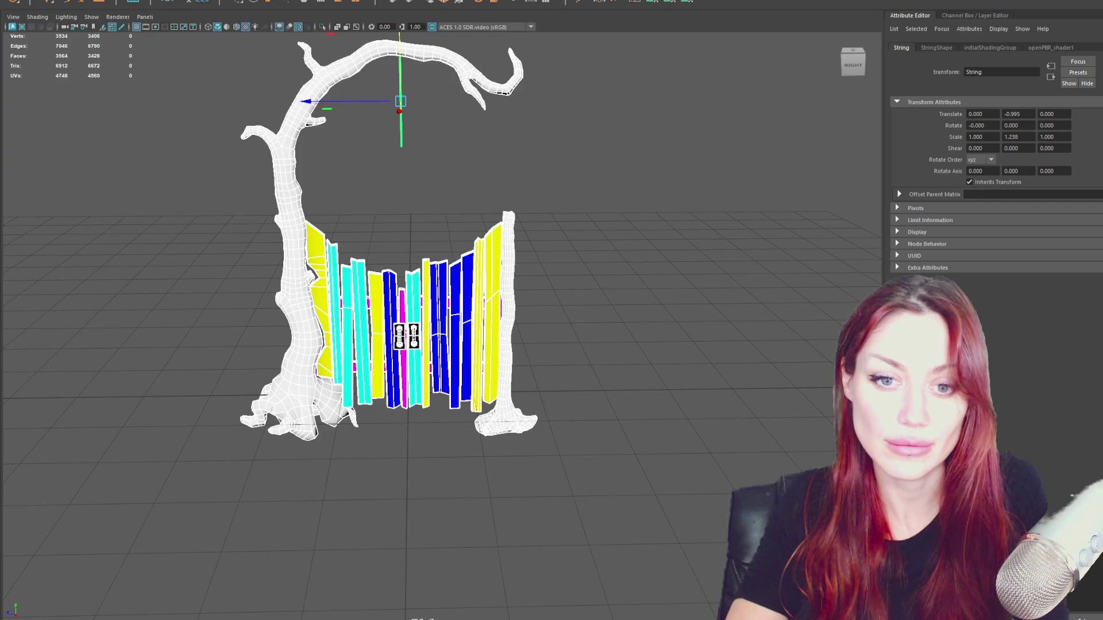
key(Up)
key(Down)
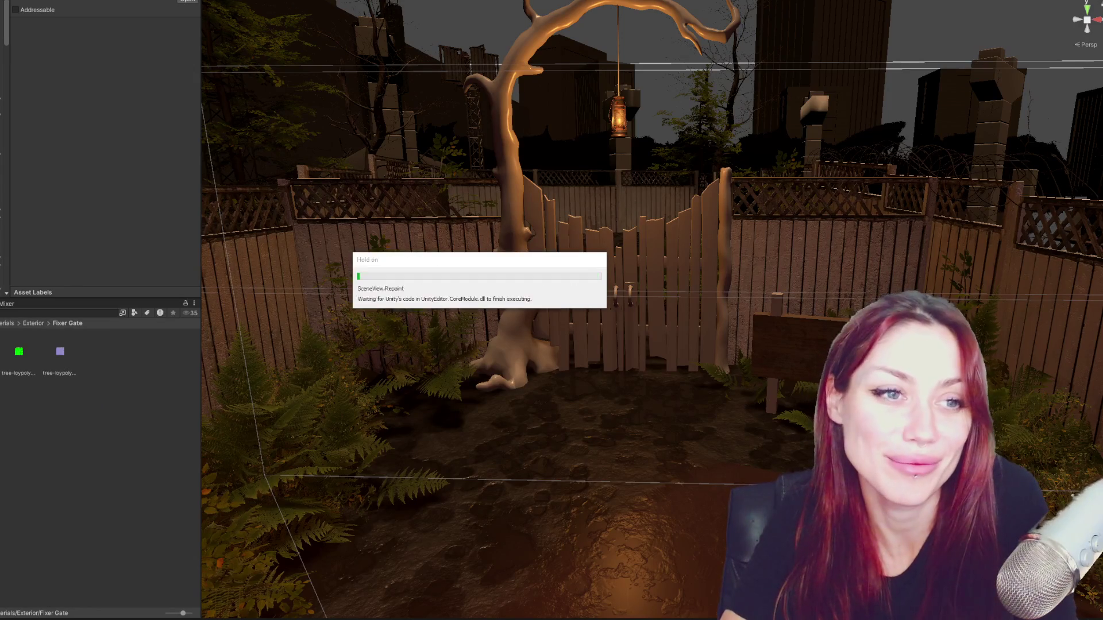
Browse the Fixer Gate folder's create options while the tree textures import.
click(79, 452)
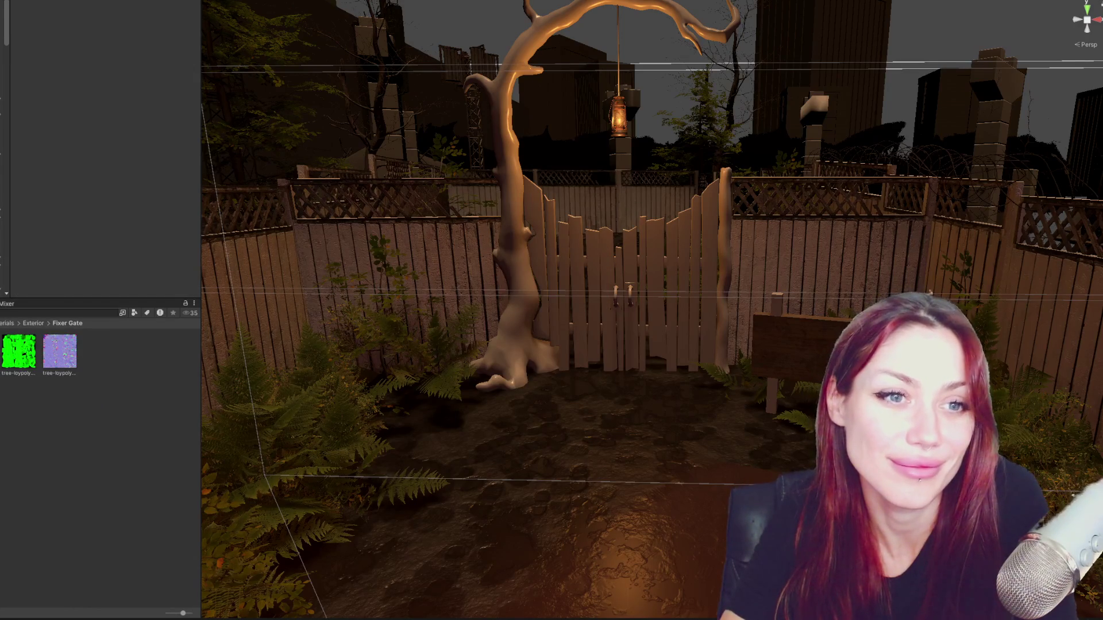
right_click(67, 430)
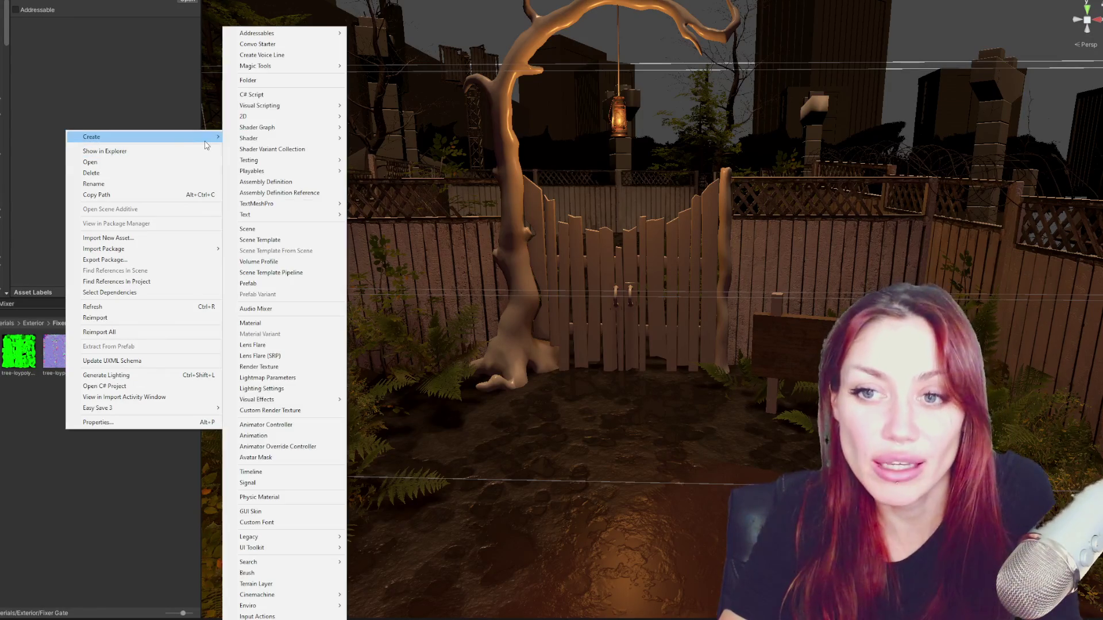
mouse_move(144, 137)
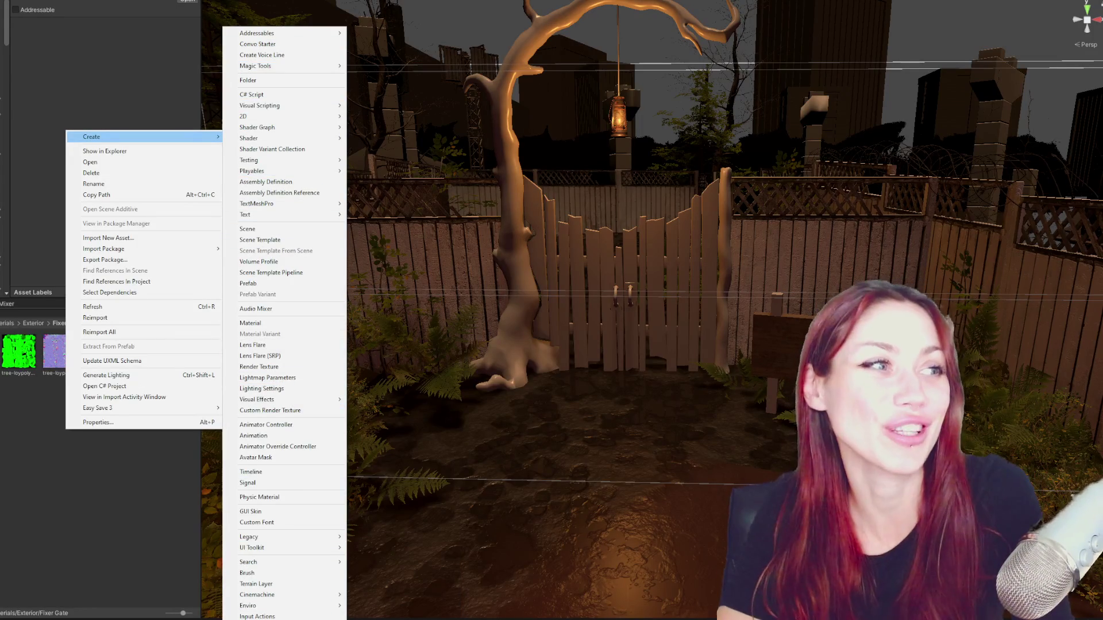
key(Escape)
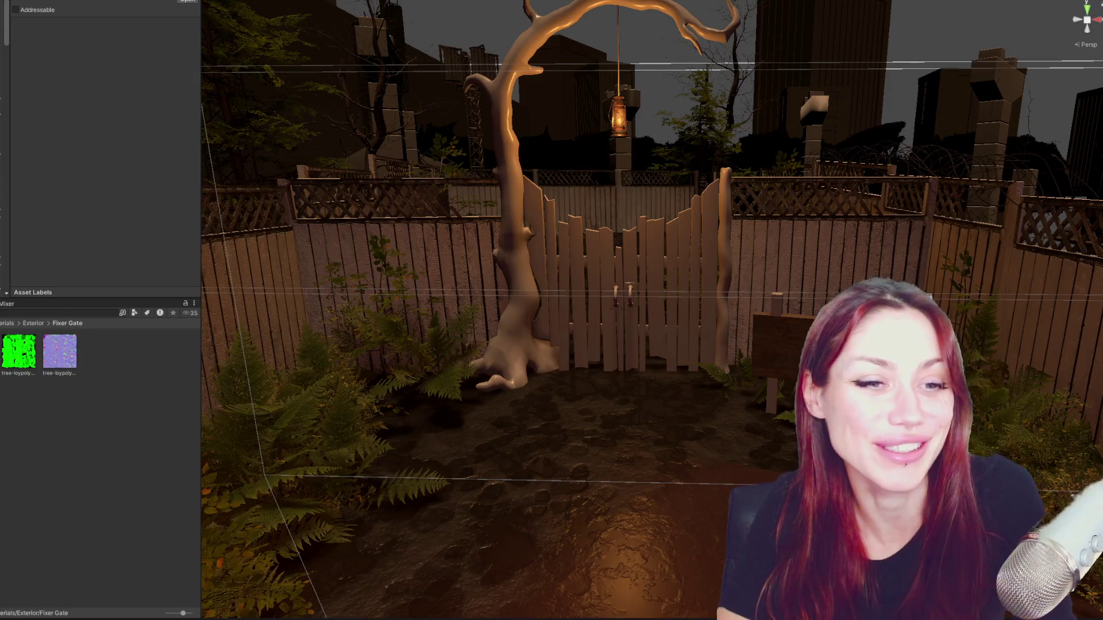
right_click(122, 428)
key(Escape)
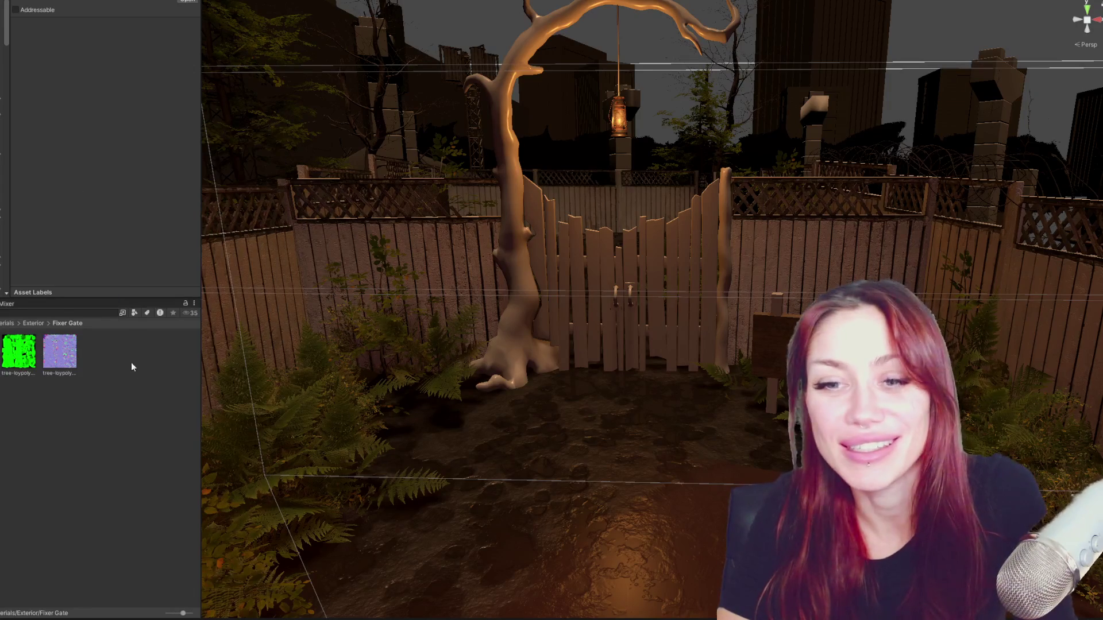
right_click(132, 76)
mouse_move(157, 83)
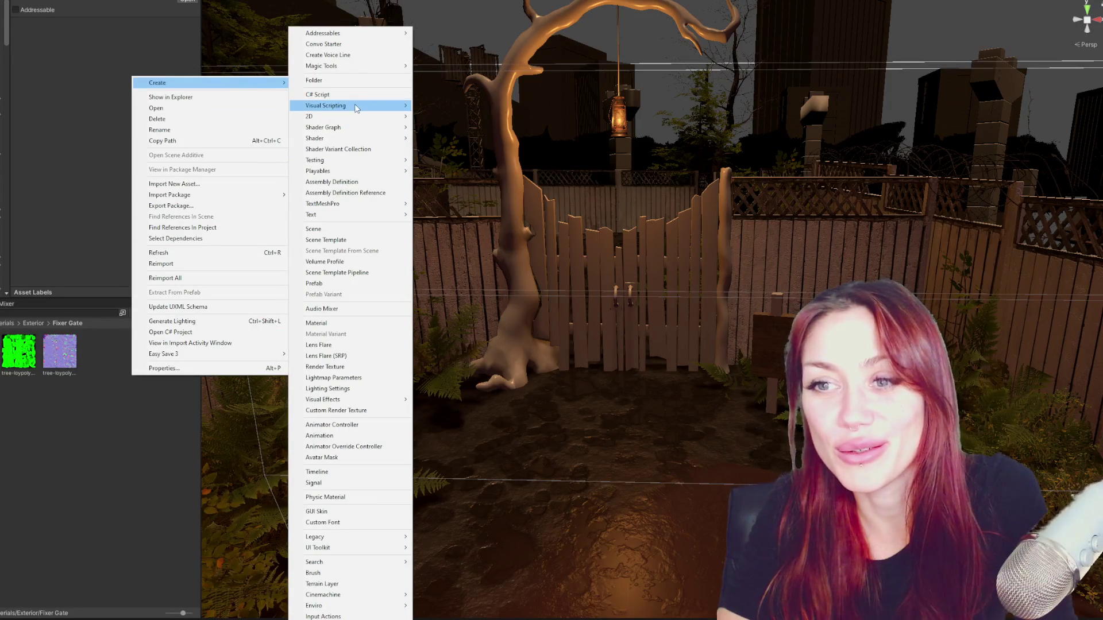
key(Escape)
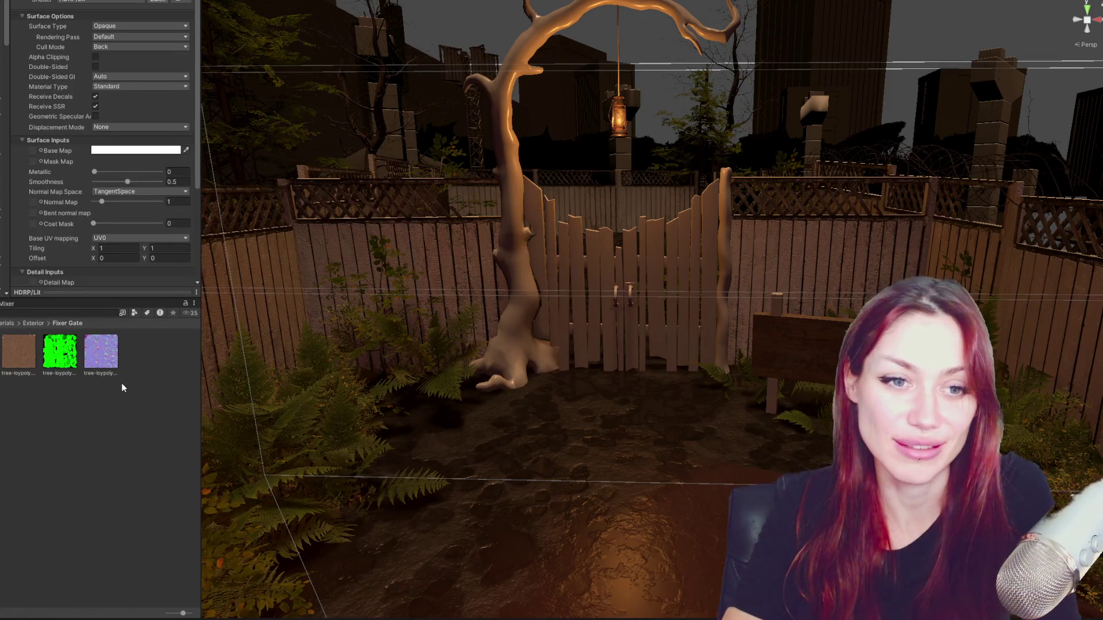
Confirm the new material's name and assign it to the tree arch.
key(Return)
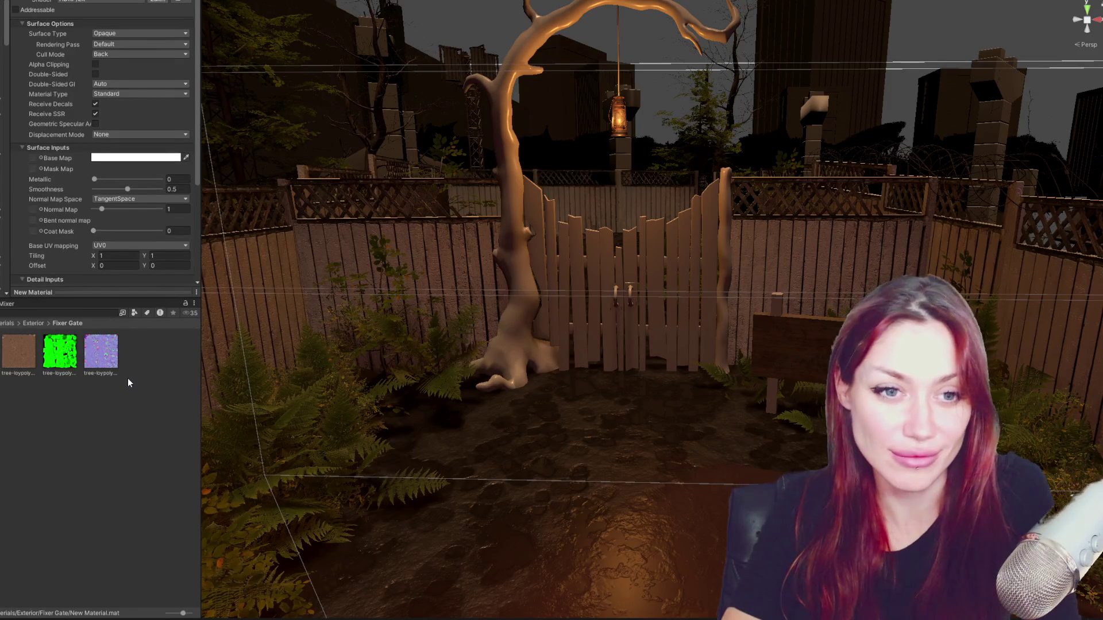
click(129, 375)
mouse_move(553, 296)
mouse_down()
mouse_move(509, 317)
mouse_move(518, 225)
mouse_up()
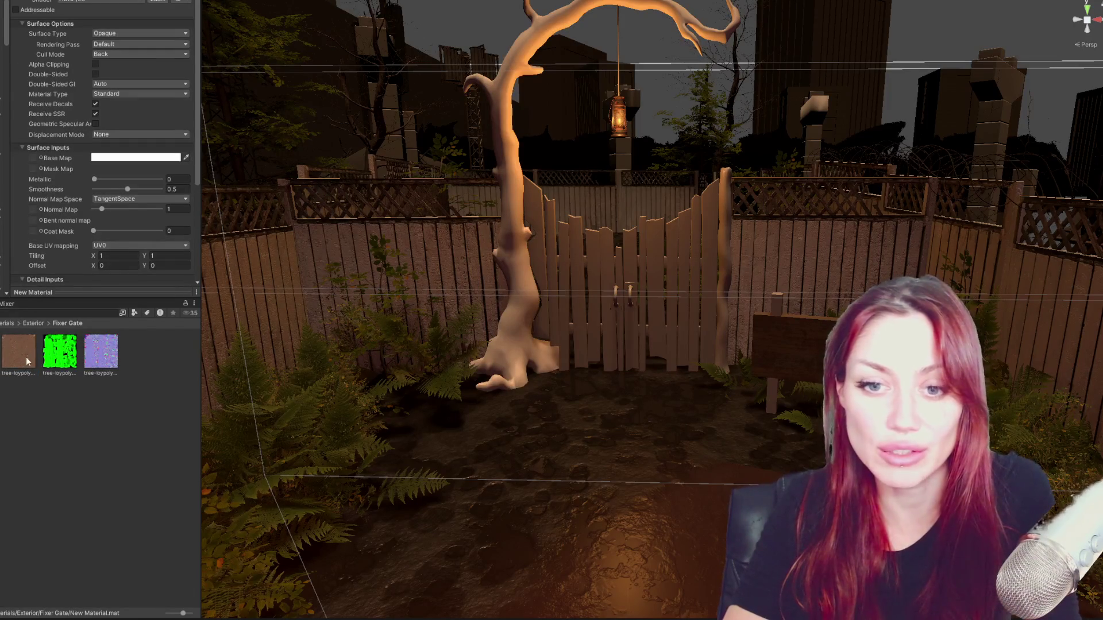
scroll(47, 151, down, 3)
drag(36, 101, 35, 76)
scroll(43, 194, down, 2)
scroll(68, 170, down, 3)
Mark the purple texture as a Normal map and apply its import settings.
click(101, 351)
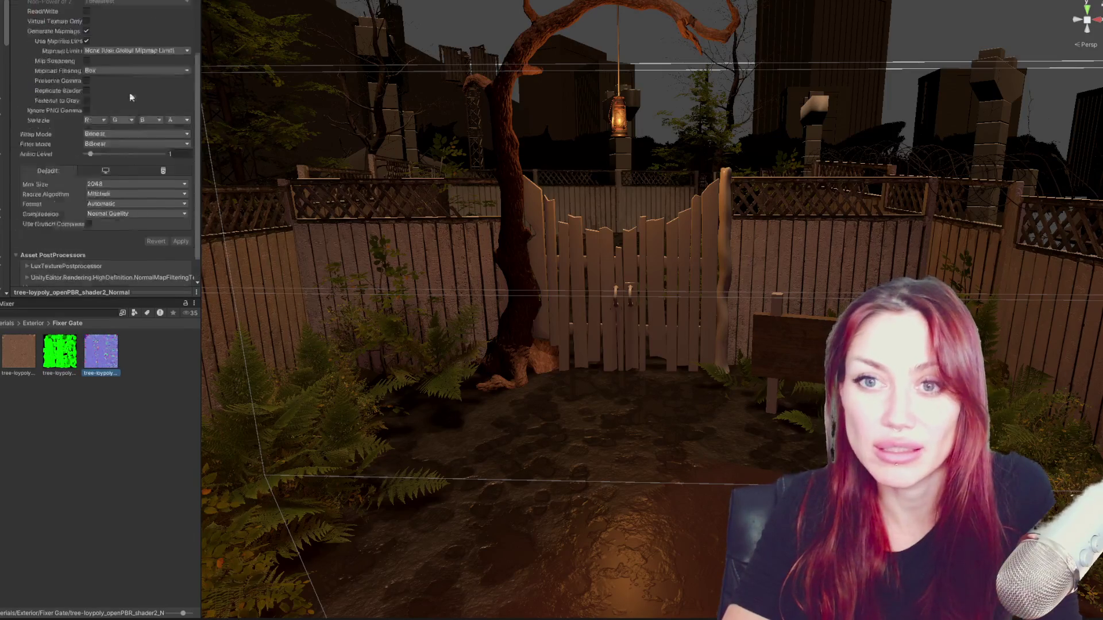
click(142, 28)
click(143, 49)
scroll(191, 192, down, 3)
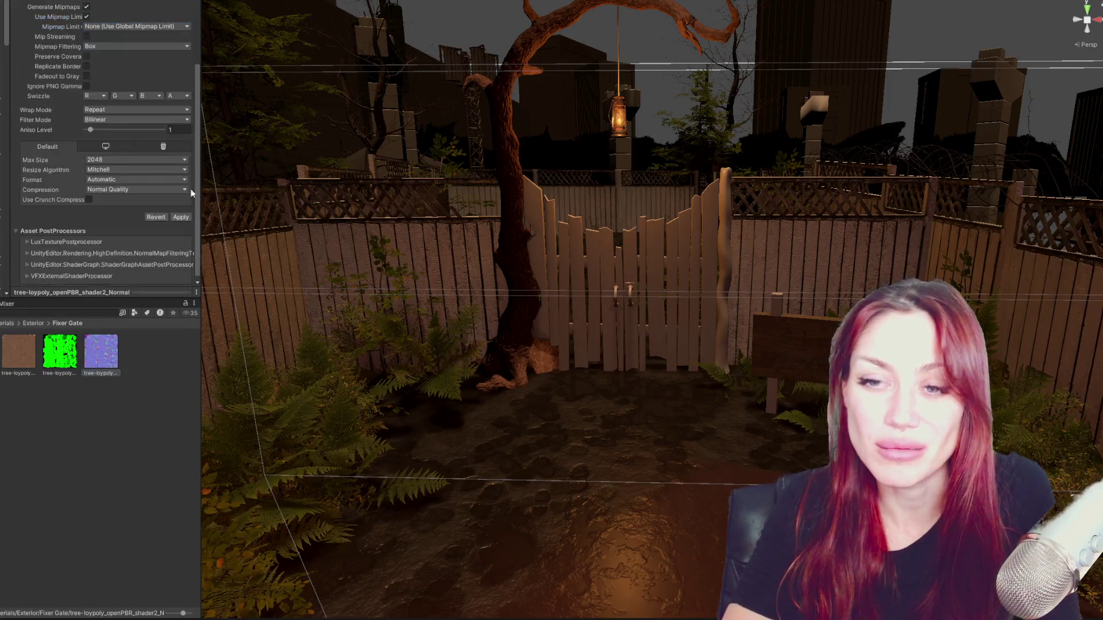
click(181, 218)
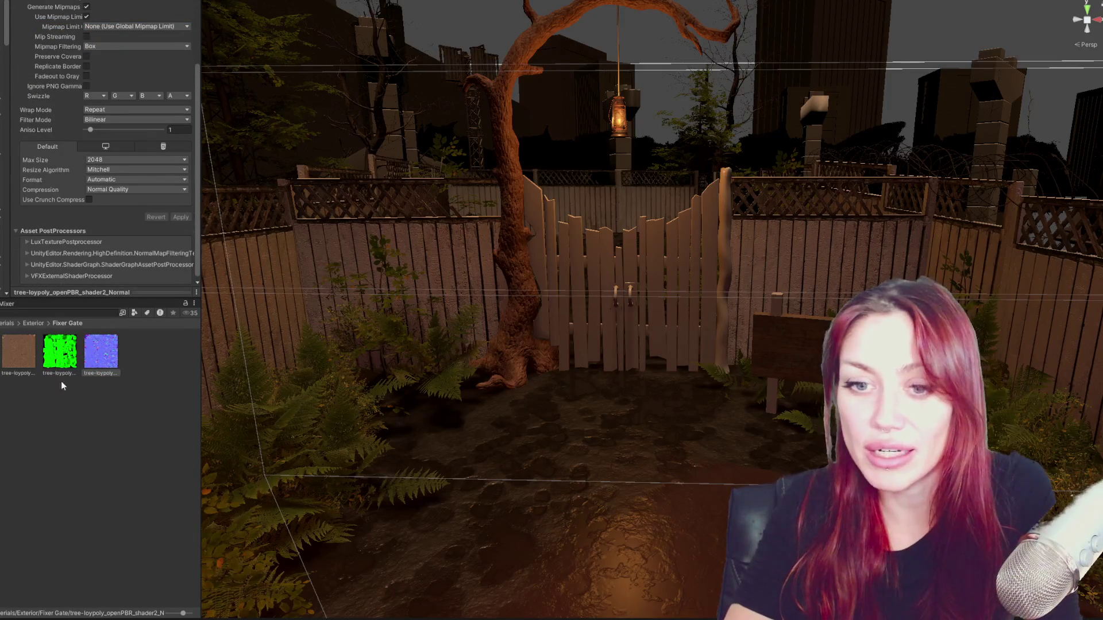
mouse_move(754, 291)
right_down()
mouse_move(712, 305)
mouse_move(707, 293)
right_up()
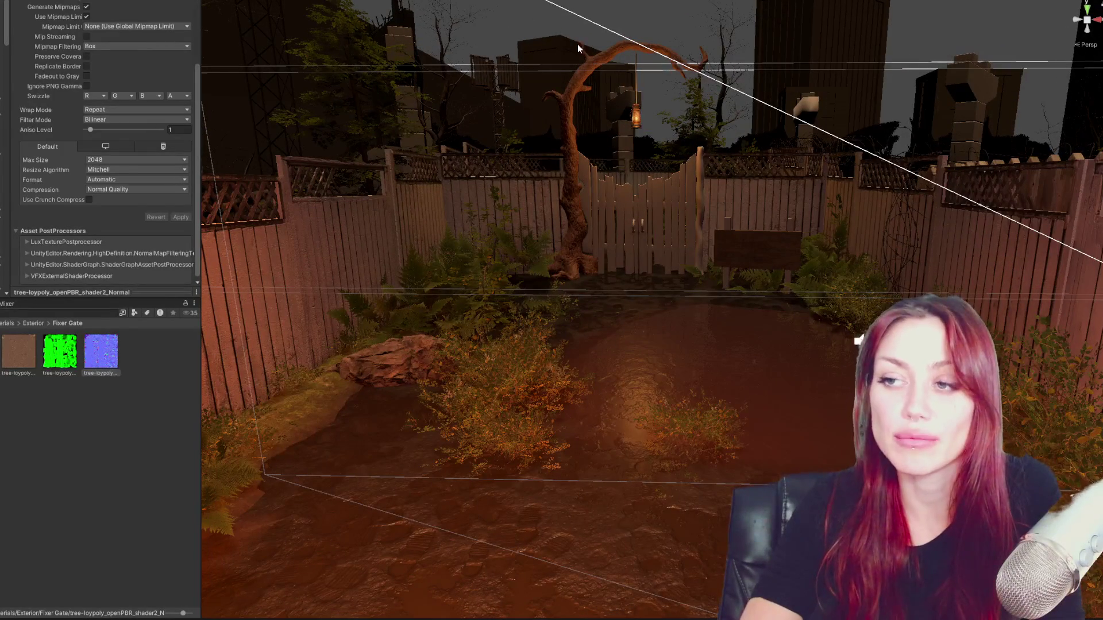
scroll(595, 50, up, 1)
scroll(615, 81, up, 1)
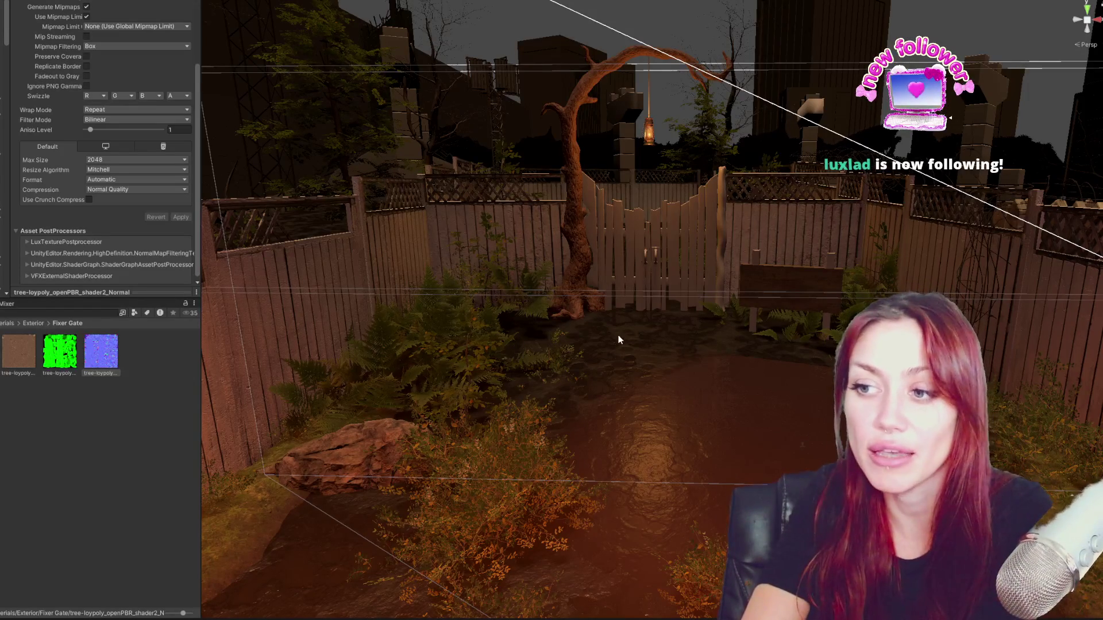
click(568, 136)
click(130, 523)
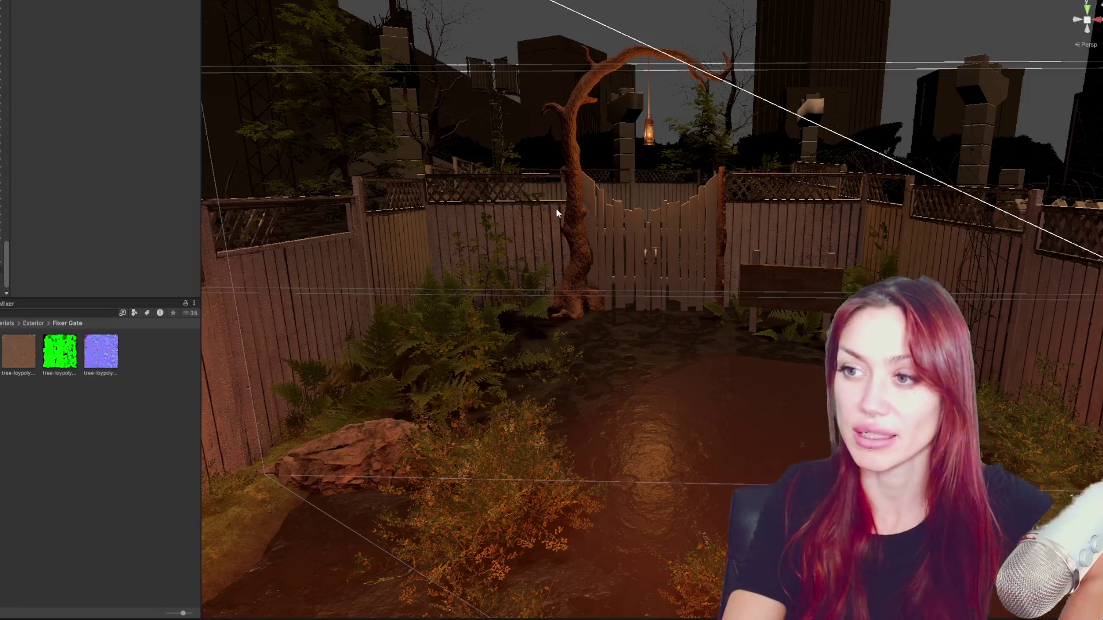
mouse_move(762, 213)
alt+mouse_down()
mouse_move(743, 294)
mouse_move(770, 319)
mouse_move(757, 272)
mouse_move(787, 308)
alt+mouse_up()
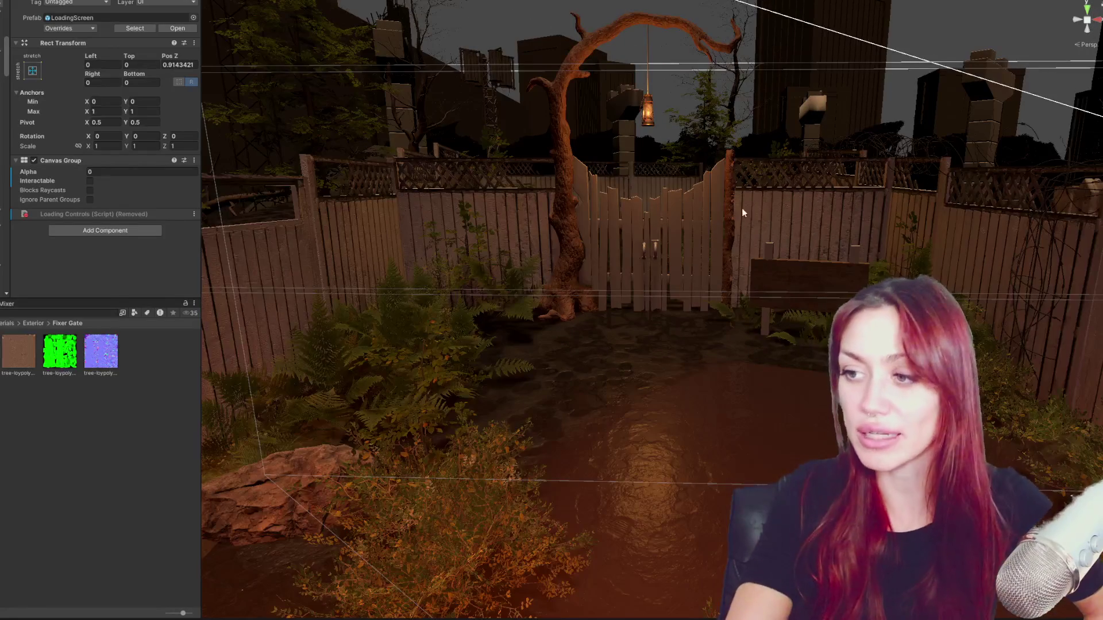
Give the wooden sign board the Blackbody material, then select the Title scene.
click(770, 272)
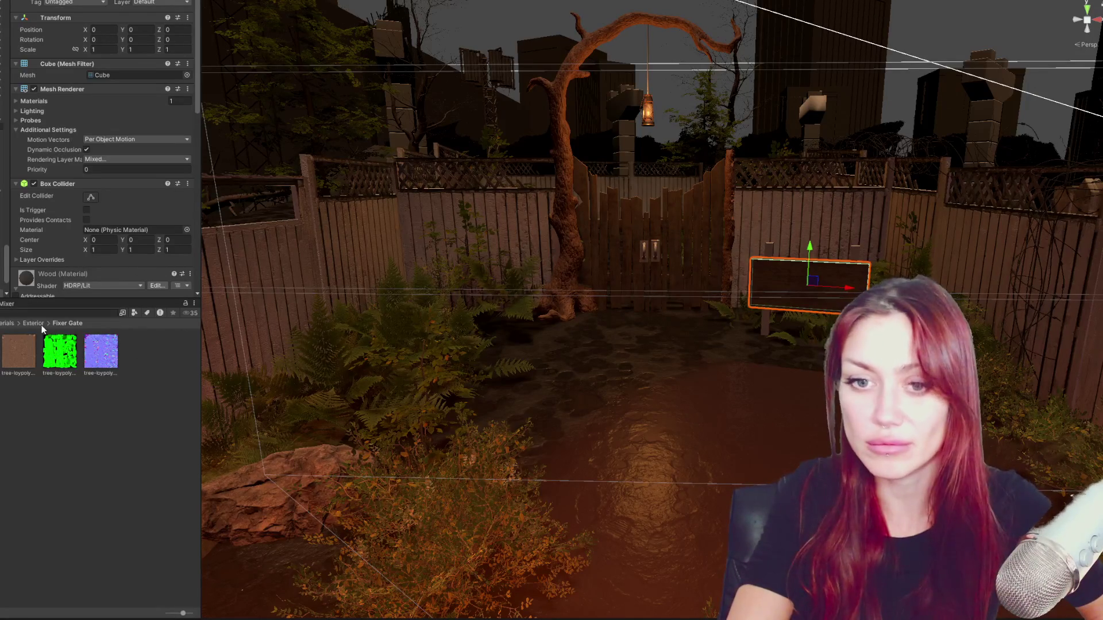
click(80, 301)
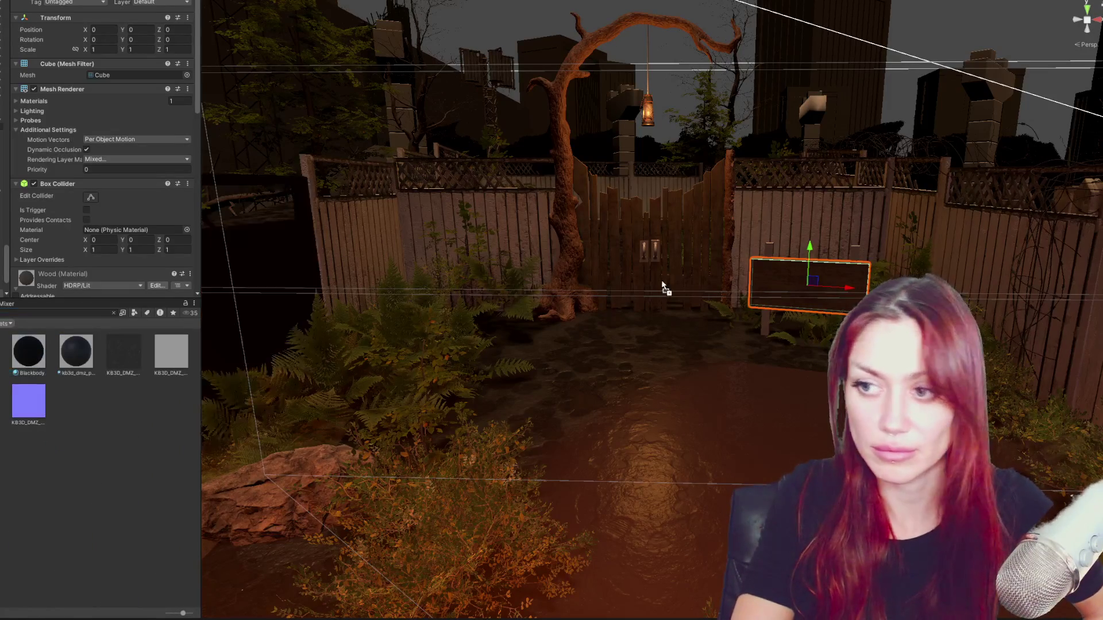
drag(26, 350, 769, 298)
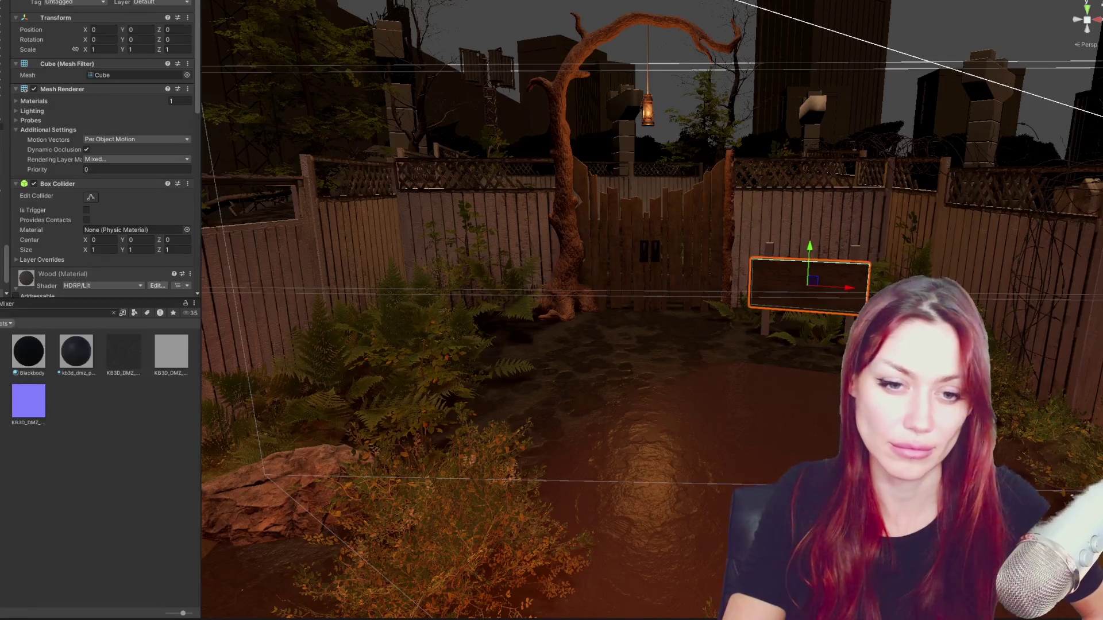
click(172, 498)
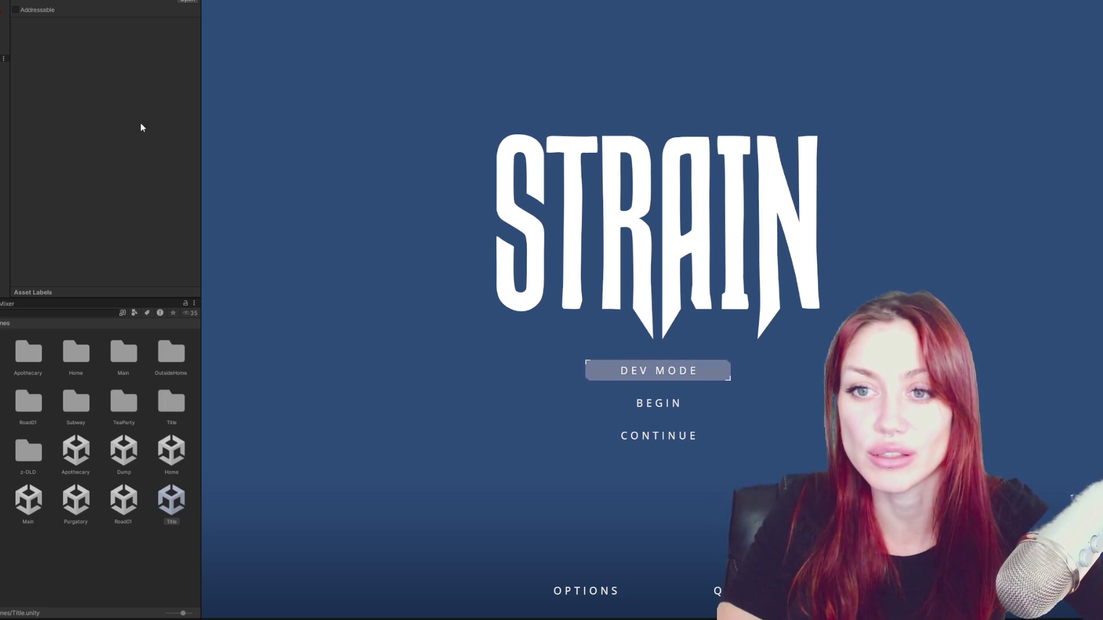
Widen the Game view and start the game from the STRAIN title menu.
drag(202, 95, 1, 116)
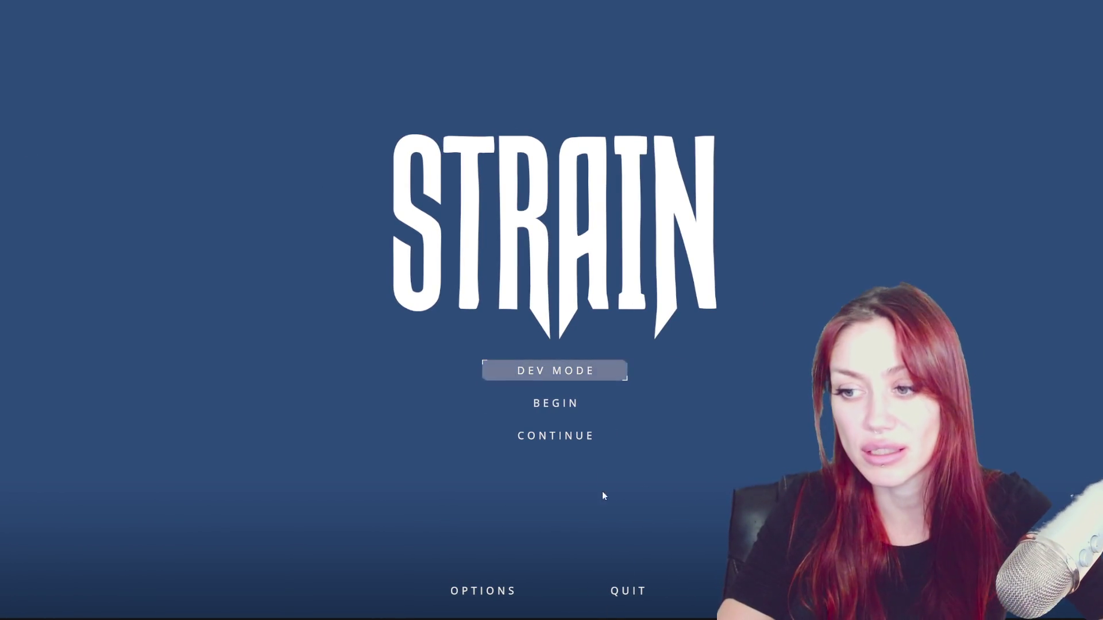
click(569, 376)
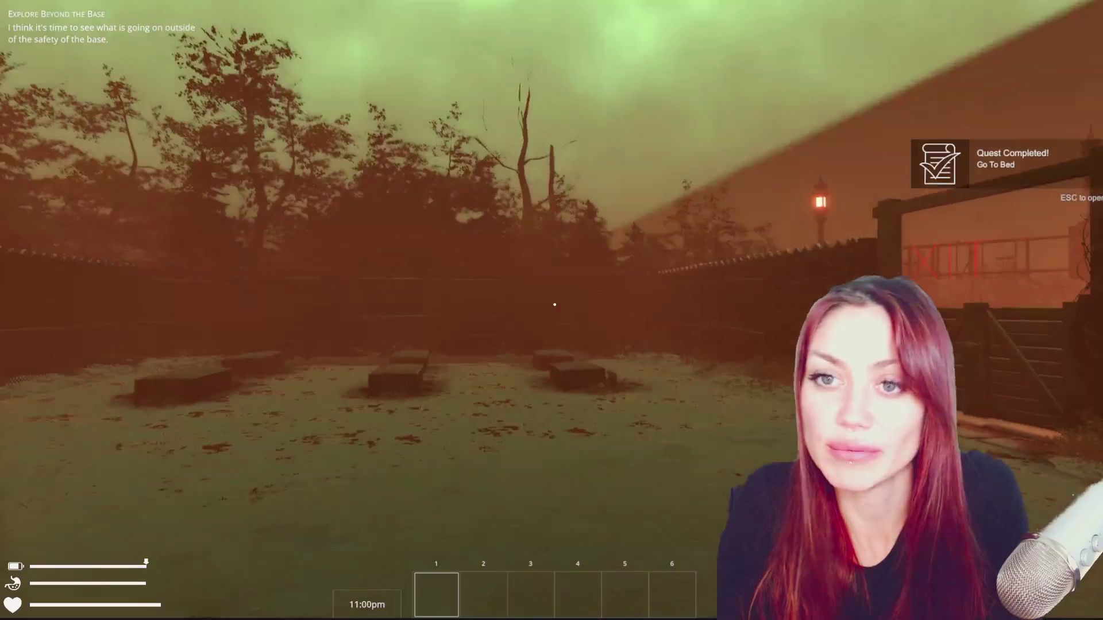
Walk to the base's wooden gate, step into the alley and turn back along the fence.
key(w)
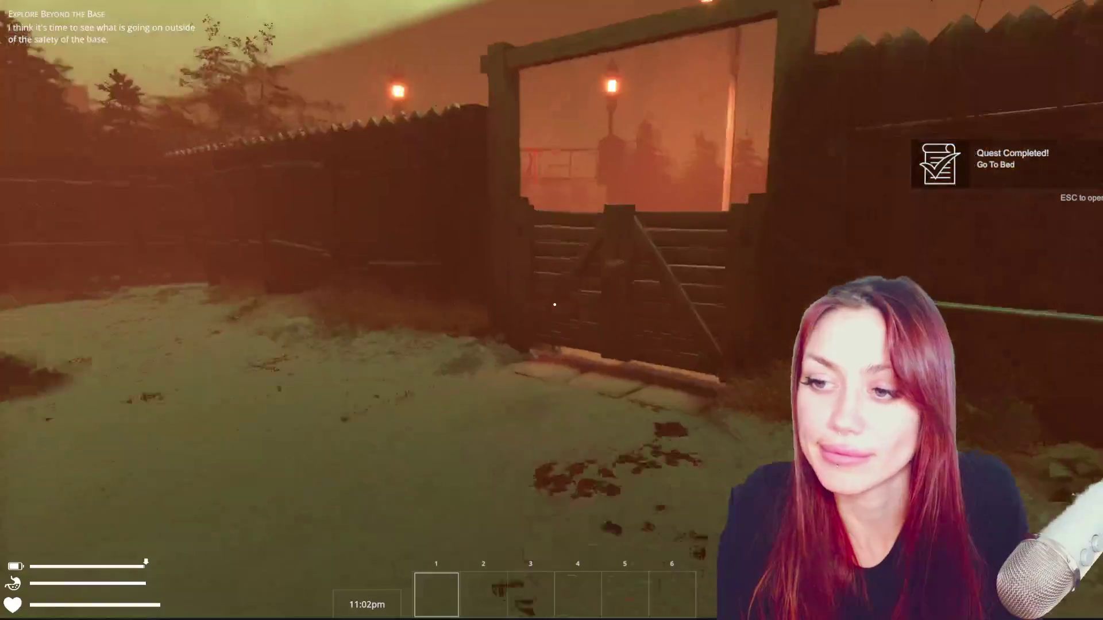
key(e)
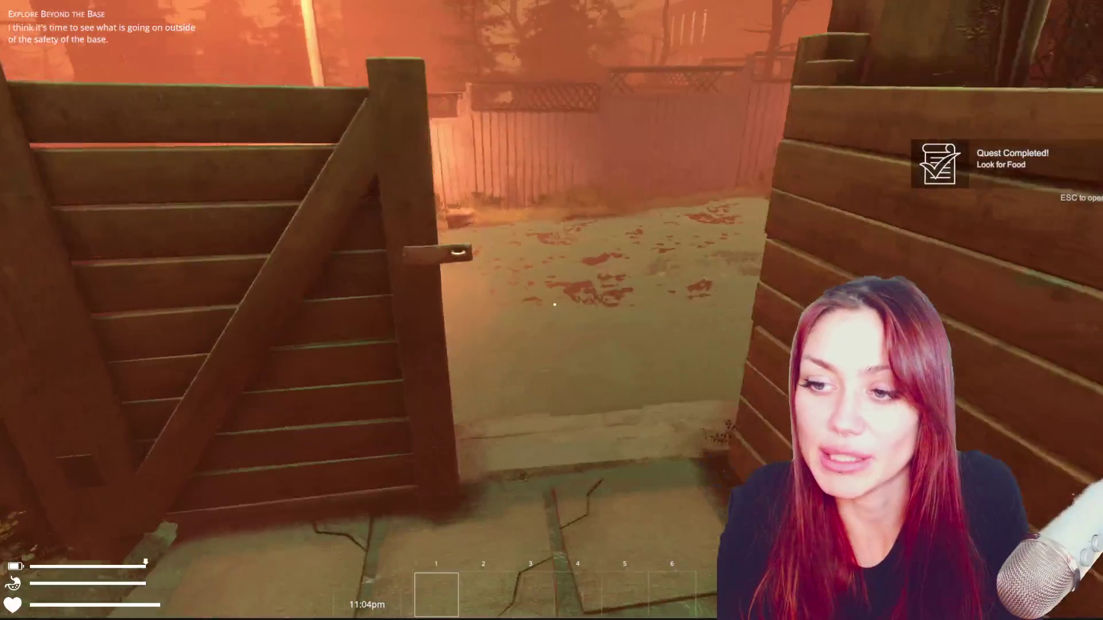
key(w)
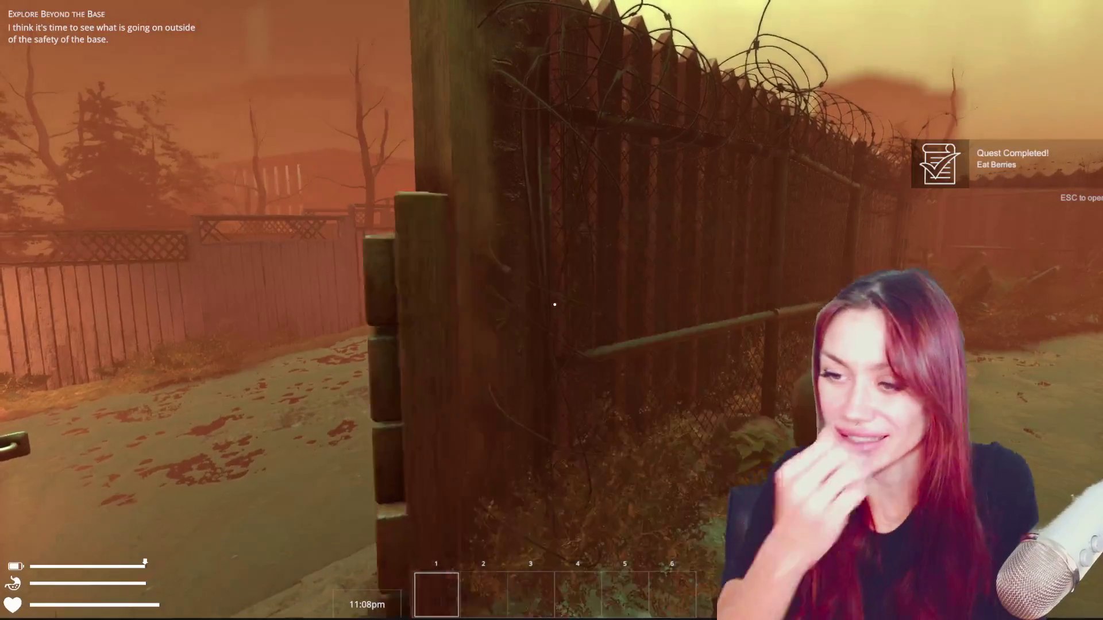
key(w)
Face the closed gate, pass it and head down the narrow fence path toward the tree arch.
key(s)
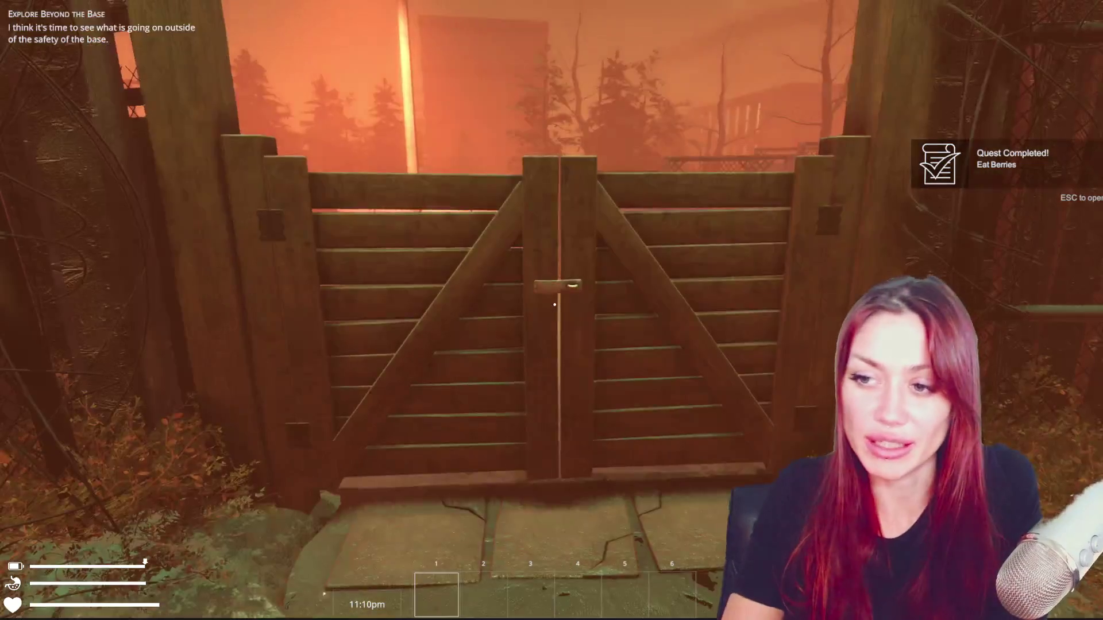
key(w)
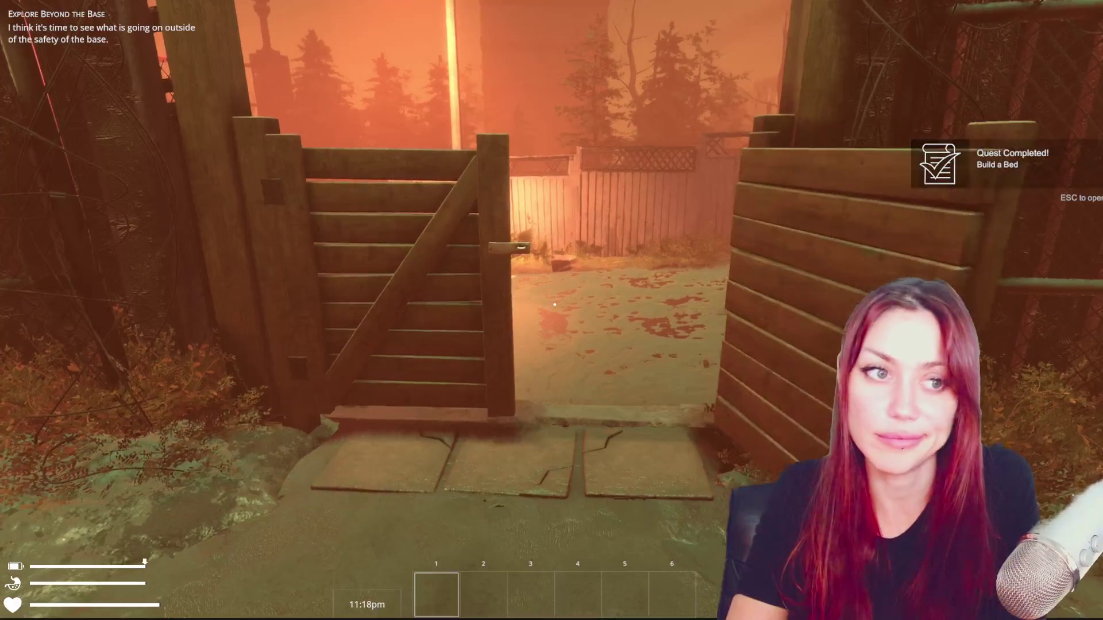
key(w)
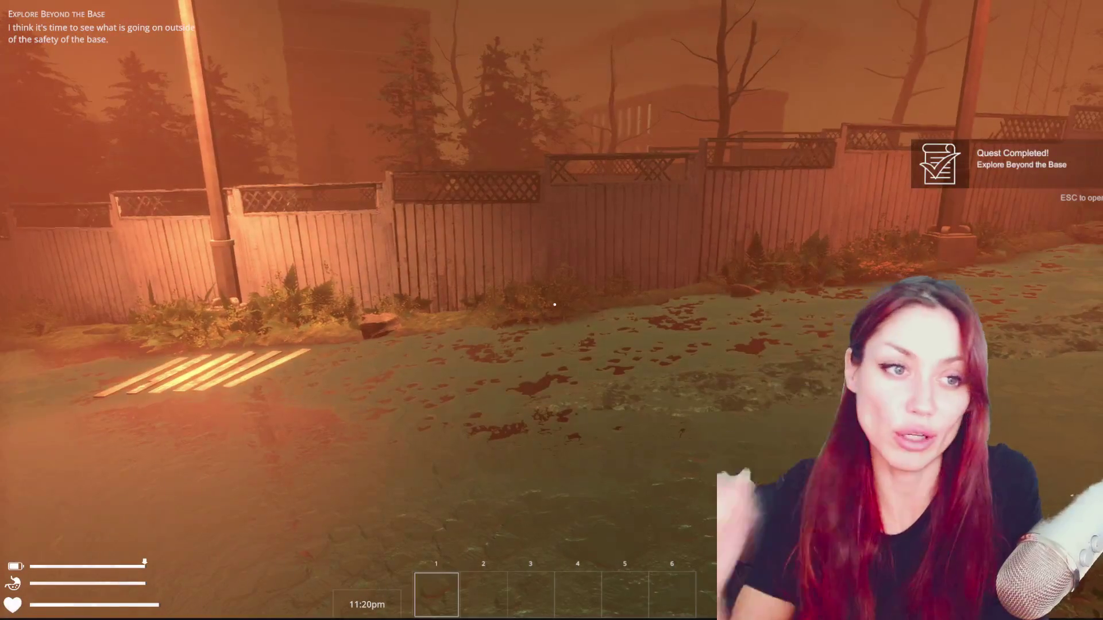
key(w)
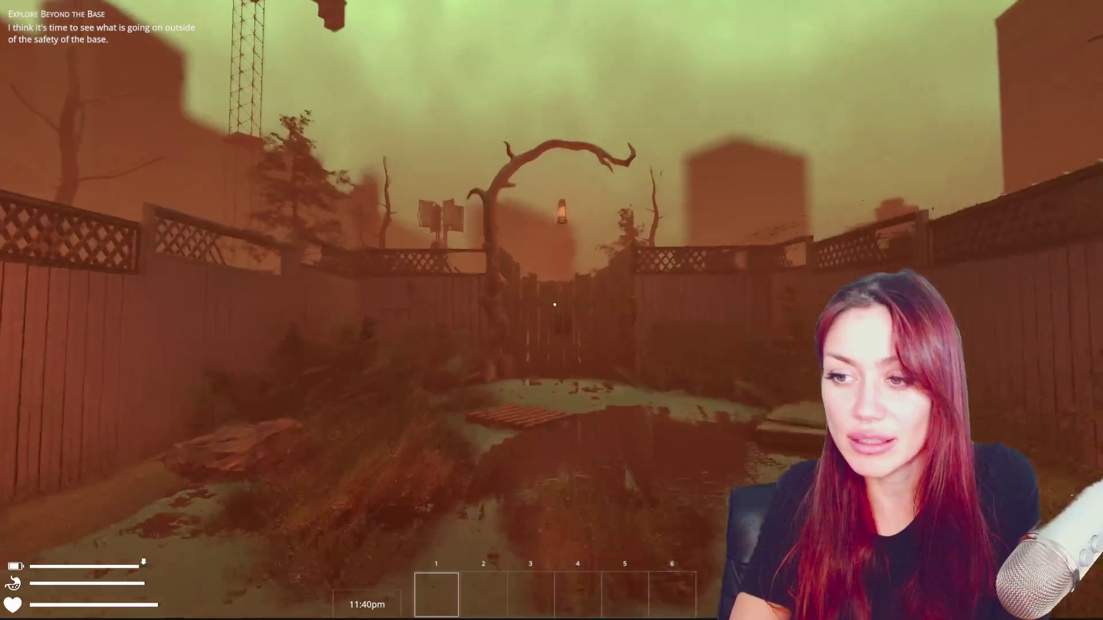
key(w)
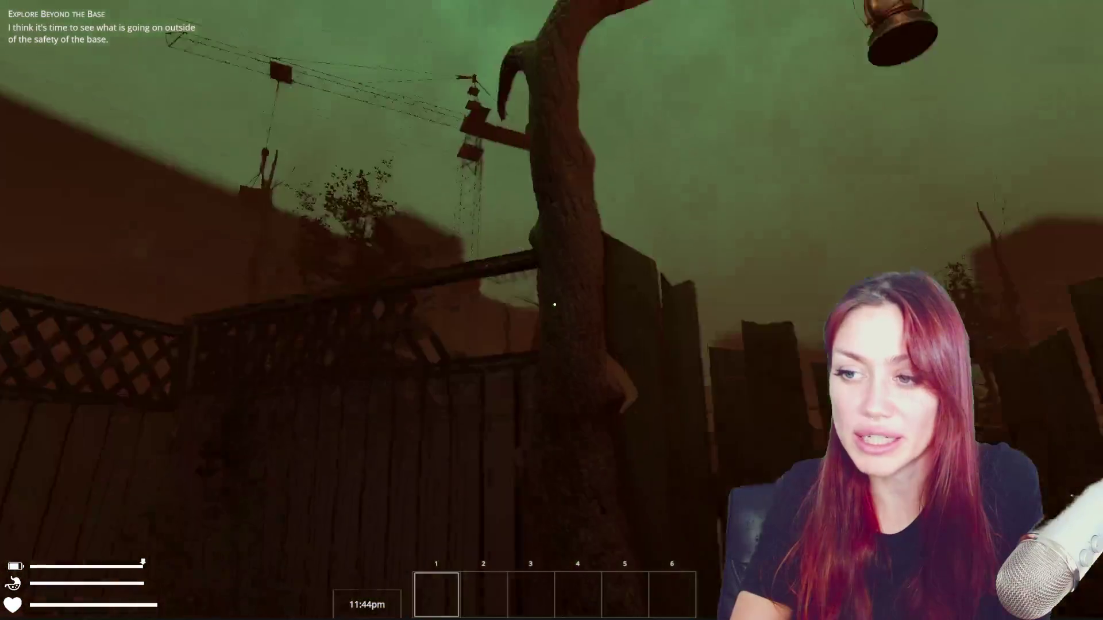
key(w)
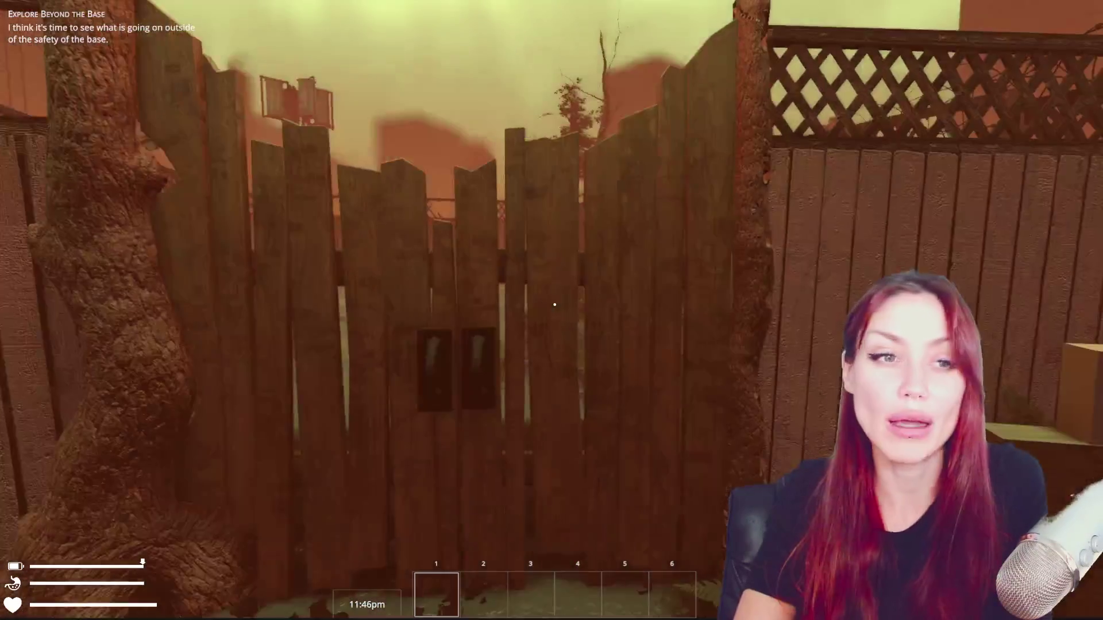
key(s)
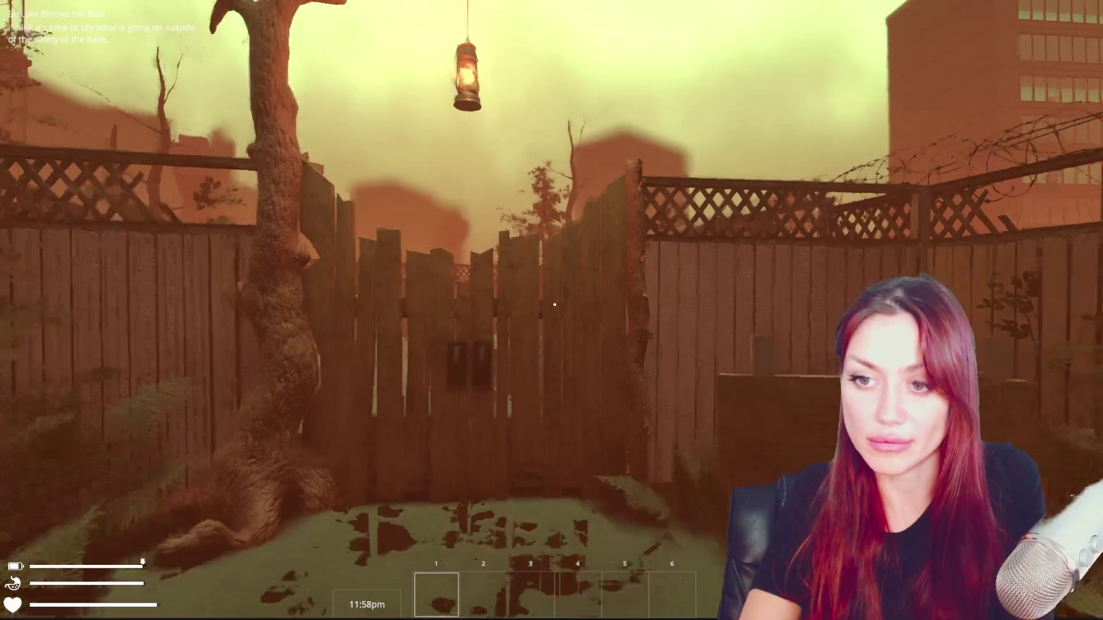
key(s)
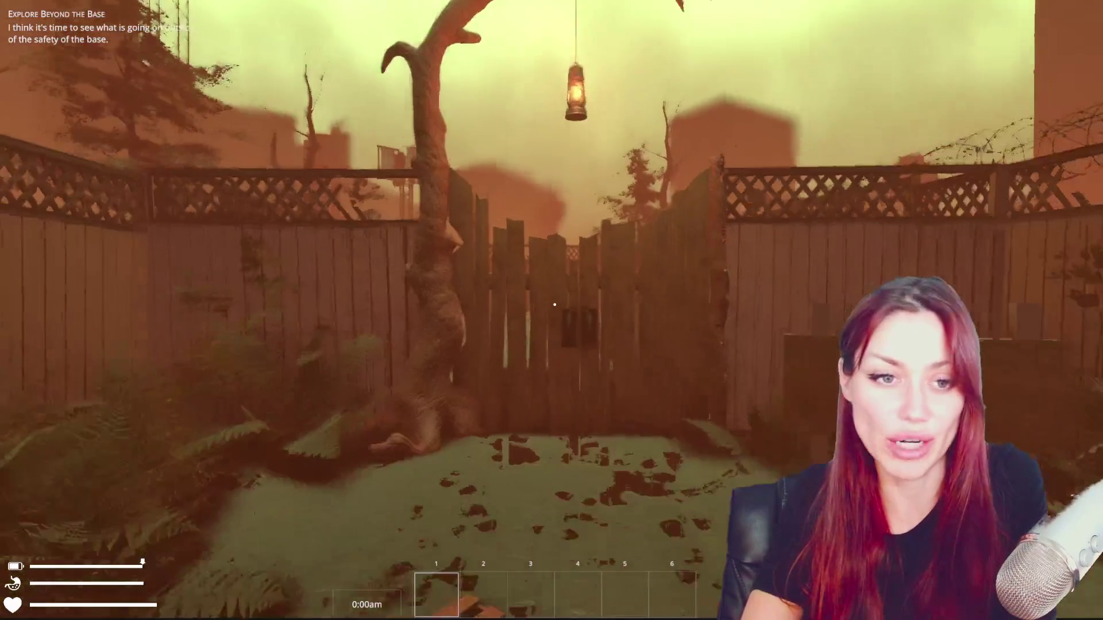
key(s)
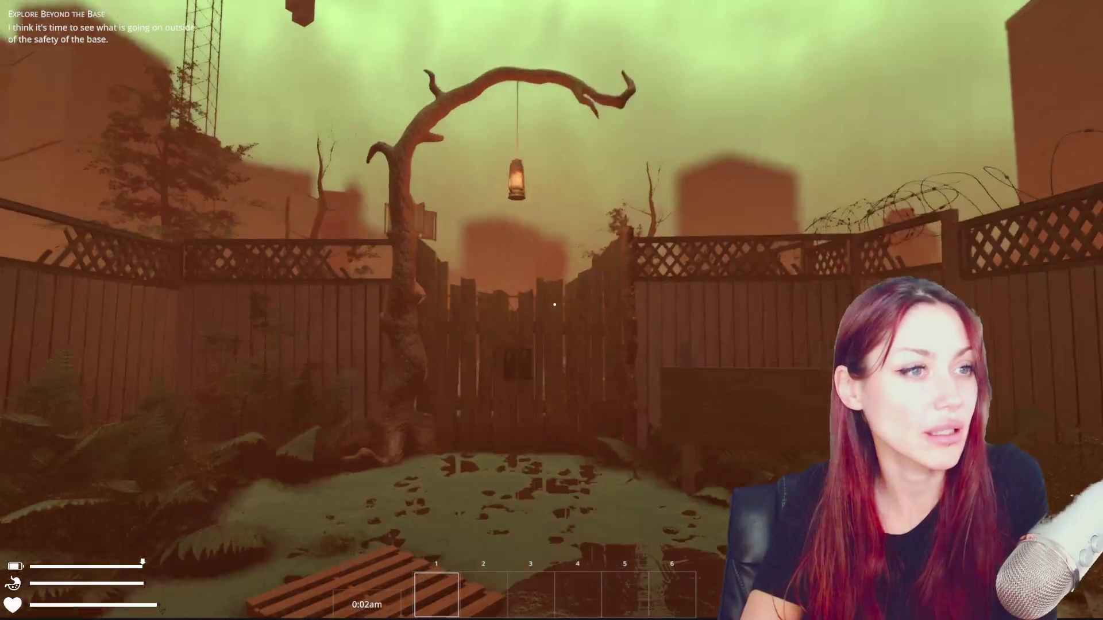
key(s)
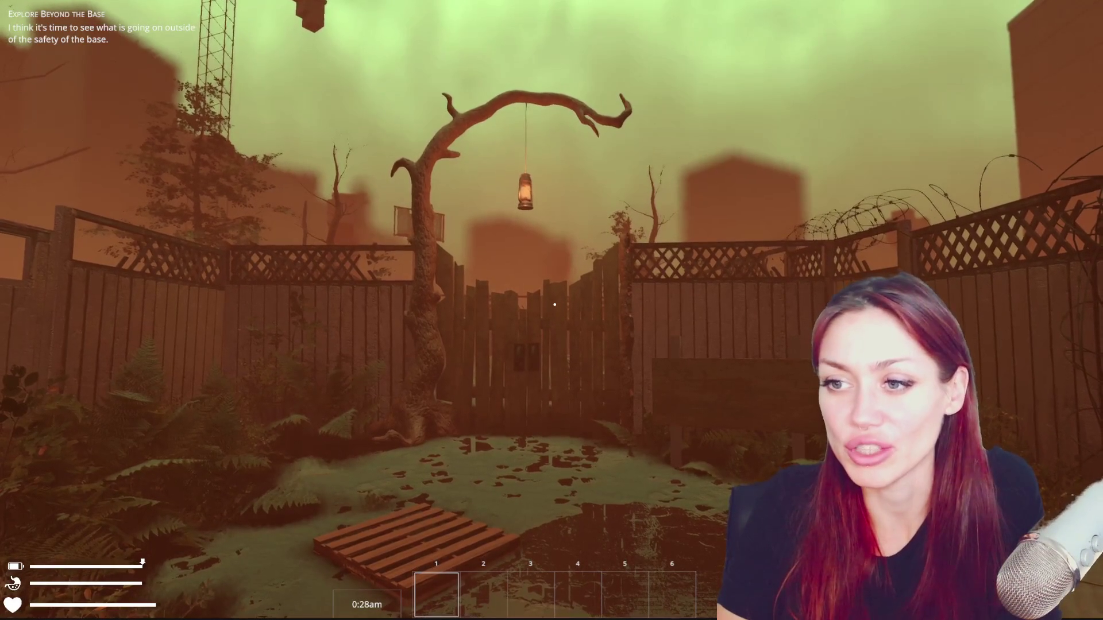
key(s)
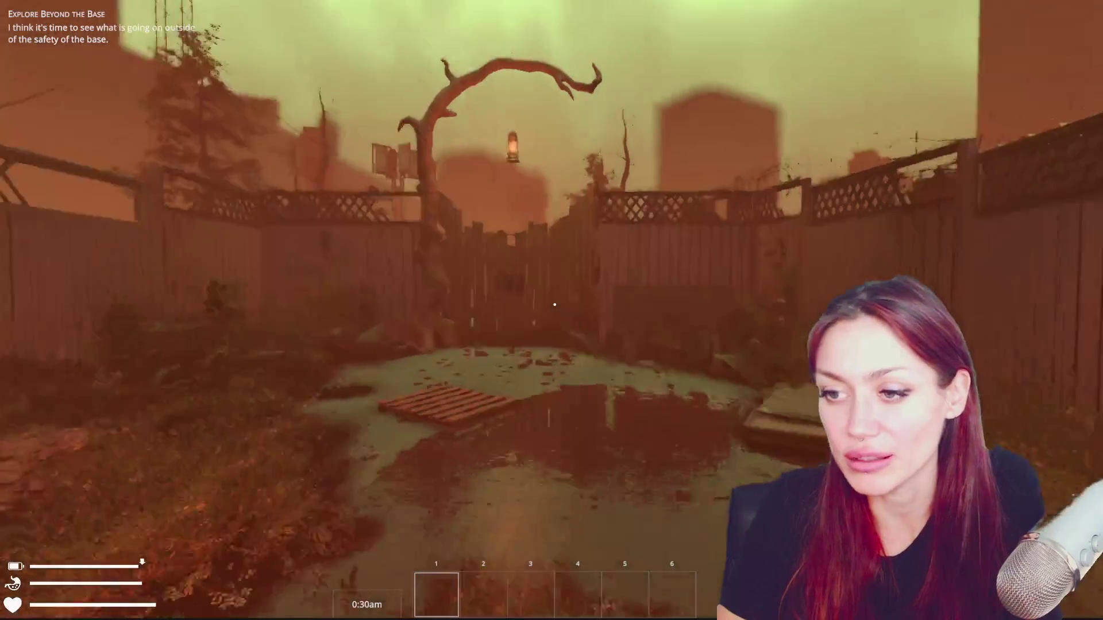
key(s)
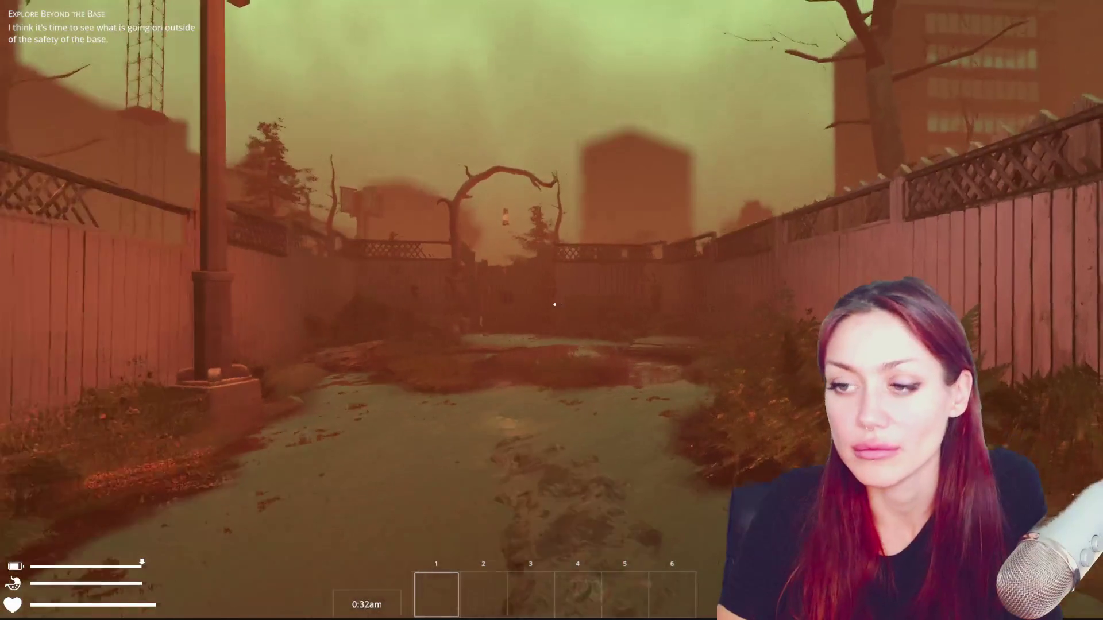
key(s)
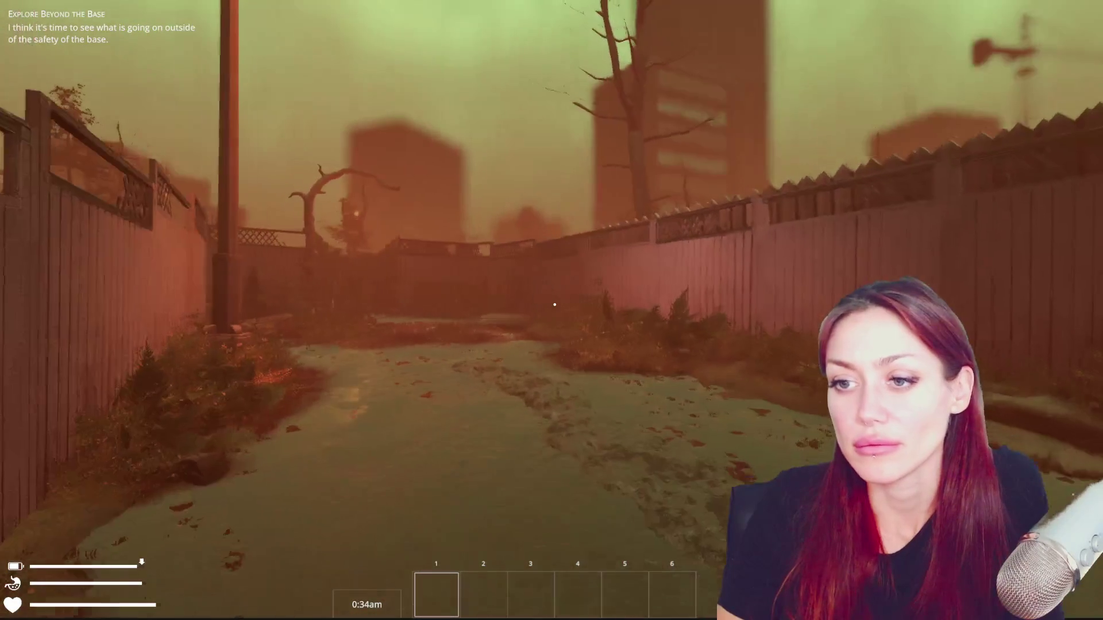
key(s)
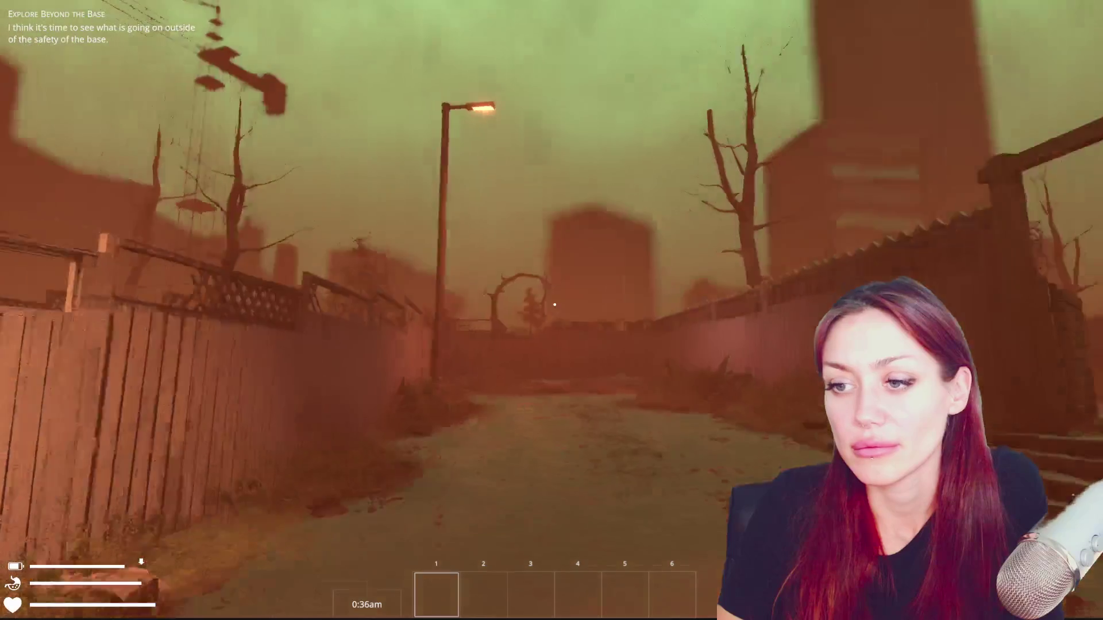
key(w)
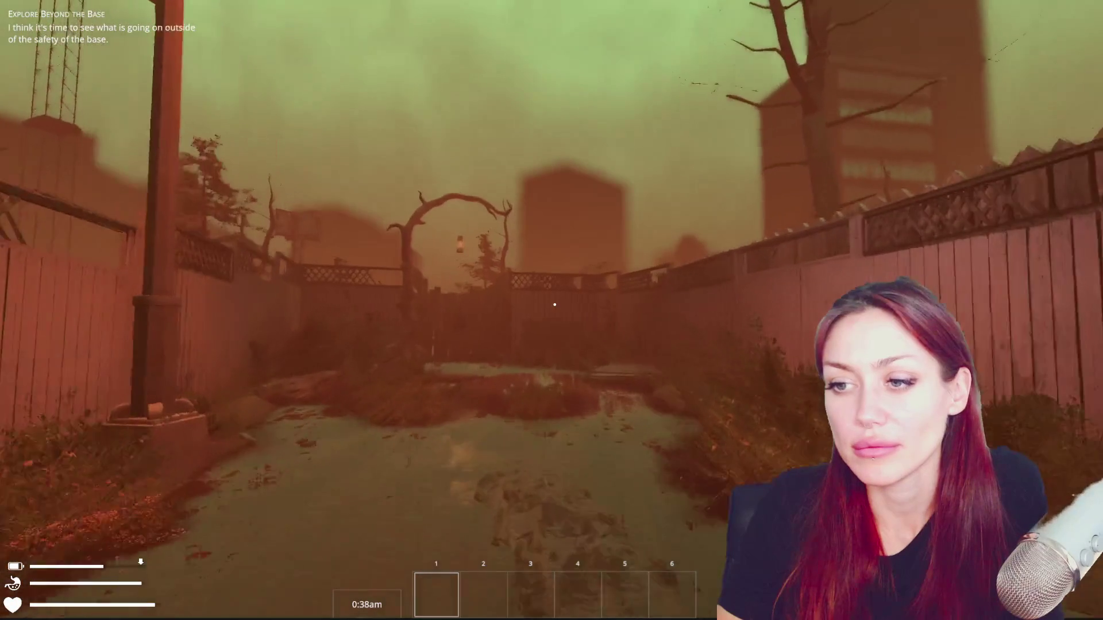
key(w)
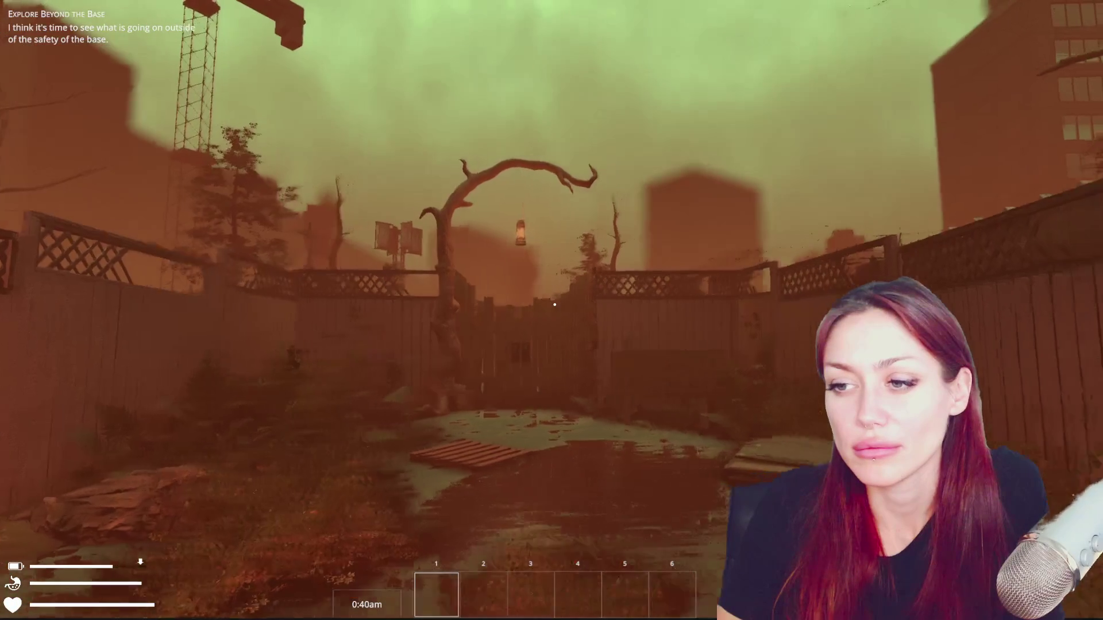
key(a)
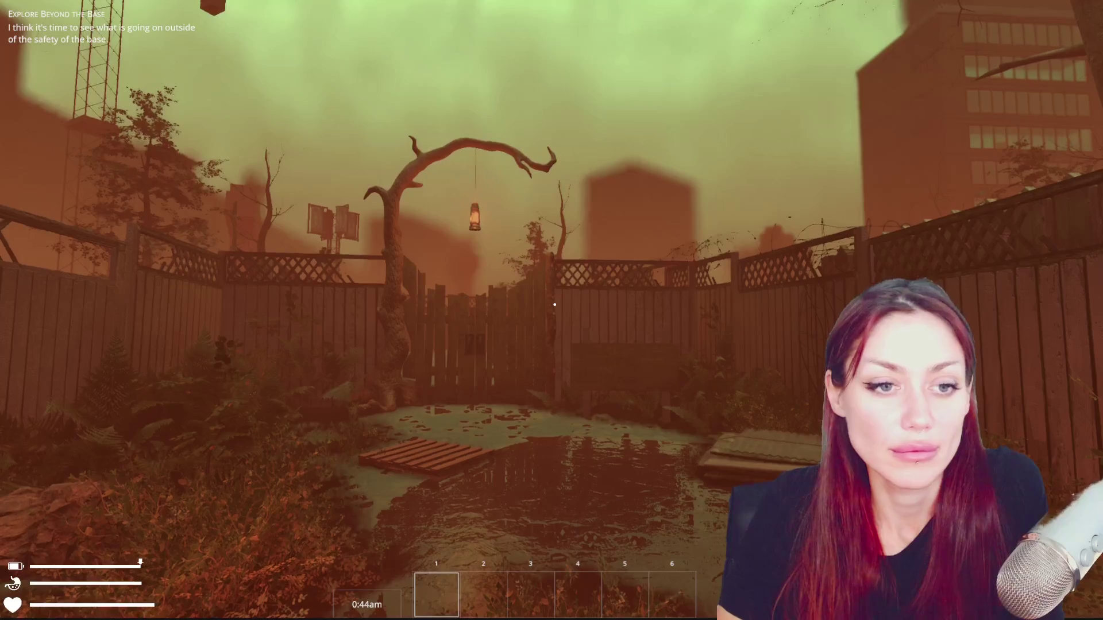
key(w)
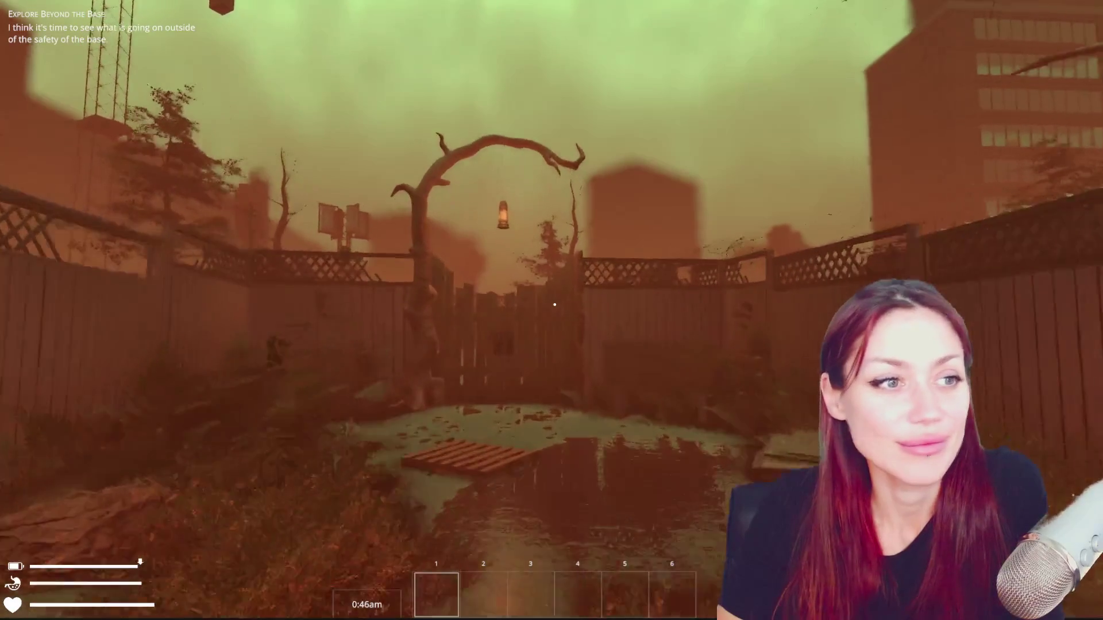
key(s)
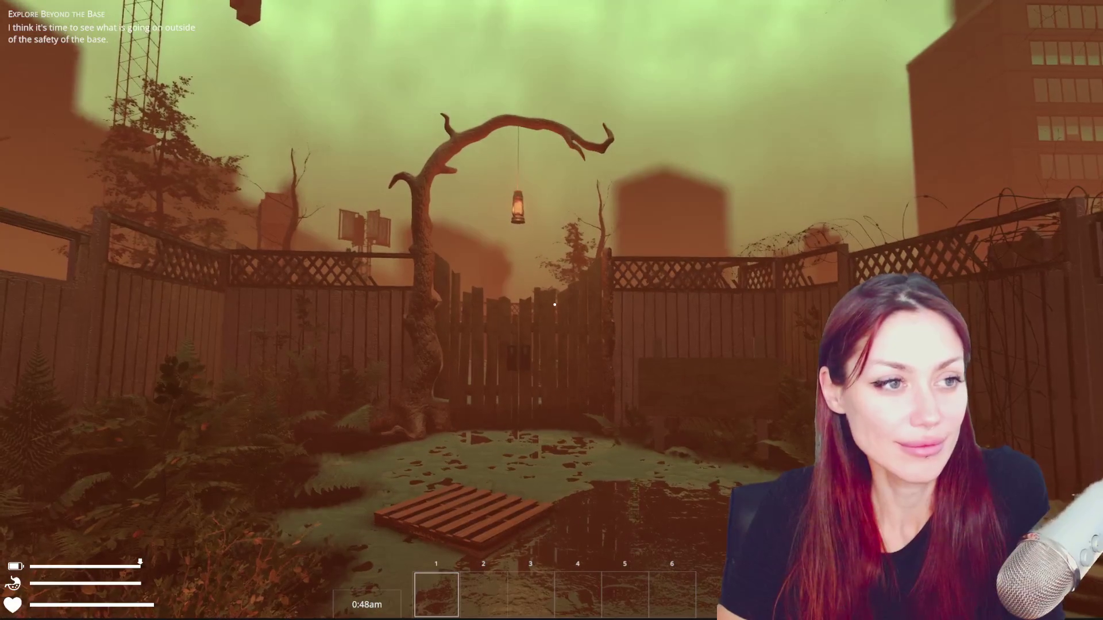
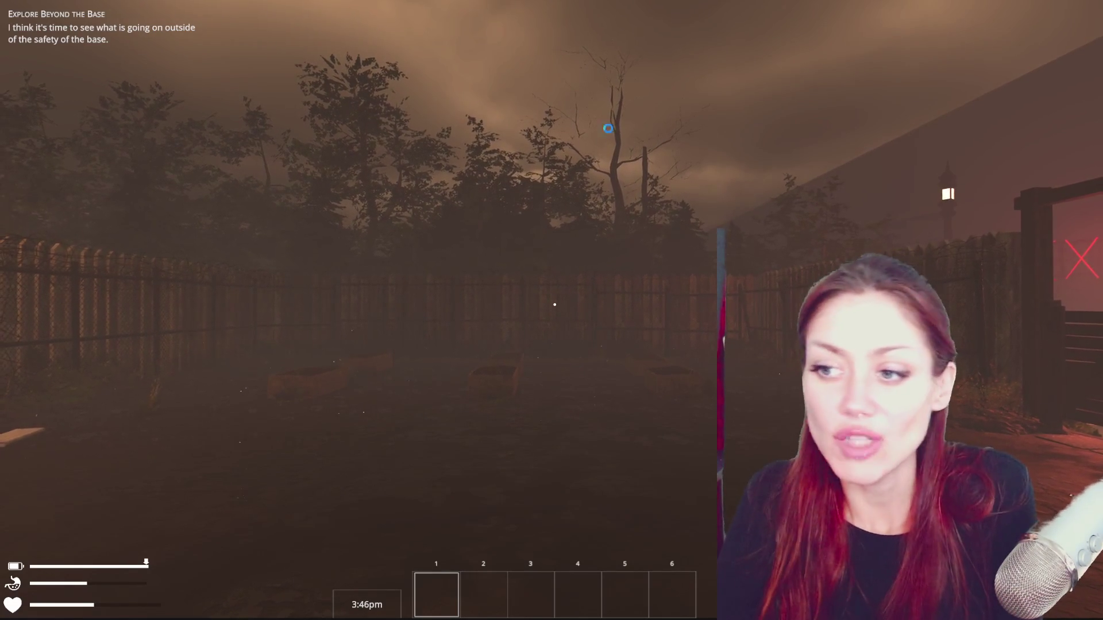
Walk out through the exit, cross to the tree-arch gate, step back to view it whole, then pause.
key(w)
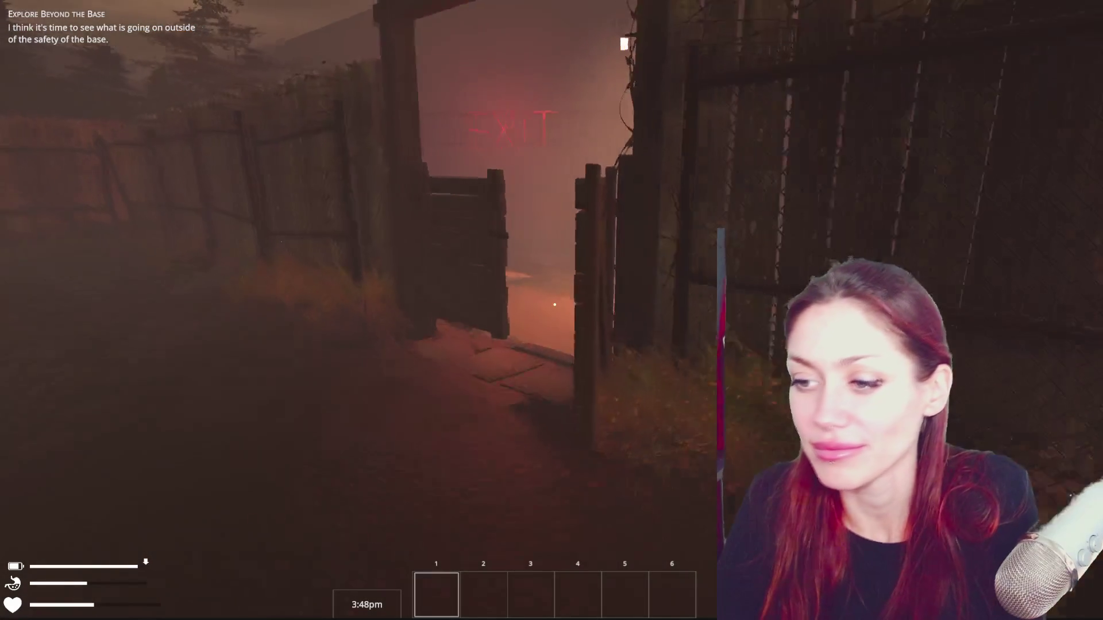
key(w)
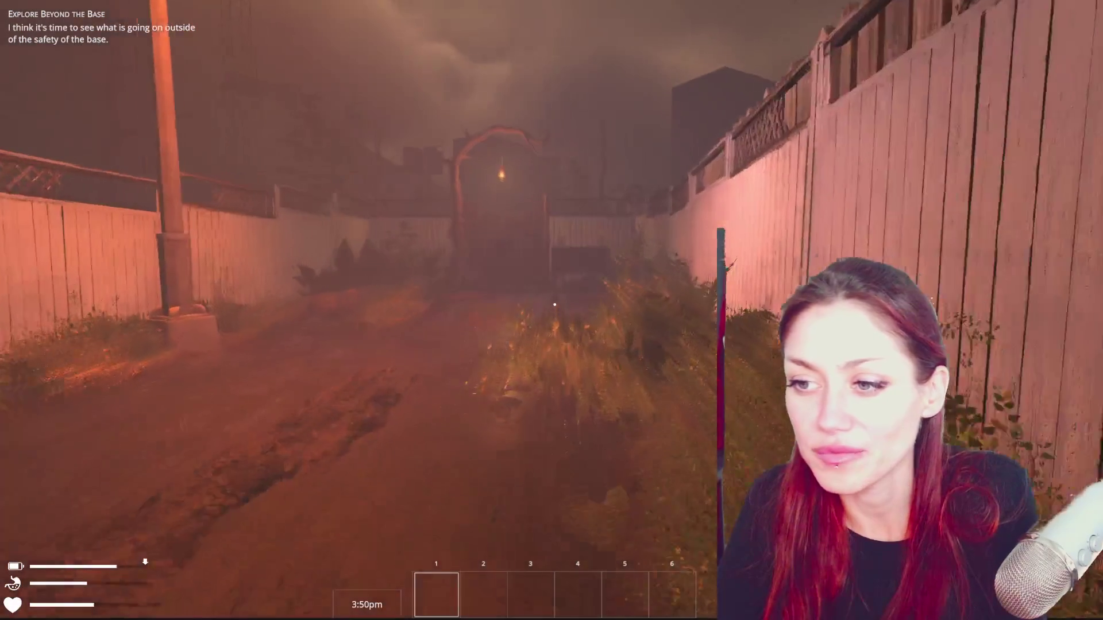
key(w)
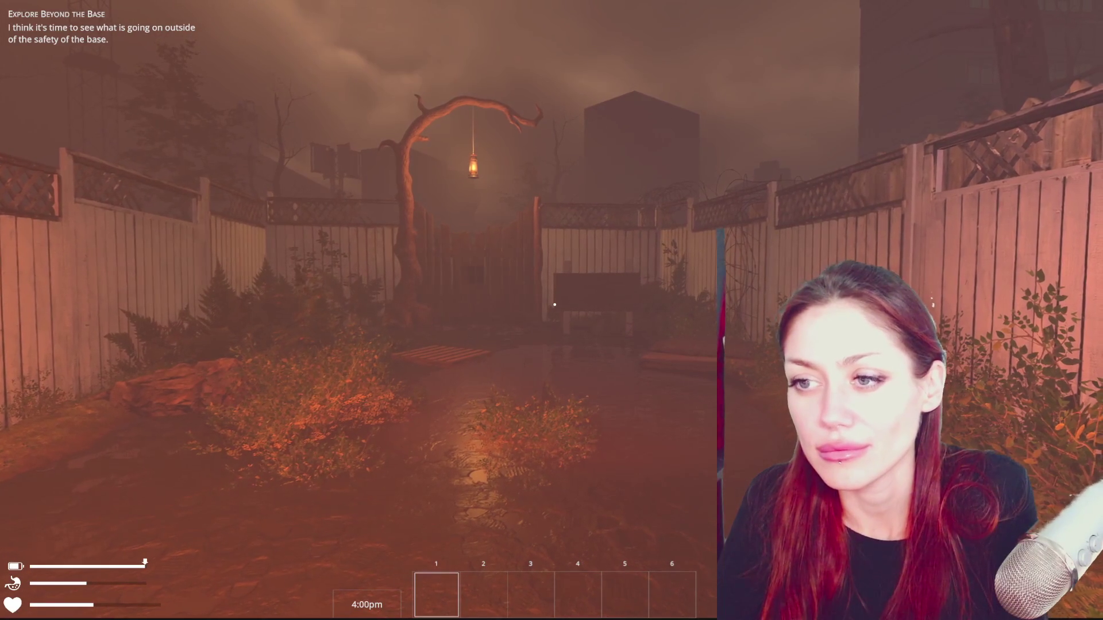
key(w)
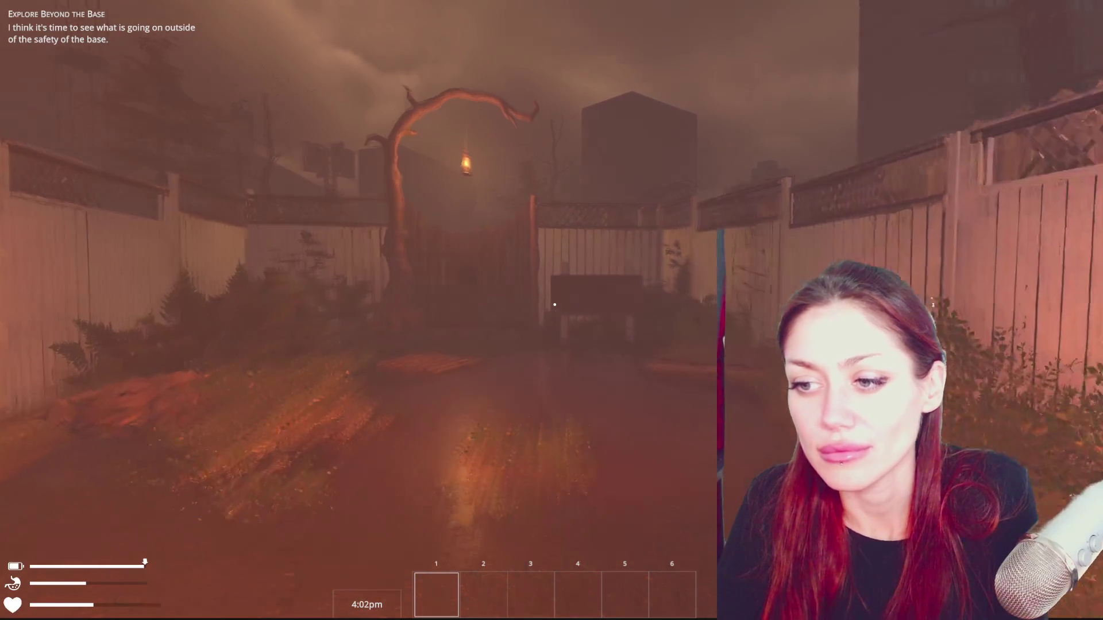
key(s)
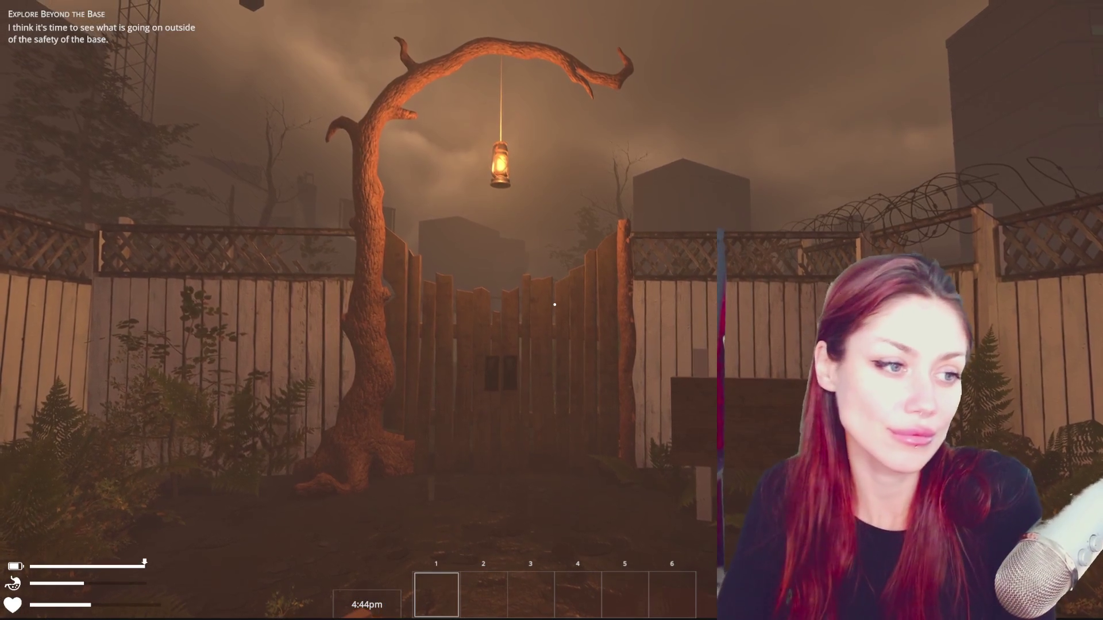
key(Escape)
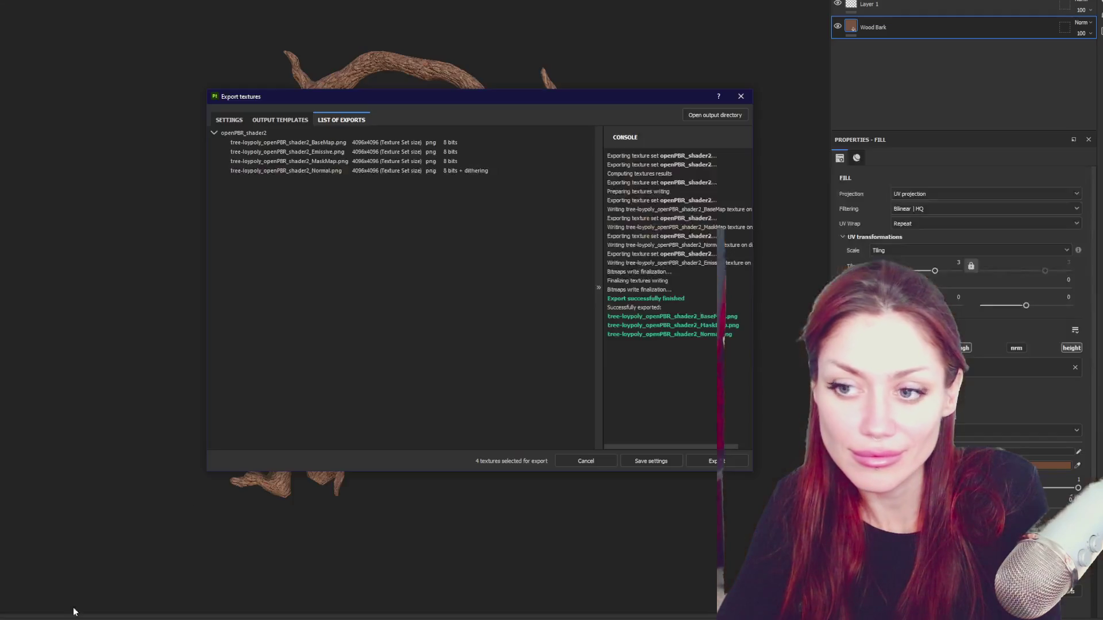
Dismiss the texture export results and deselect the tree.
click(741, 96)
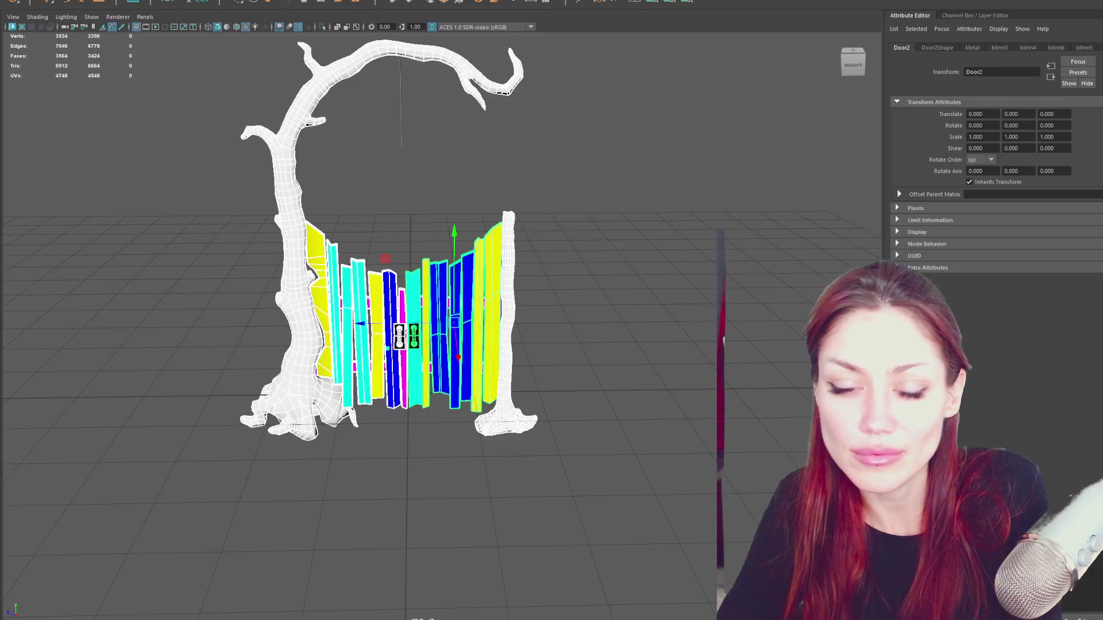
click(297, 531)
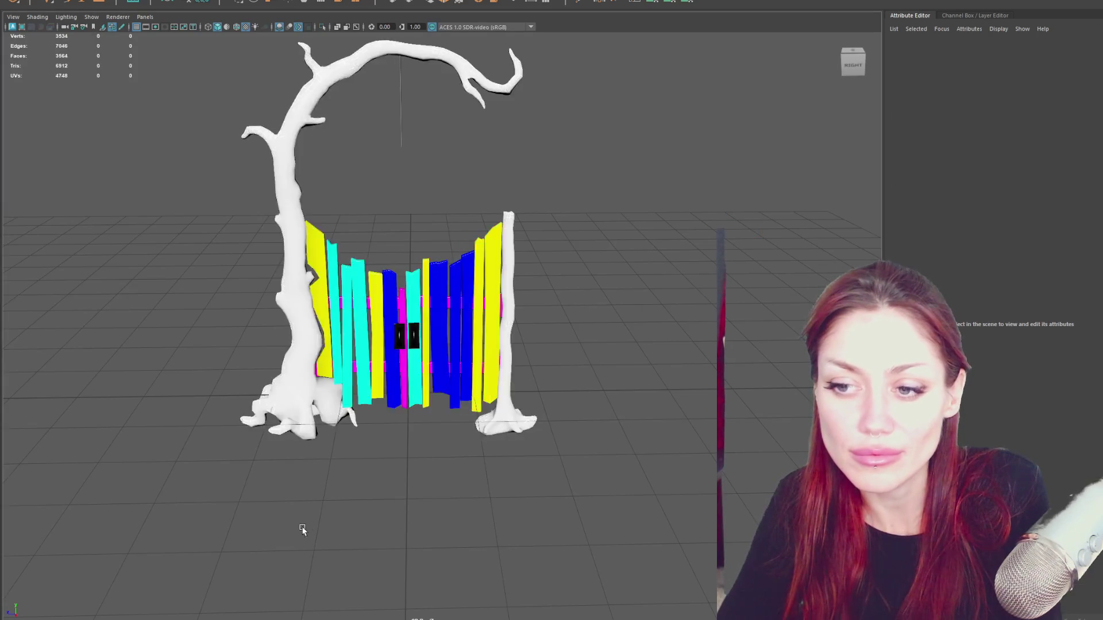
scroll(298, 531, up, 5)
click(427, 390)
mouse_move(634, 342)
alt+mouse_down()
mouse_move(393, 330)
mouse_move(518, 284)
alt+mouse_up()
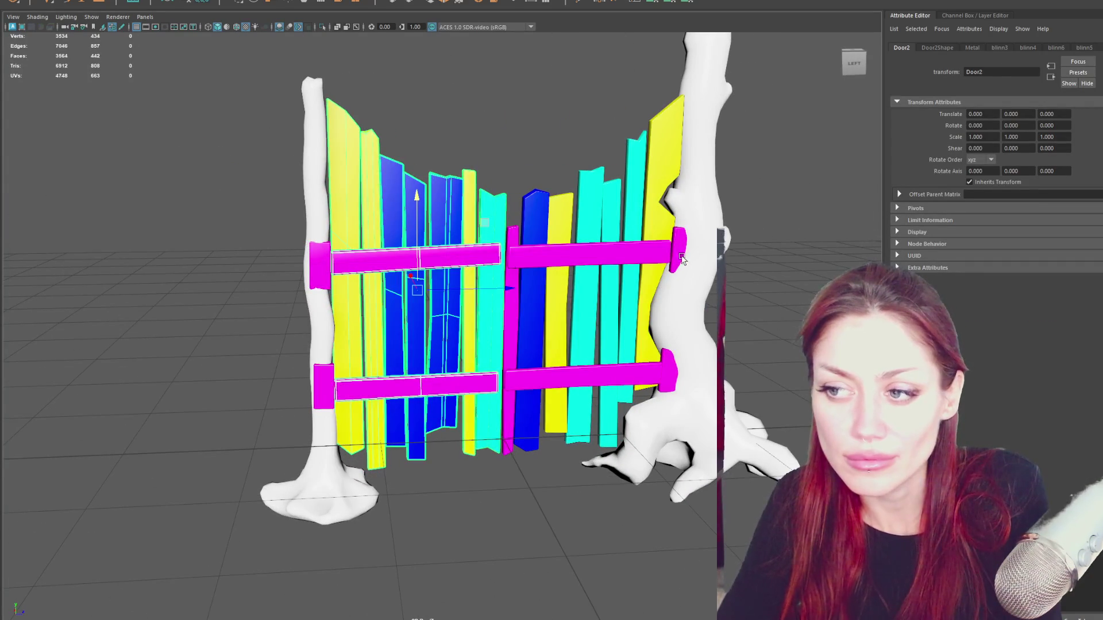
click(521, 266)
shift+click(429, 267)
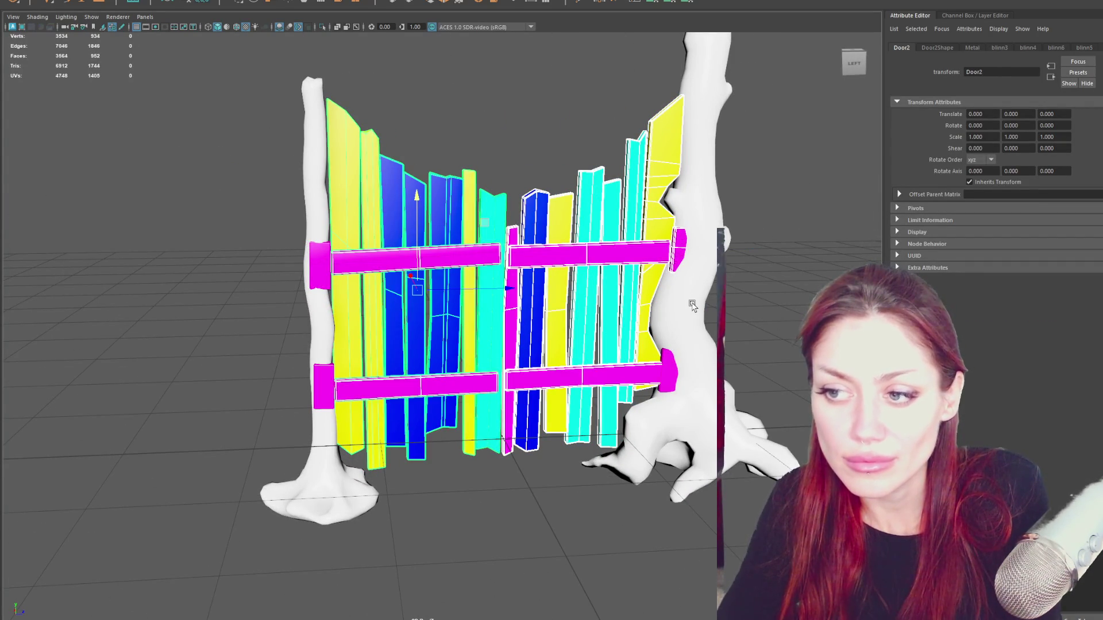
click(326, 370)
alt+drag(283, 374, 441, 372)
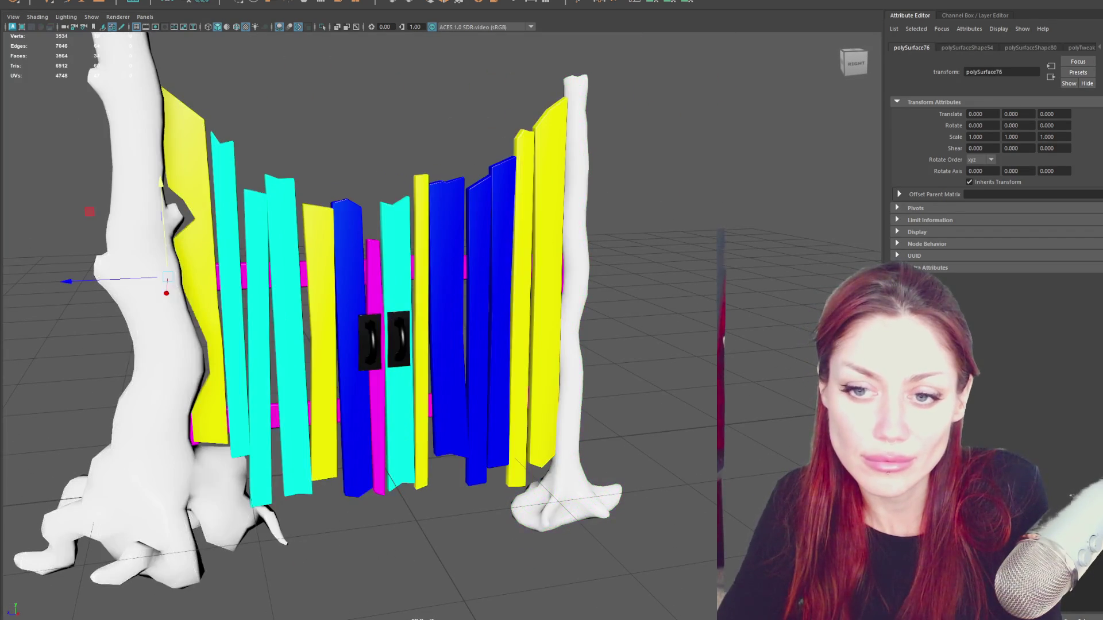
alt+drag(215, 397, 414, 397)
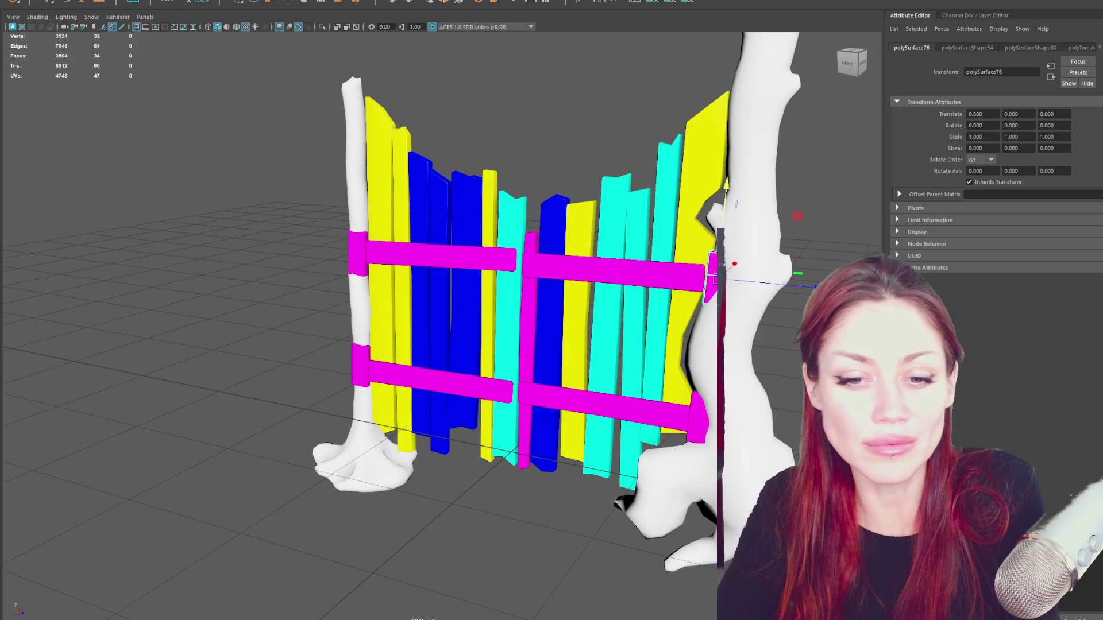
key(Down)
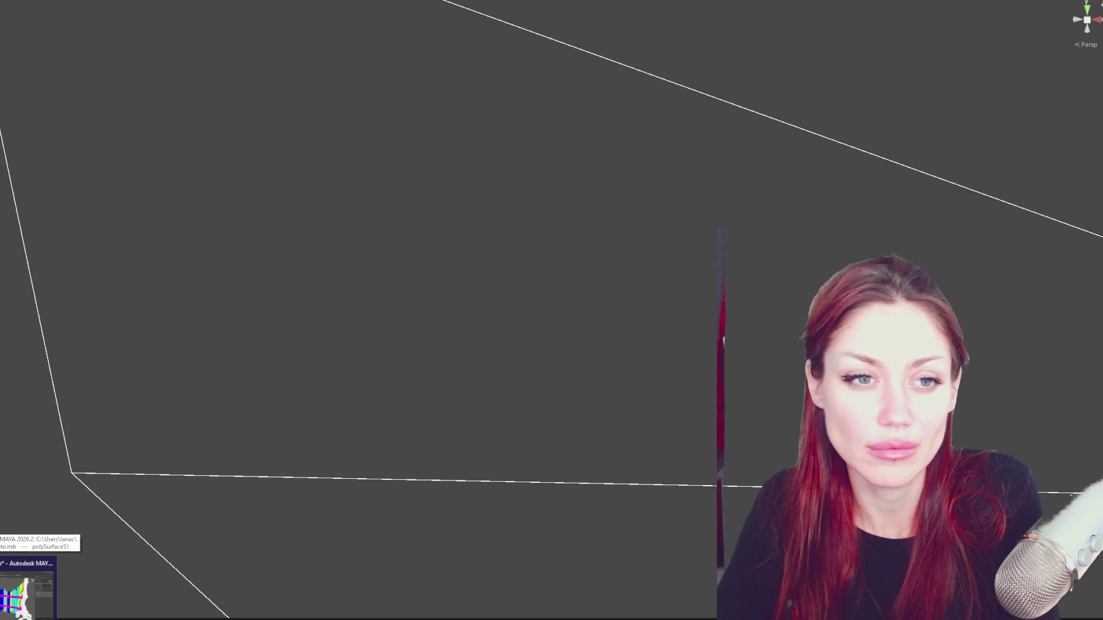
click(28, 590)
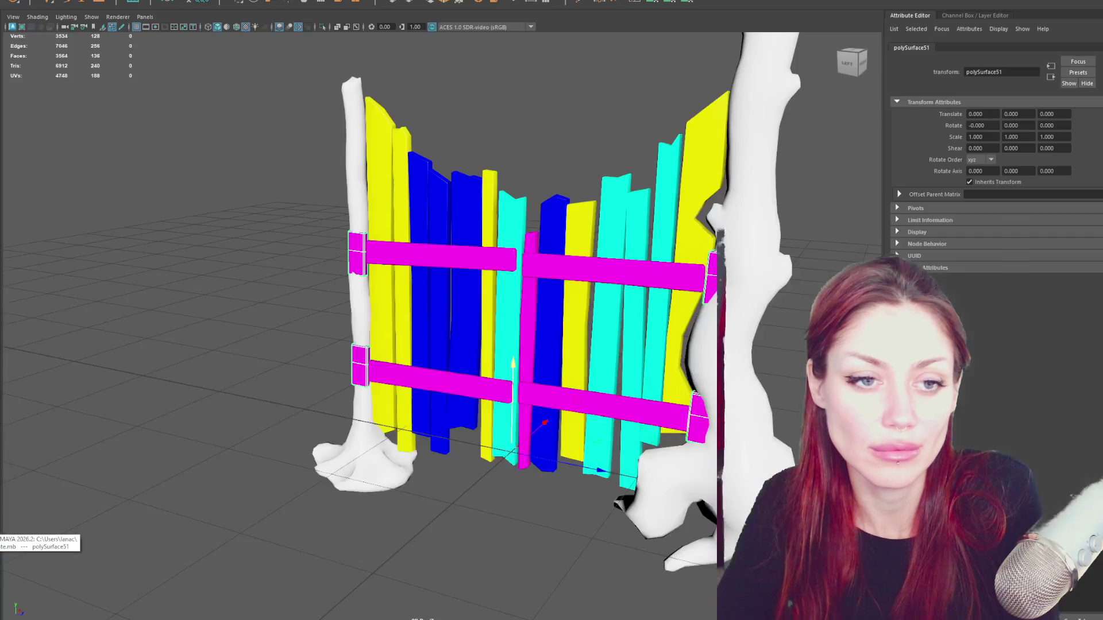
click(712, 274)
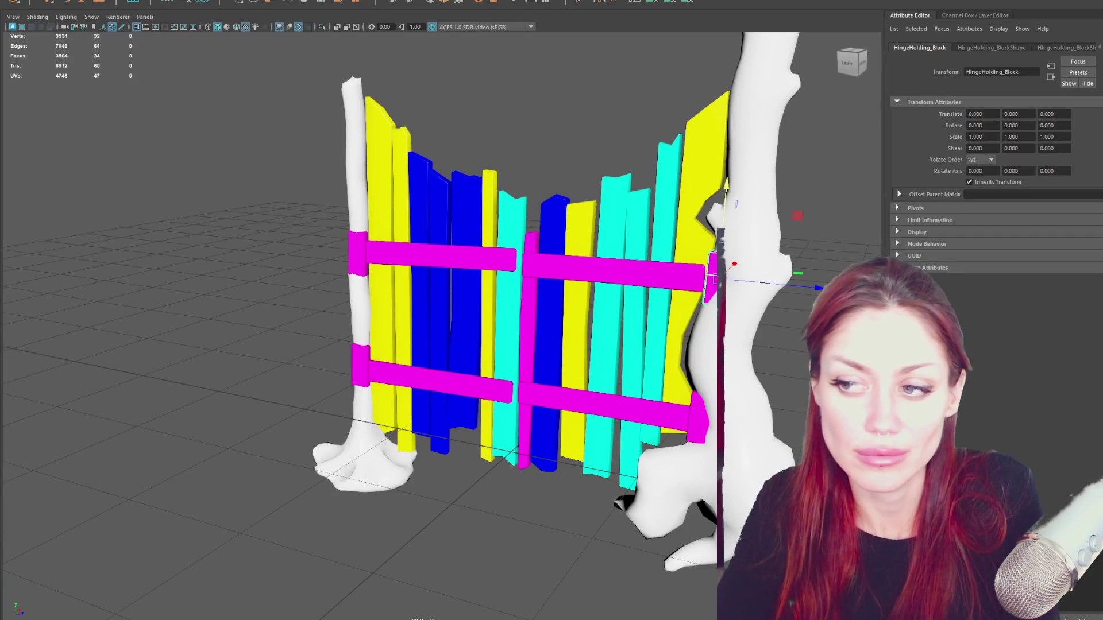
key(Down)
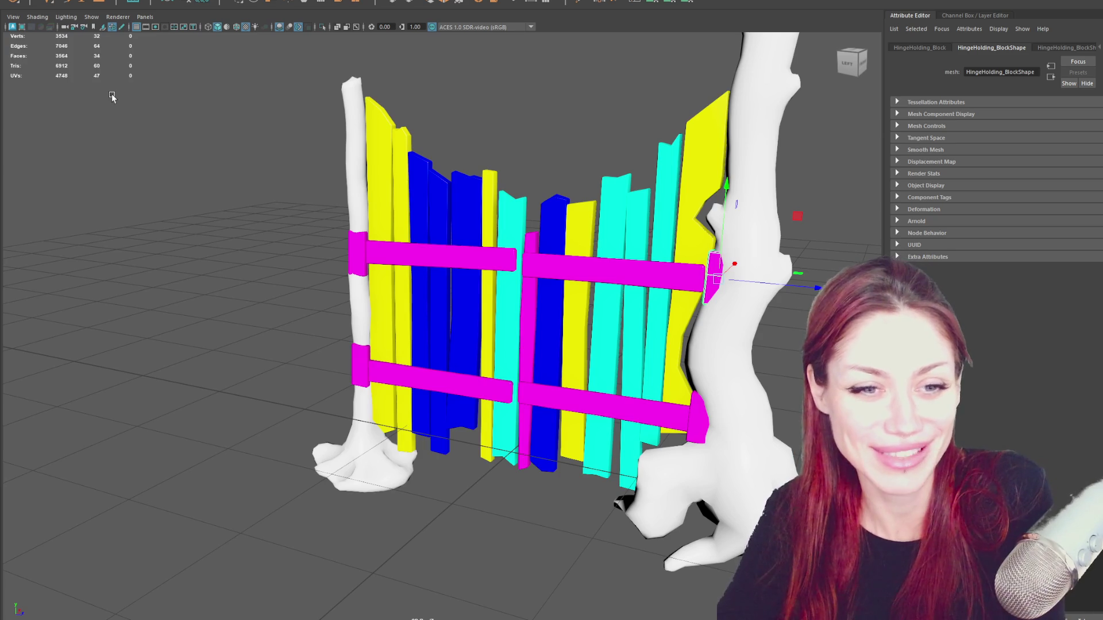
alt+drag(247, 155, 271, 310)
click(445, 243)
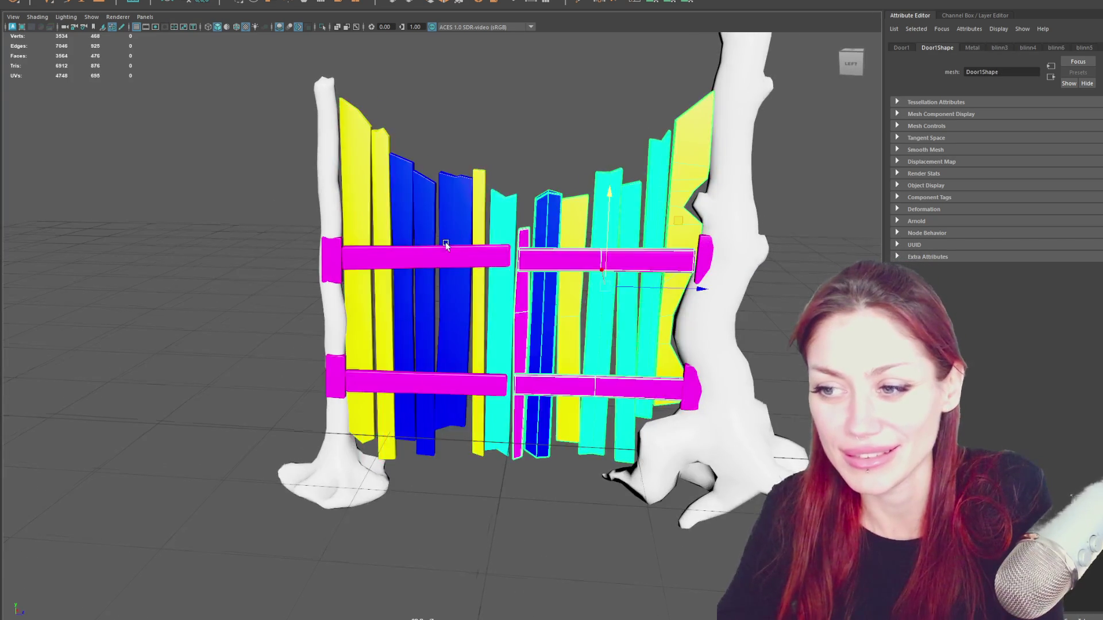
alt+drag(445, 242, 41, 381)
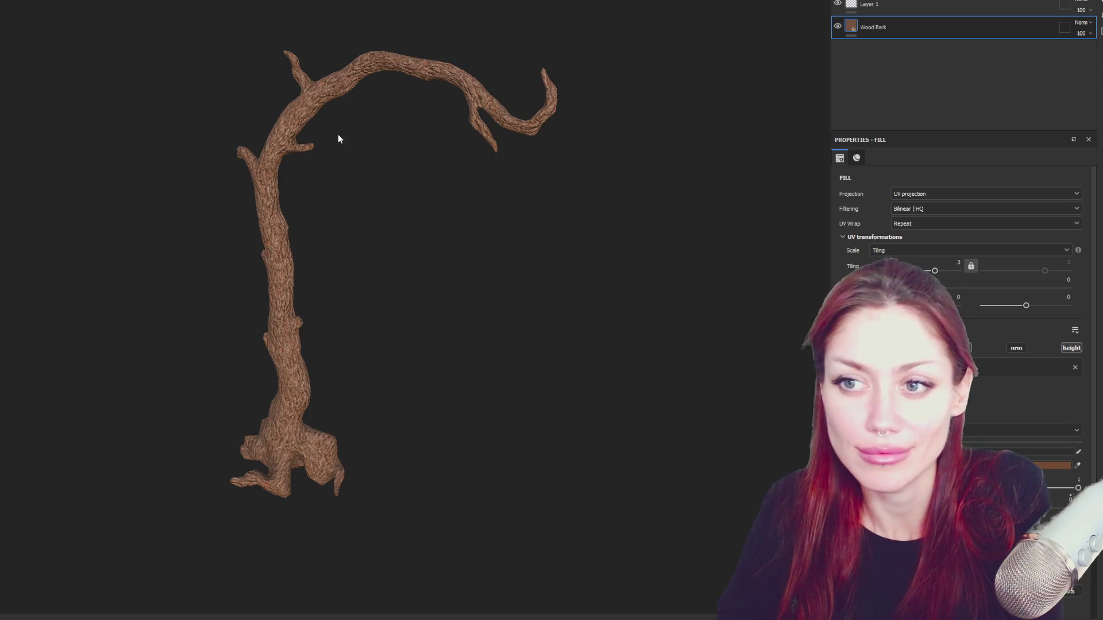
key(ctrl+n)
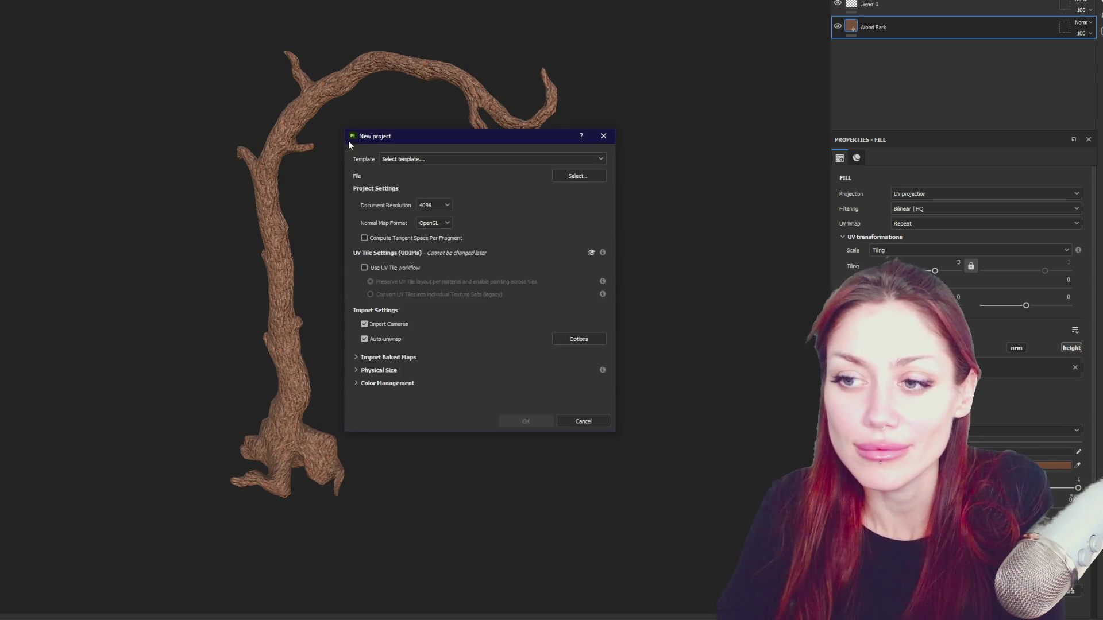
click(592, 175)
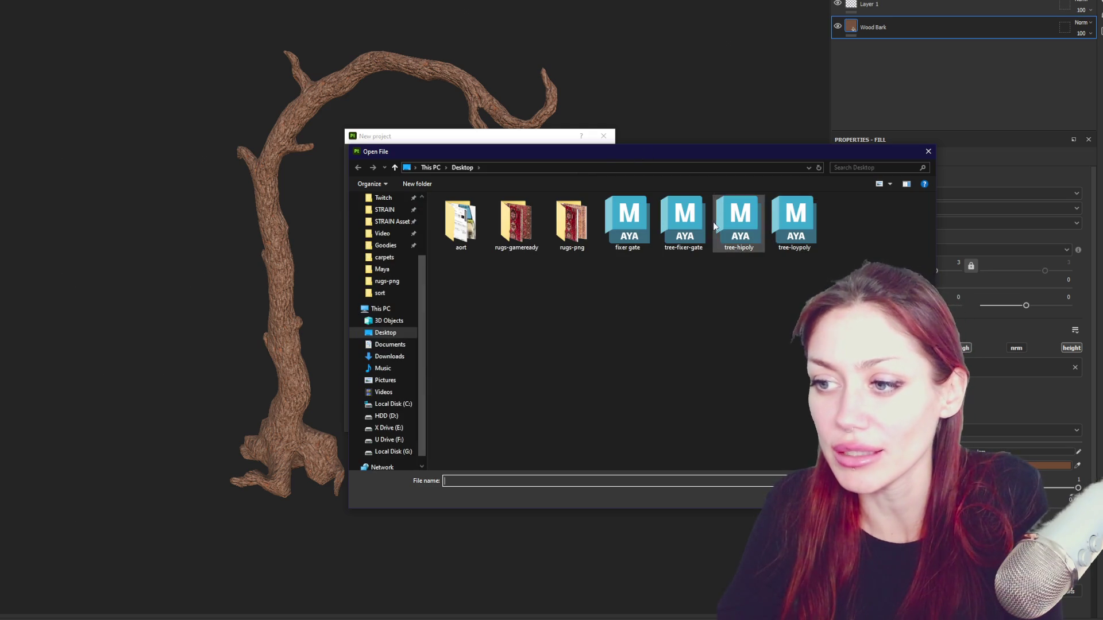
double_click(693, 219)
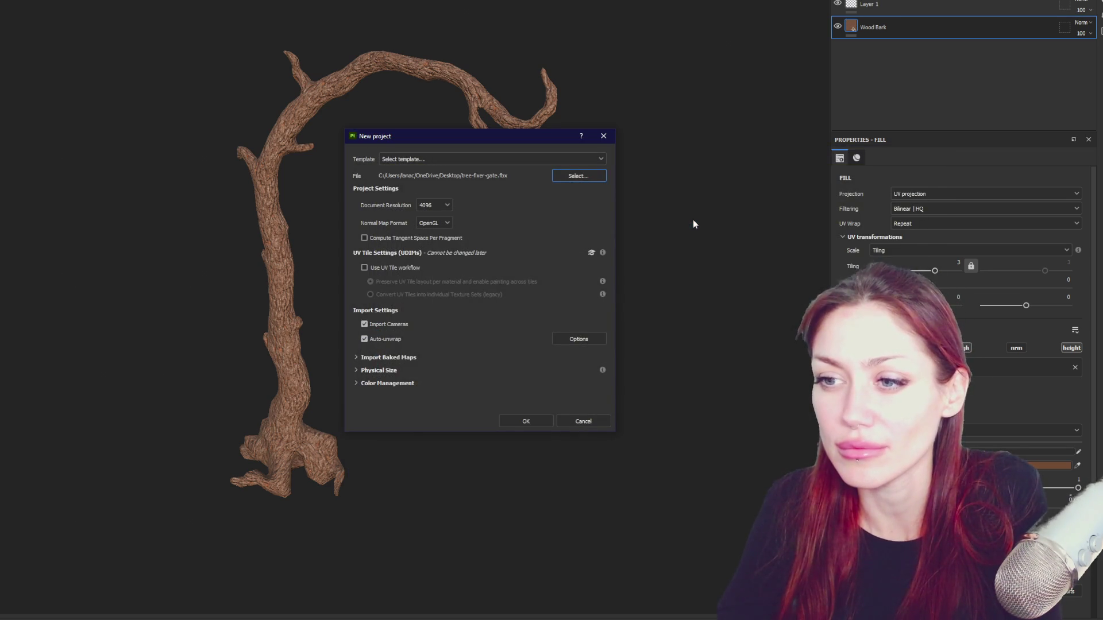
click(526, 421)
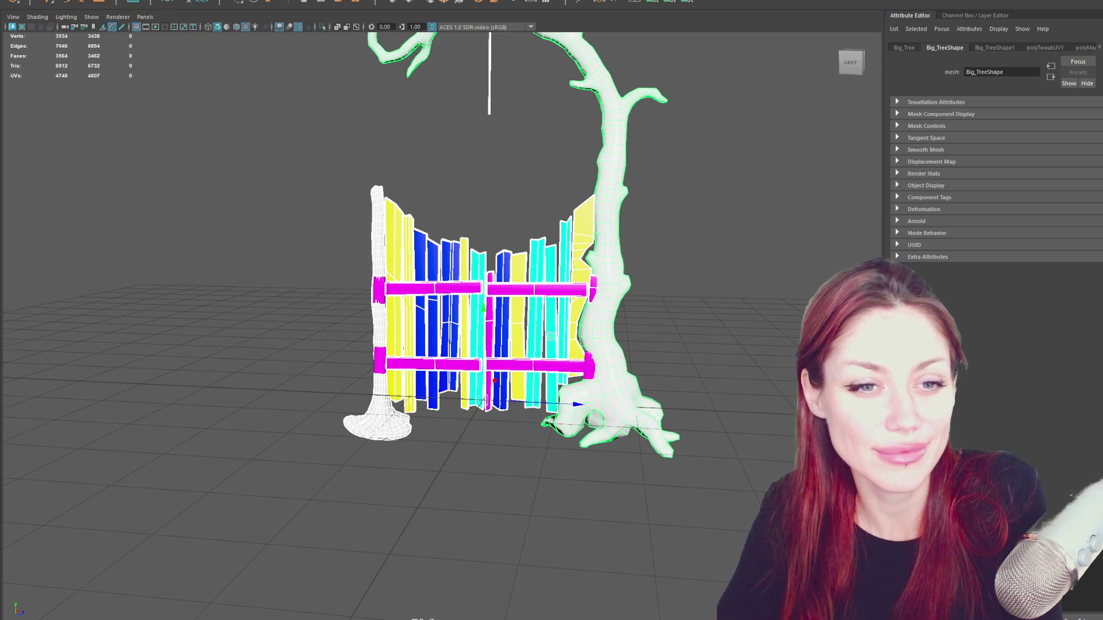
key(f)
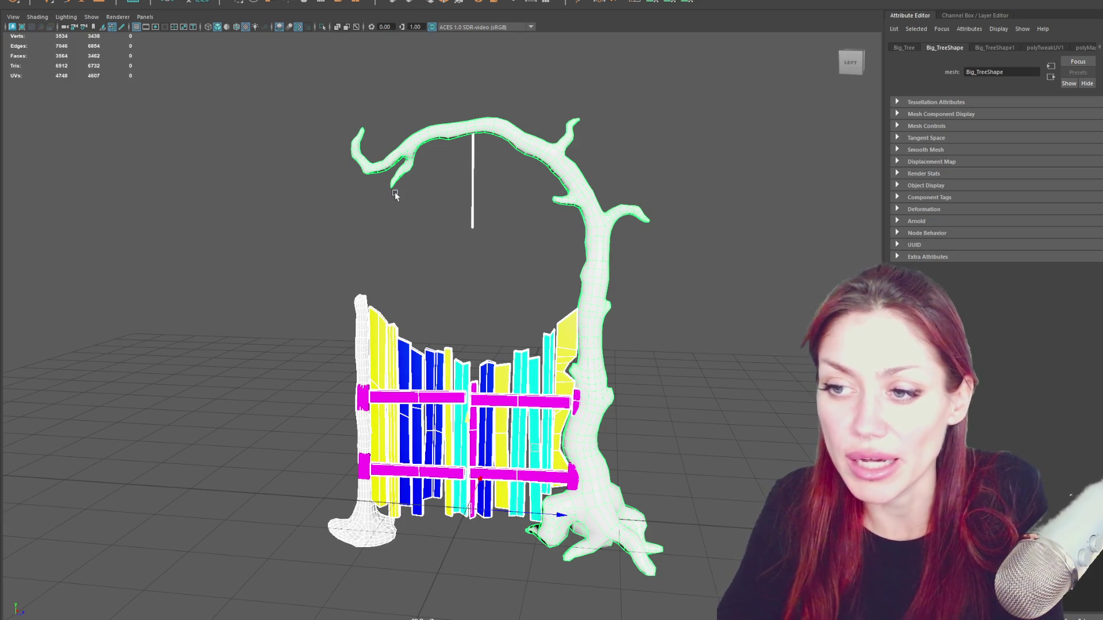
mouse_move(458, 258)
alt+mouse_down()
mouse_move(615, 185)
mouse_move(937, 180)
mouse_move(678, 198)
mouse_move(820, 177)
alt+mouse_up()
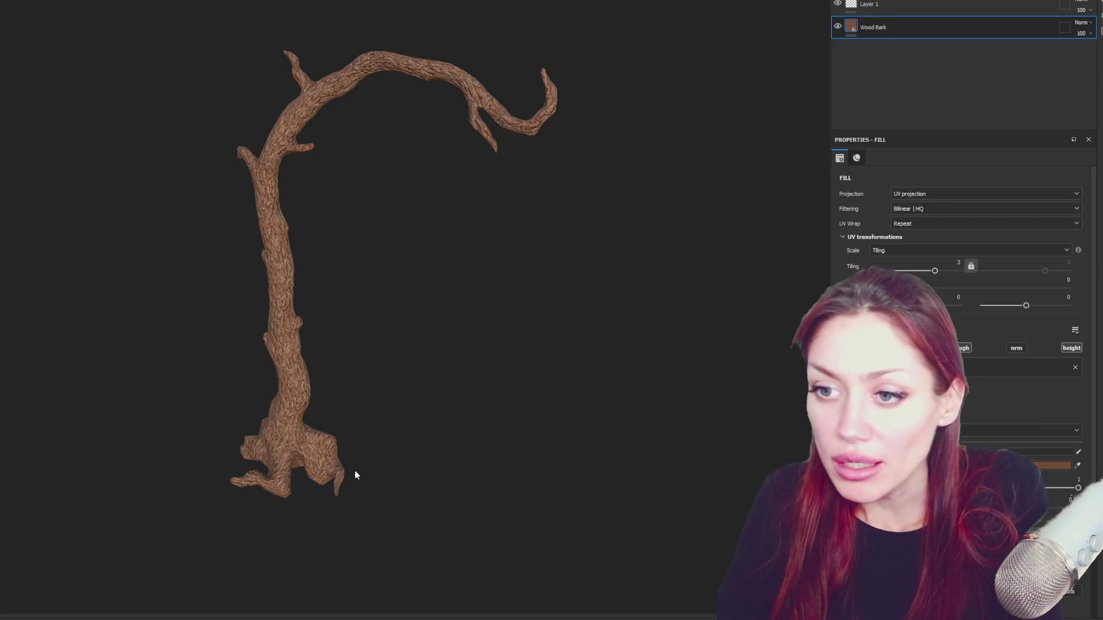
Create a new project from tree-loypoly.fbx, discarding unsaved changes to the old project.
key(ctrl+n)
click(575, 185)
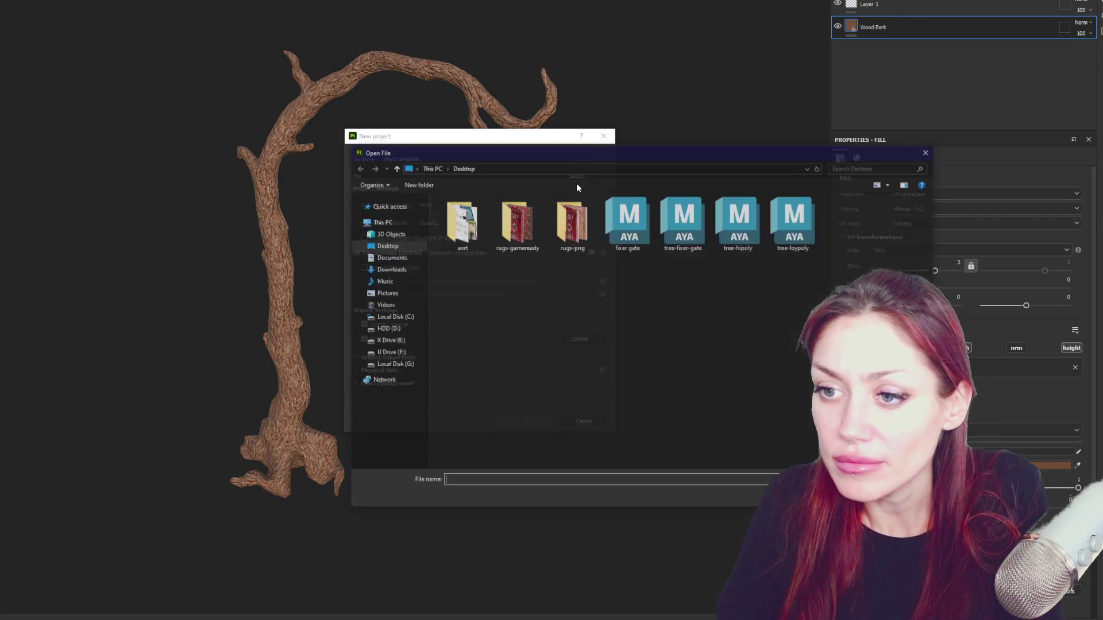
double_click(794, 224)
click(527, 420)
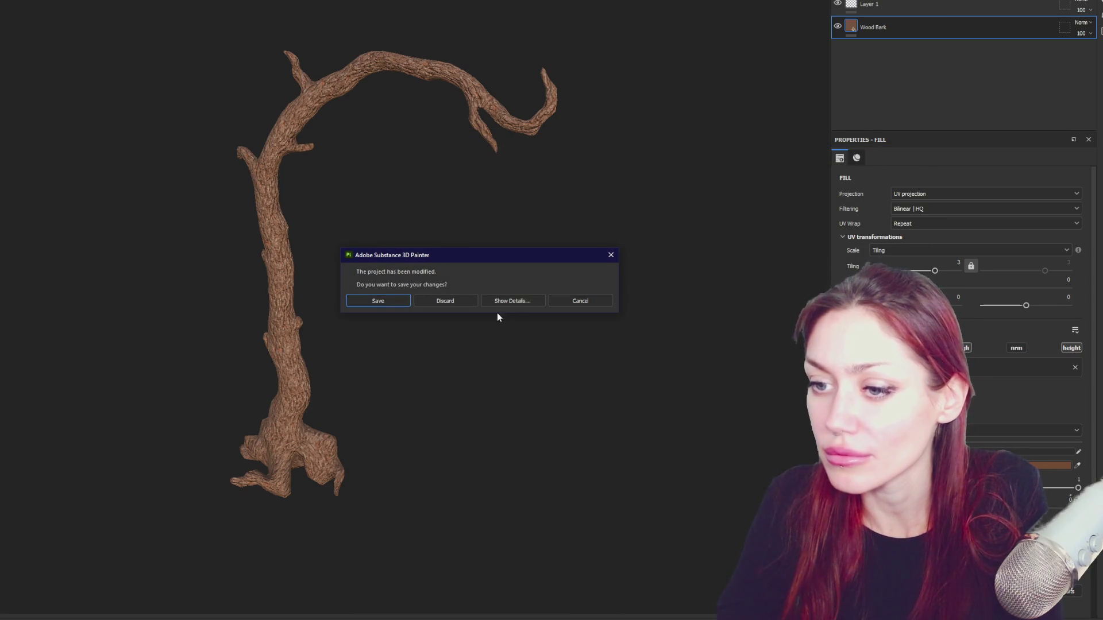
click(472, 298)
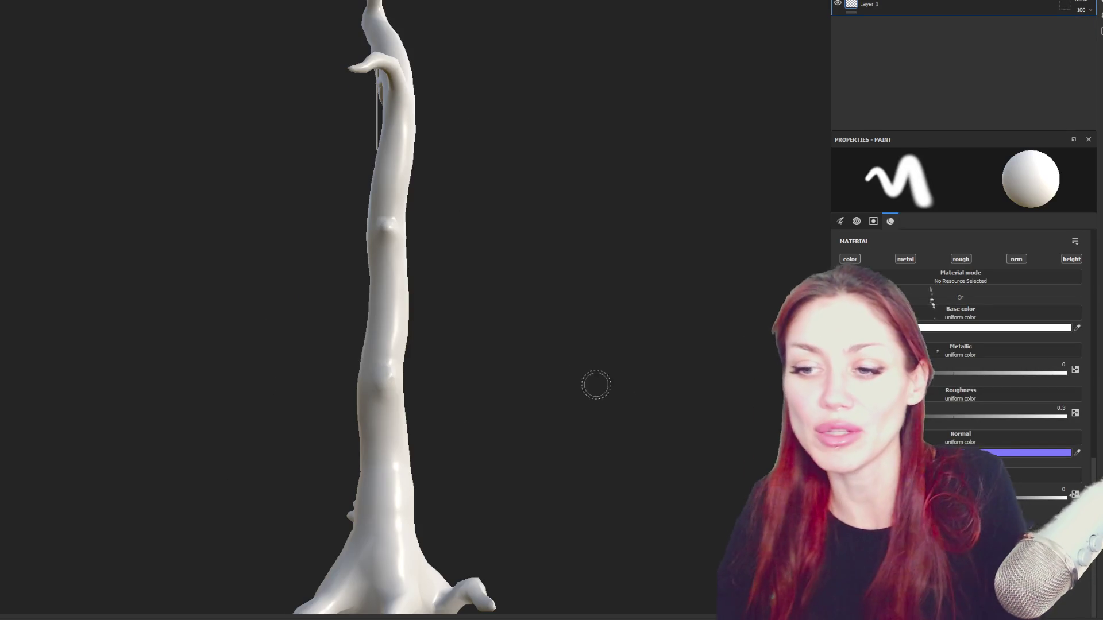
scroll(383, 311, down, 3)
Toggle the blinn4 planks and fence-rail texture sets to check which parts each covers.
mouse_move(383, 312)
alt+mouse_down()
mouse_move(512, 333)
mouse_move(672, 320)
mouse_move(680, 12)
alt+mouse_up()
scroll(673, 320, up, 3)
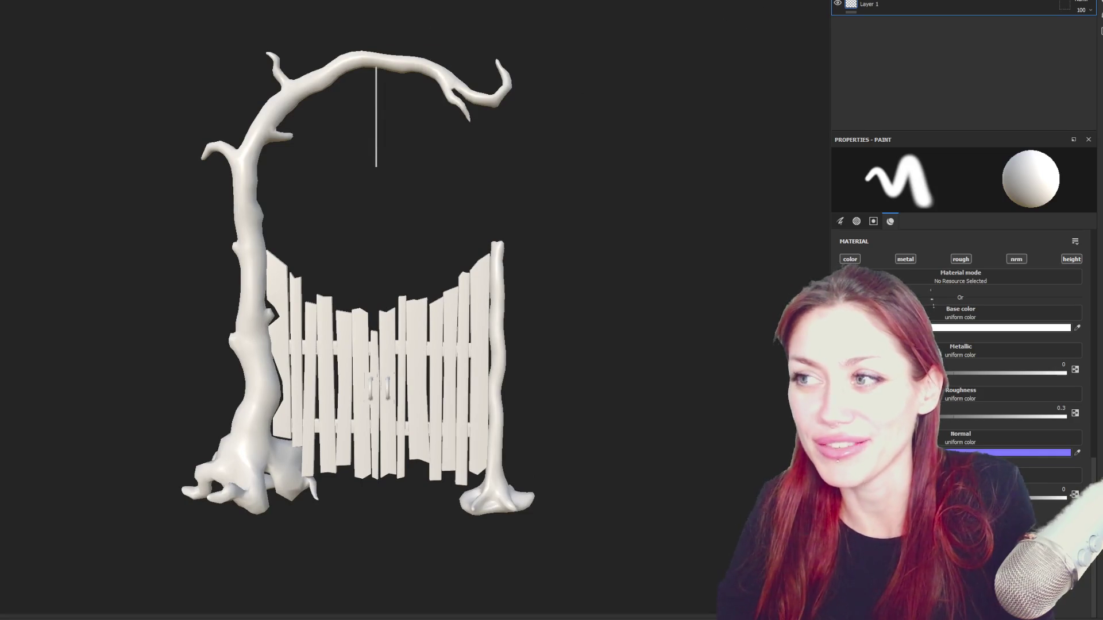
click(862, 2)
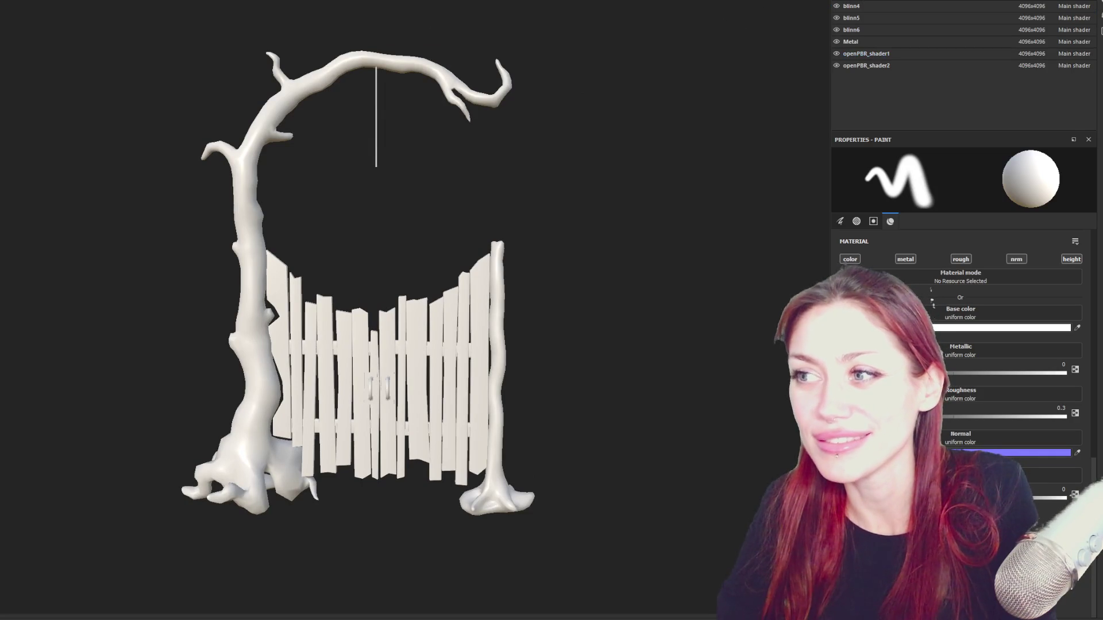
click(913, 2)
click(966, 2)
click(862, 2)
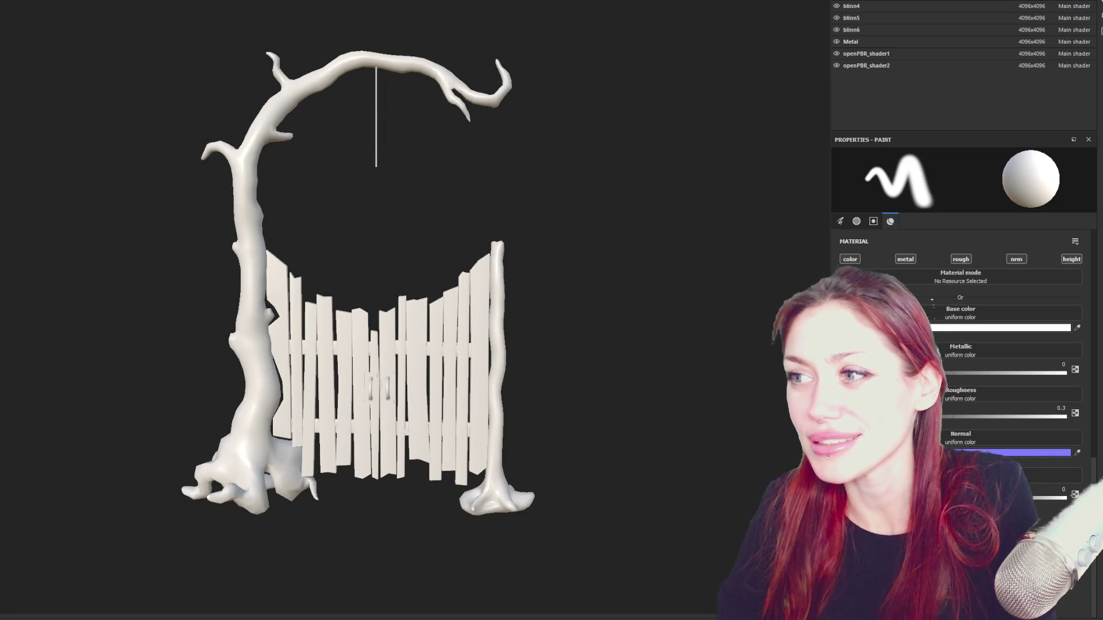
click(835, 6)
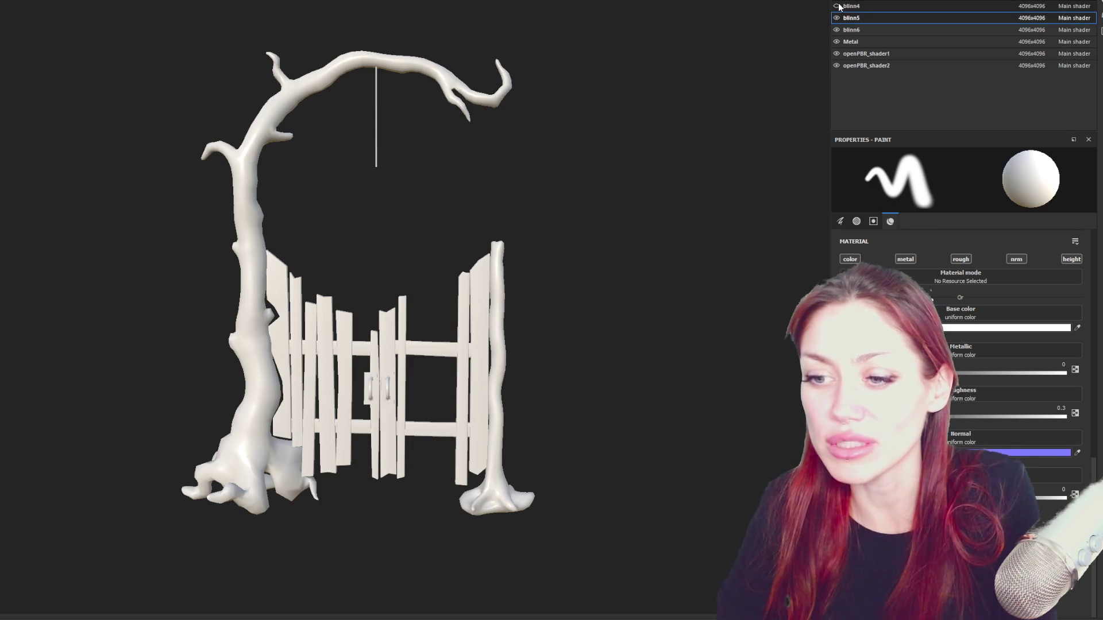
click(836, 7)
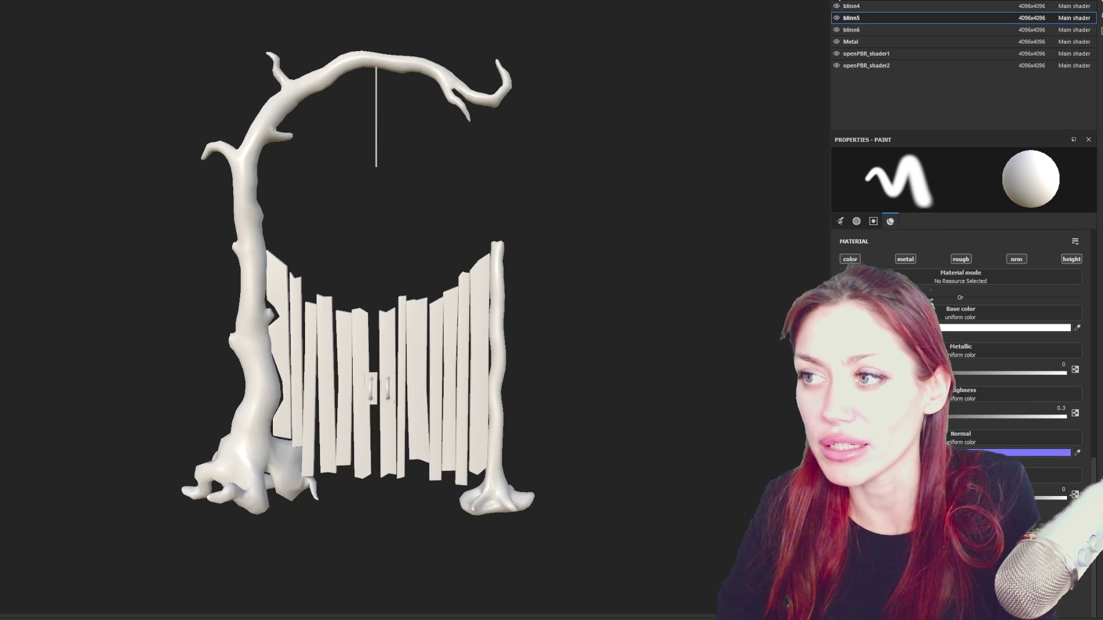
click(840, 1)
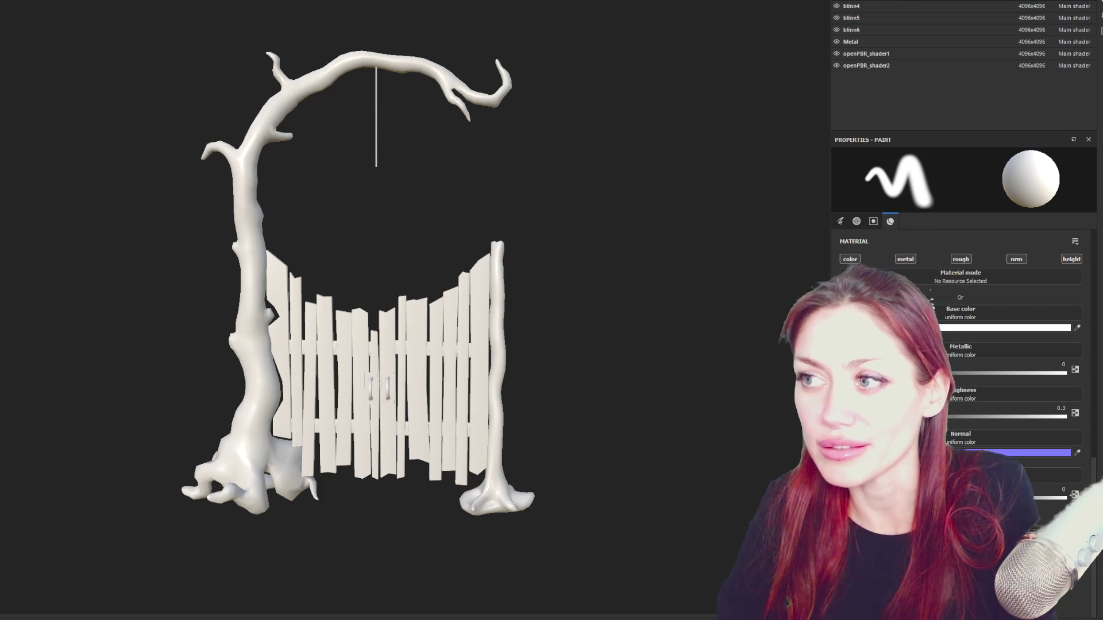
click(837, 3)
click(838, 2)
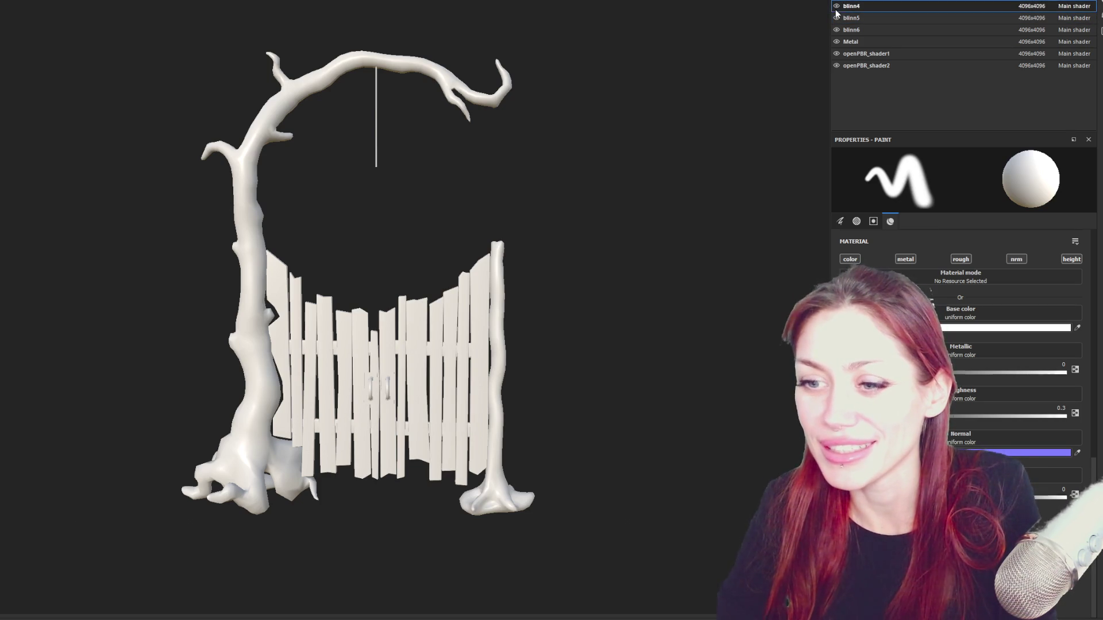
click(837, 6)
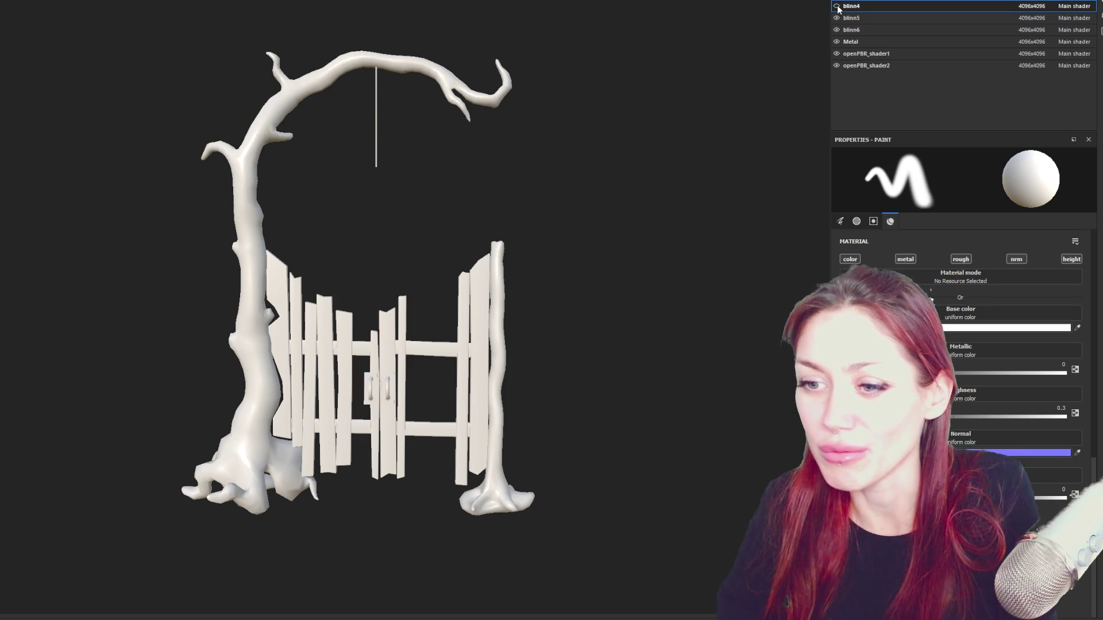
click(837, 7)
Add the Wood Rough material as a fill layer in the current texture set.
click(889, 23)
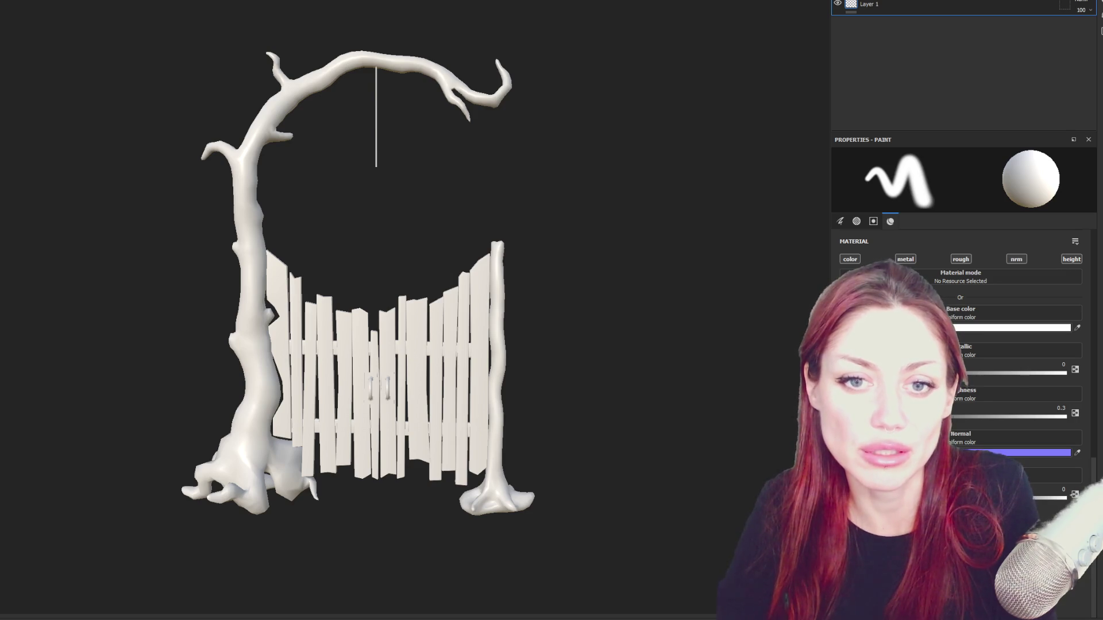
drag(923, 98, 1029, 49)
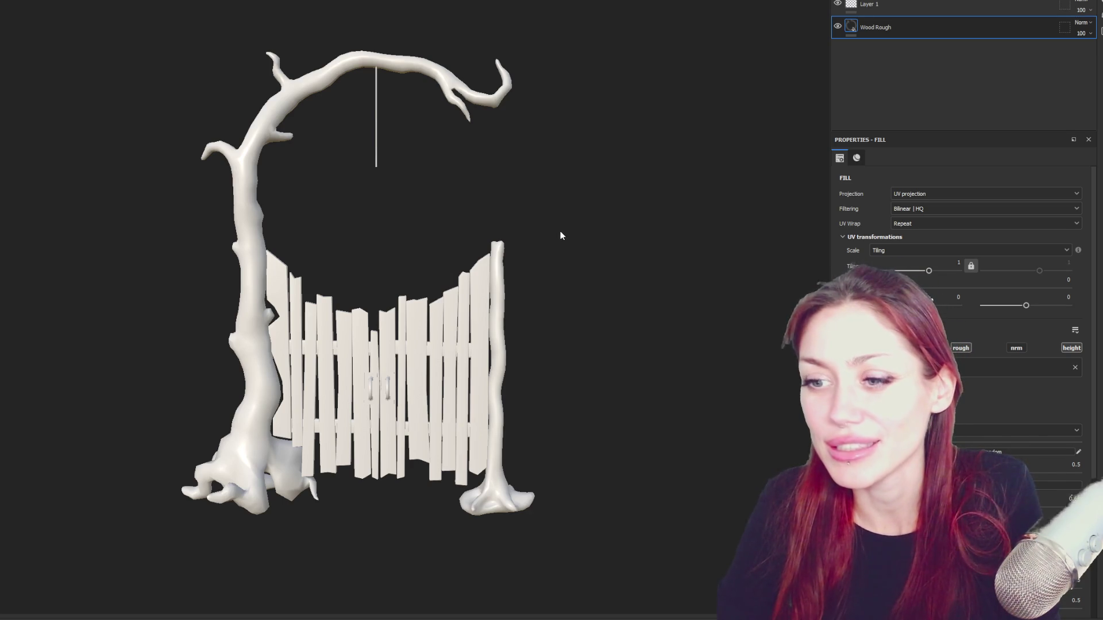
scroll(614, 211, up, 3)
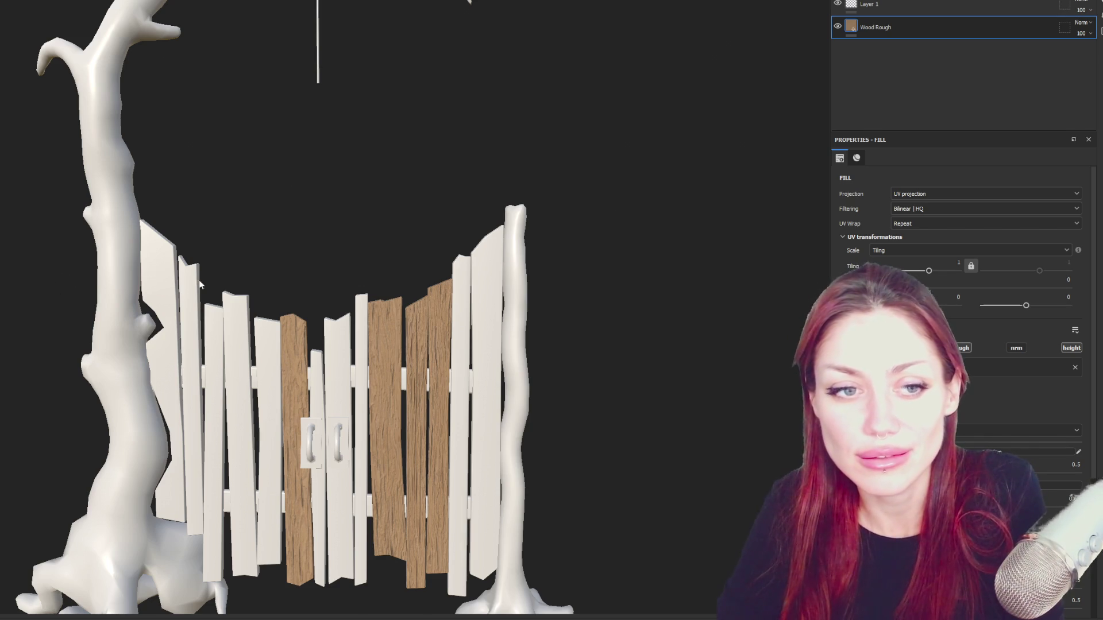
scroll(209, 286, up, 2)
scroll(250, 262, down, 2)
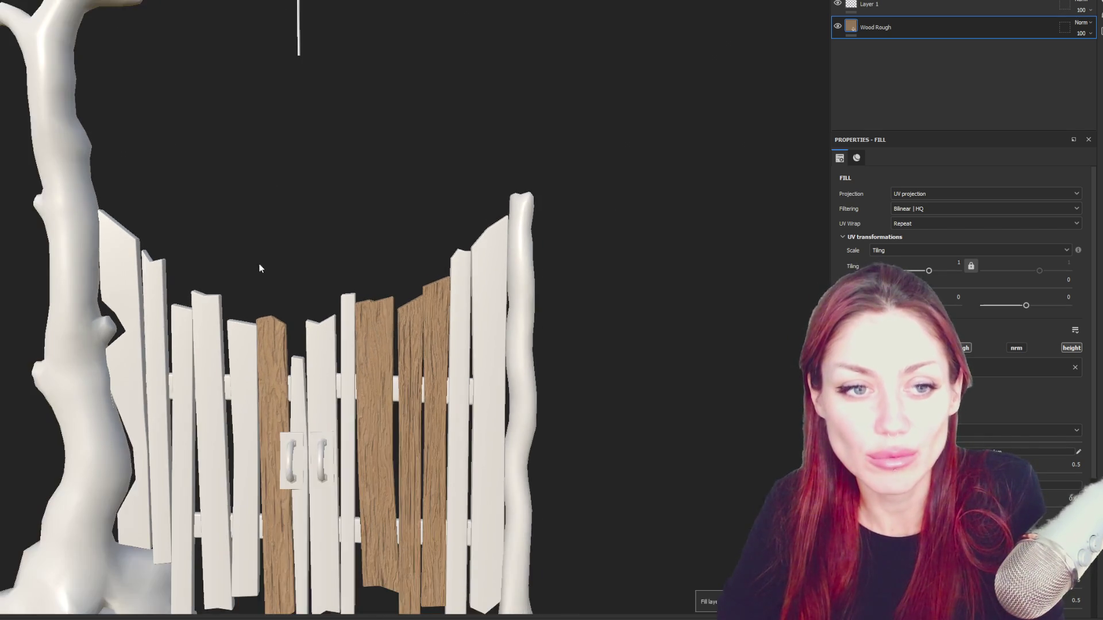
Set the Wood Rough fill layer's UV tiling to 3 for finer grain on the planks.
alt+drag(254, 260, 371, 301)
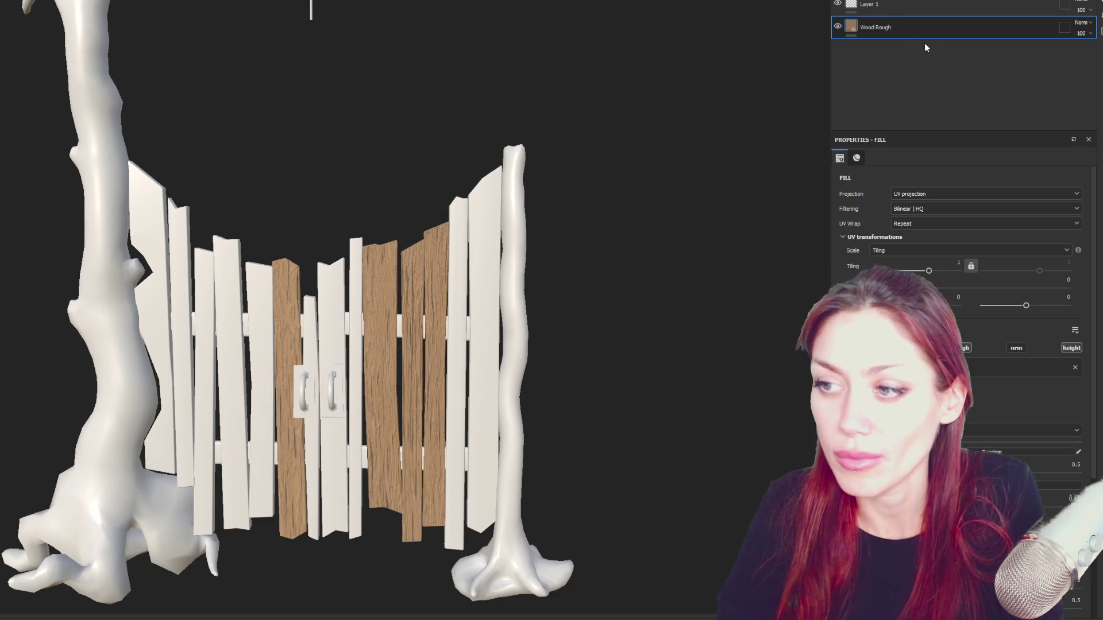
click(949, 263)
text(3)
key(Return)
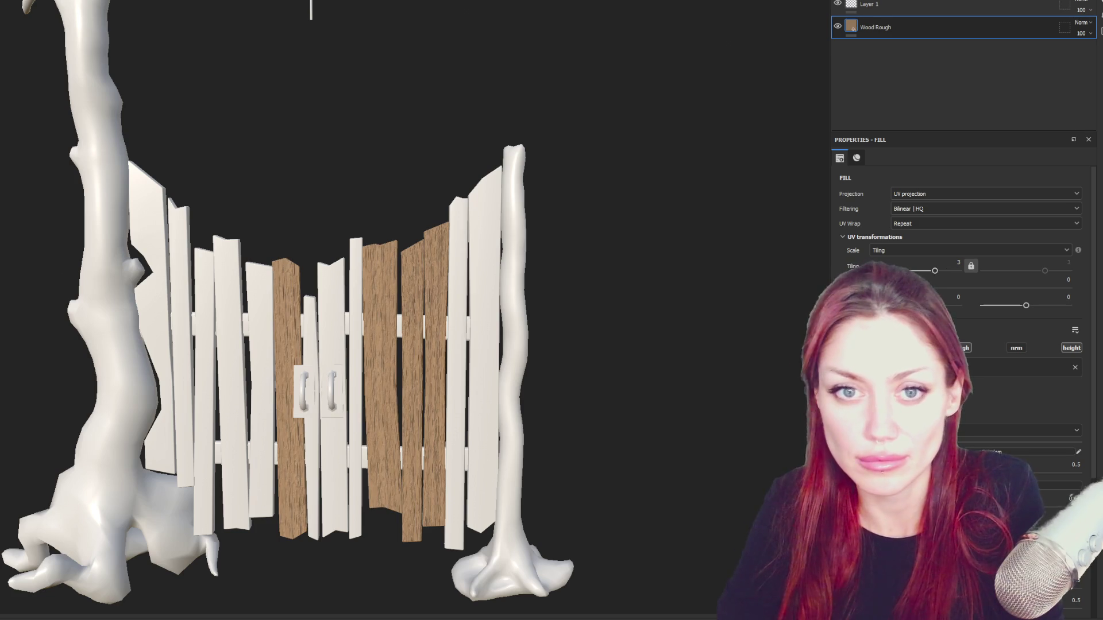
scroll(972, 396, down, 3)
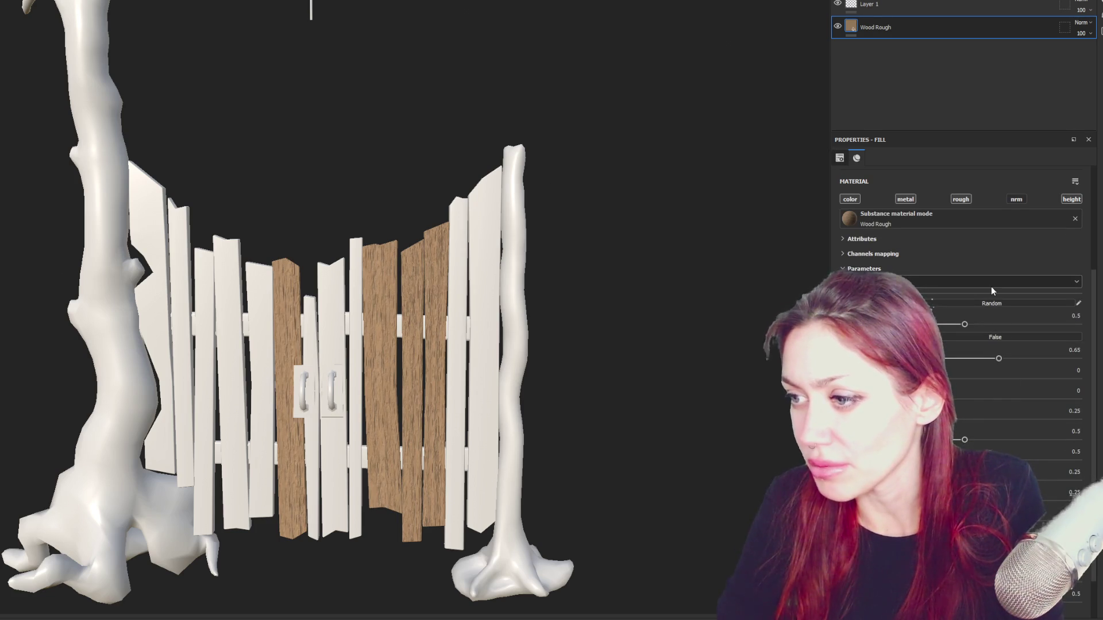
Try Wood Rough presets and a random seed, then restore the earlier parameter values.
click(991, 285)
click(987, 297)
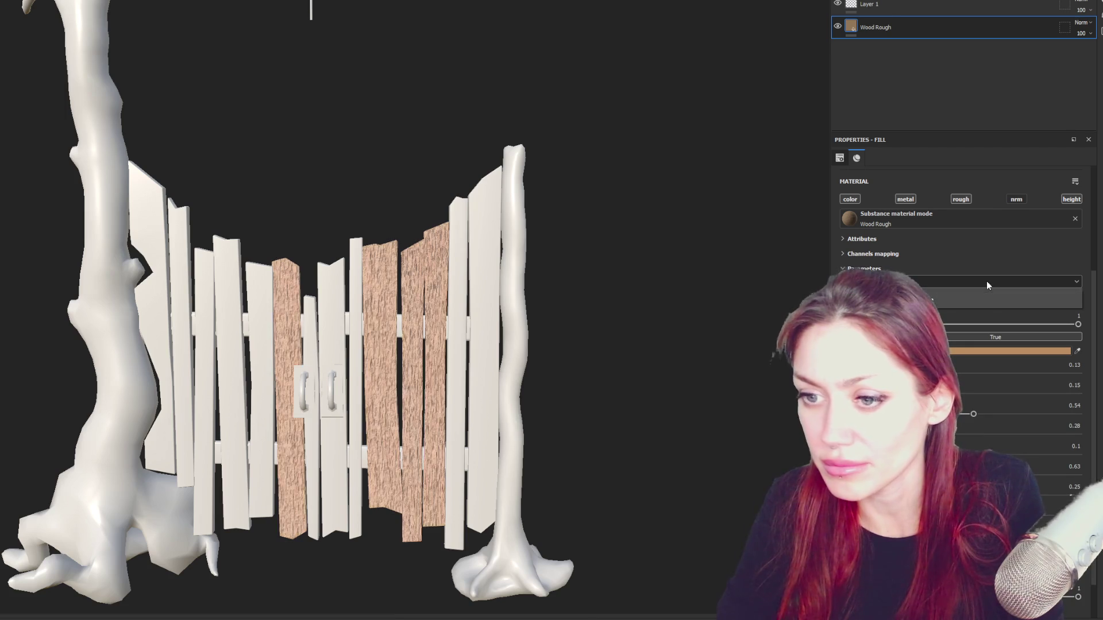
click(987, 282)
click(953, 293)
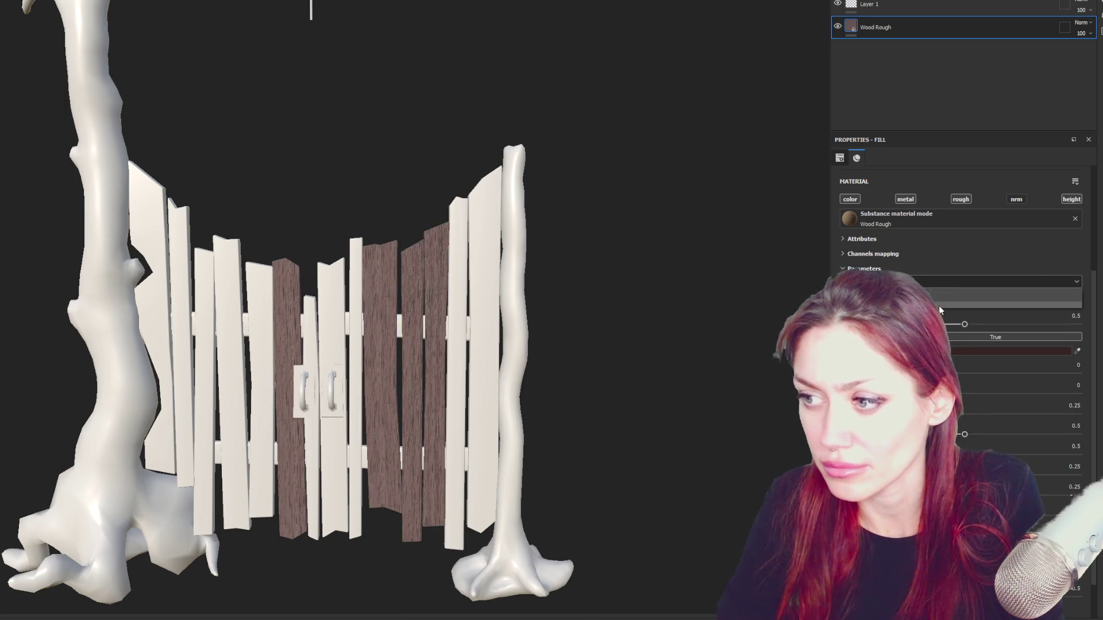
click(974, 303)
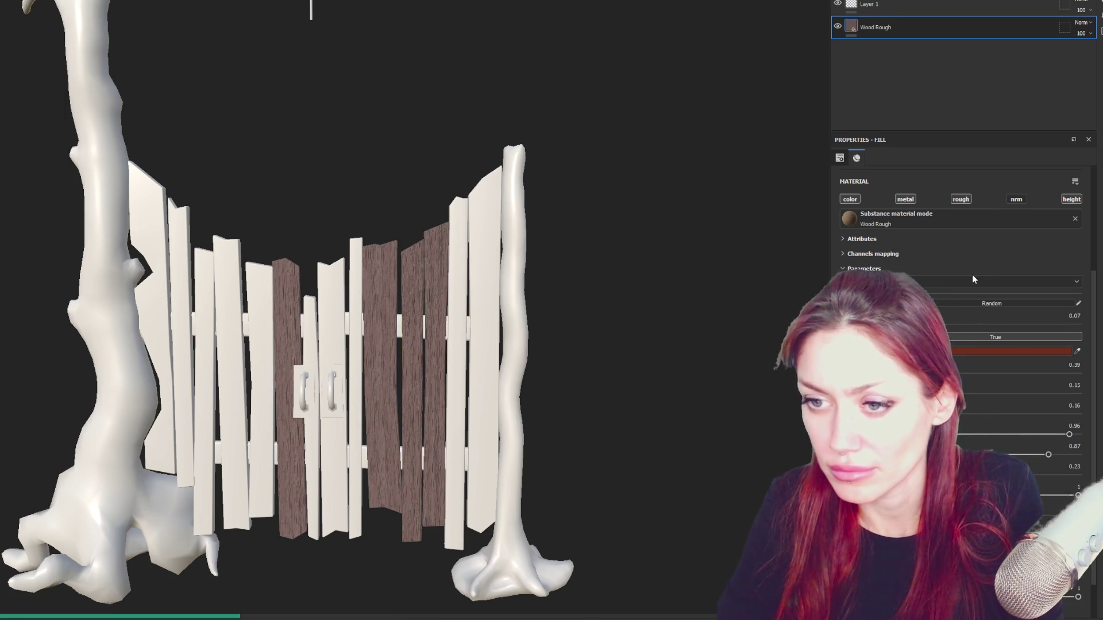
click(957, 285)
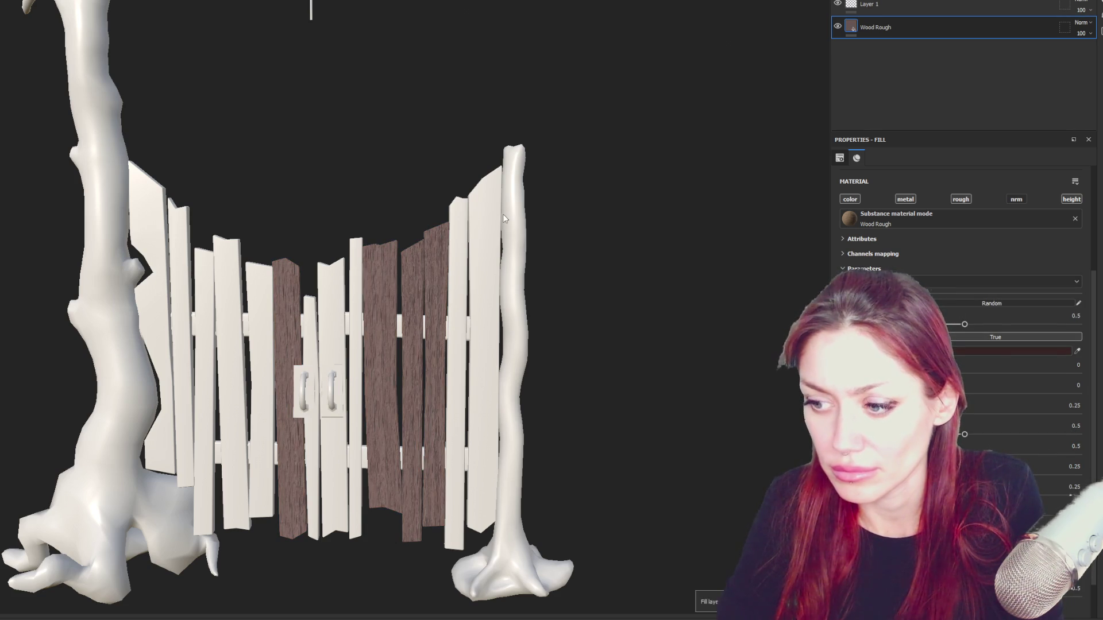
alt+drag(529, 224, 578, 250)
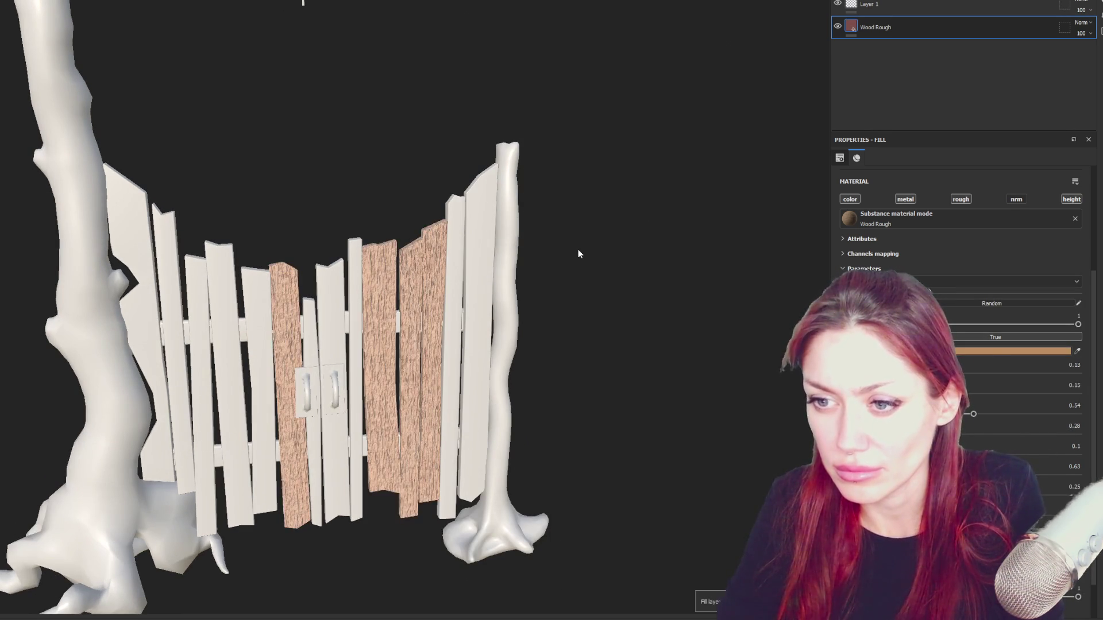
scroll(920, 258, down, 2)
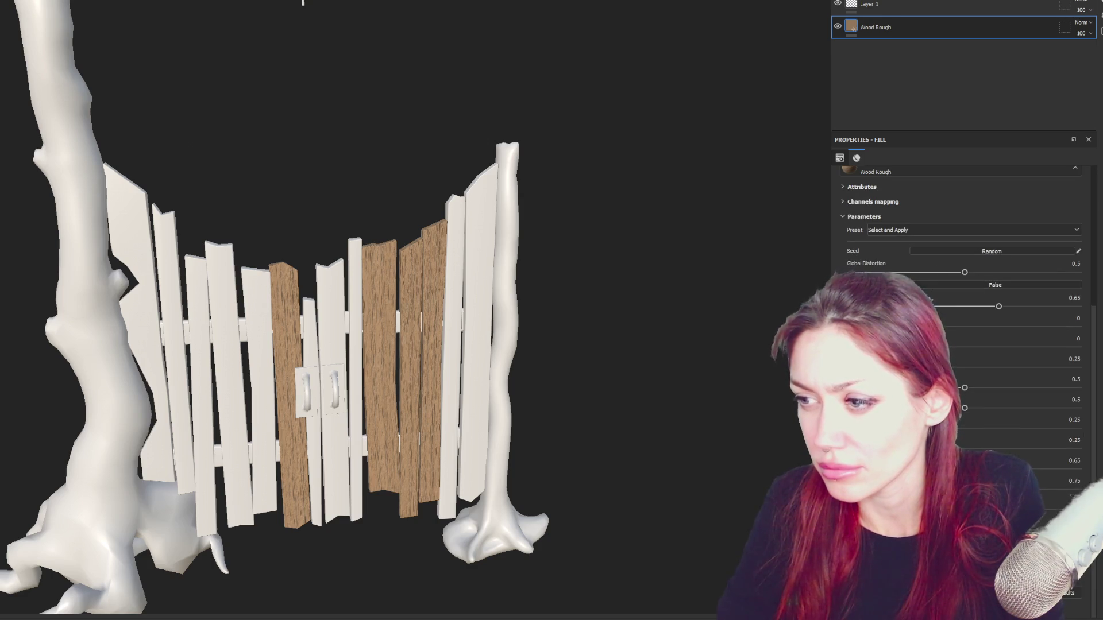
scroll(975, 283, up, 5)
Apply a darker wood preset and set Custom Wood Color to a muted greyish-brown.
click(915, 25)
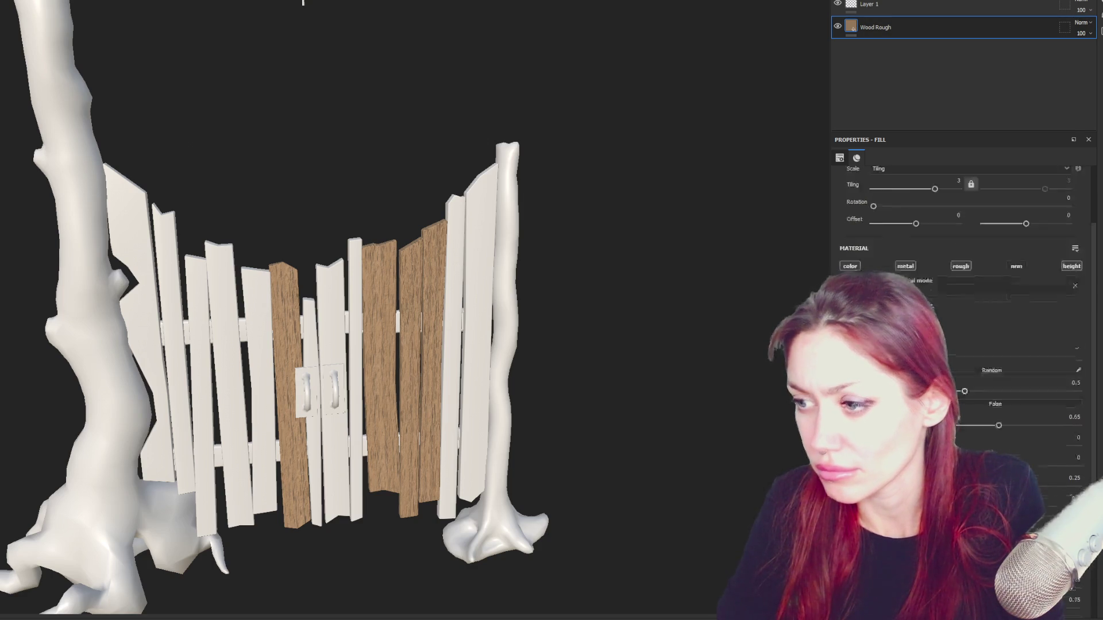
click(920, 260)
click(911, 266)
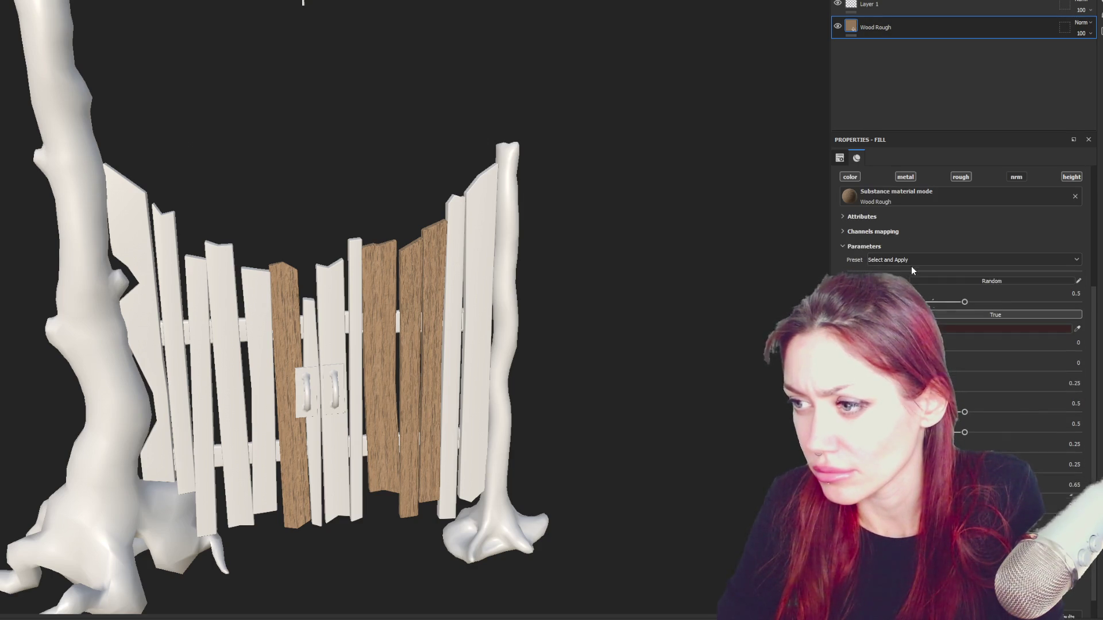
click(962, 327)
click(990, 415)
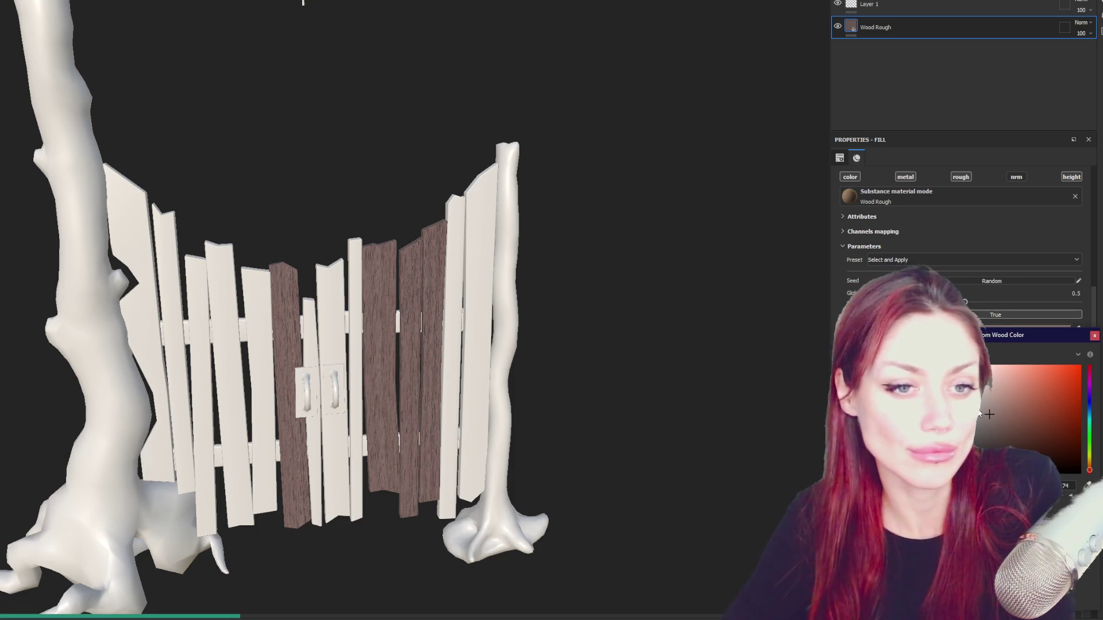
alt+drag(448, 345, 552, 362)
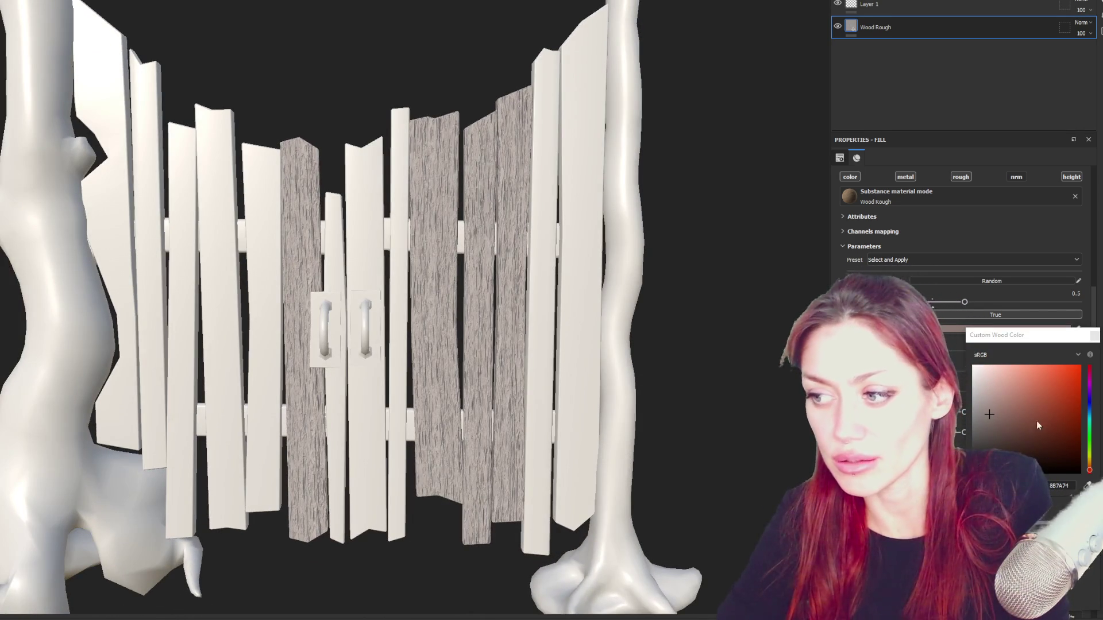
click(1091, 472)
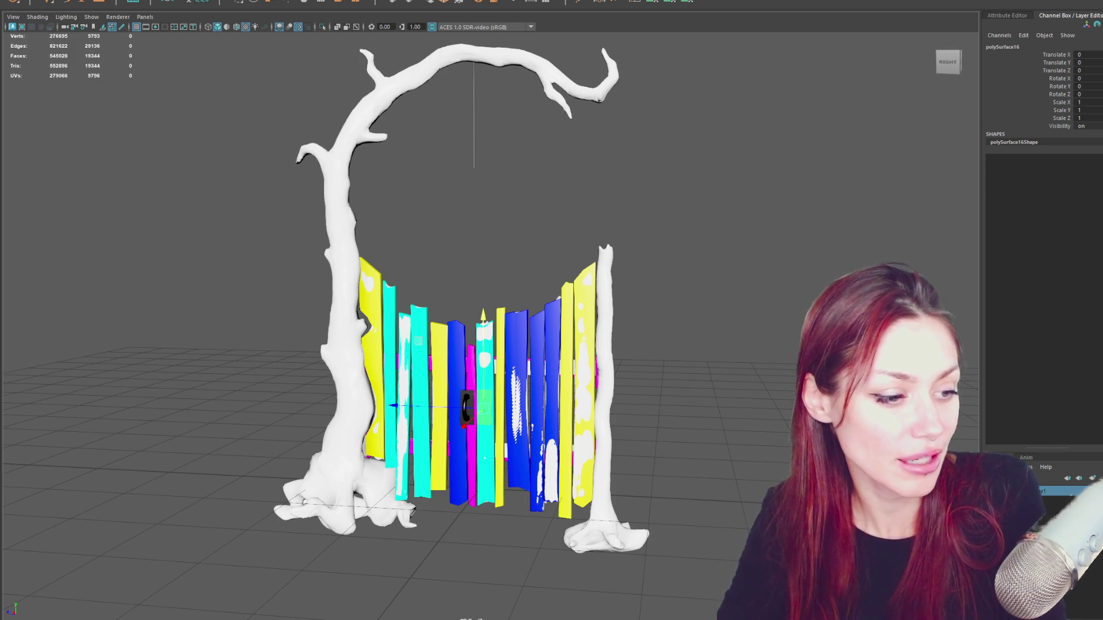
Select the right-hand tree trunk in Maya, then browse for high-poly bake meshes in Painter.
click(606, 321)
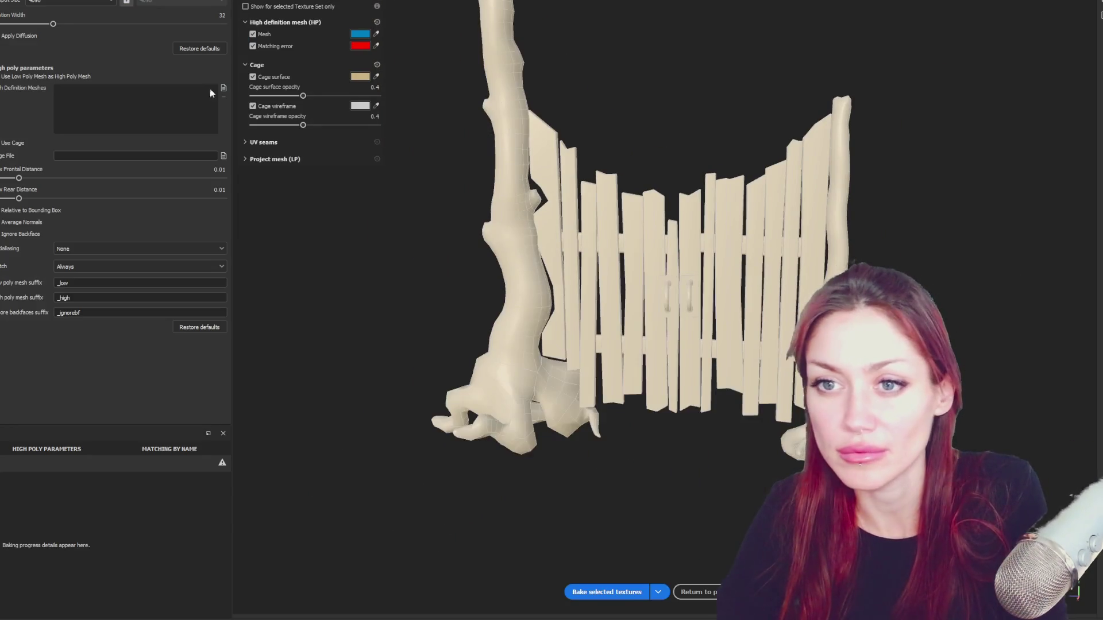
click(224, 88)
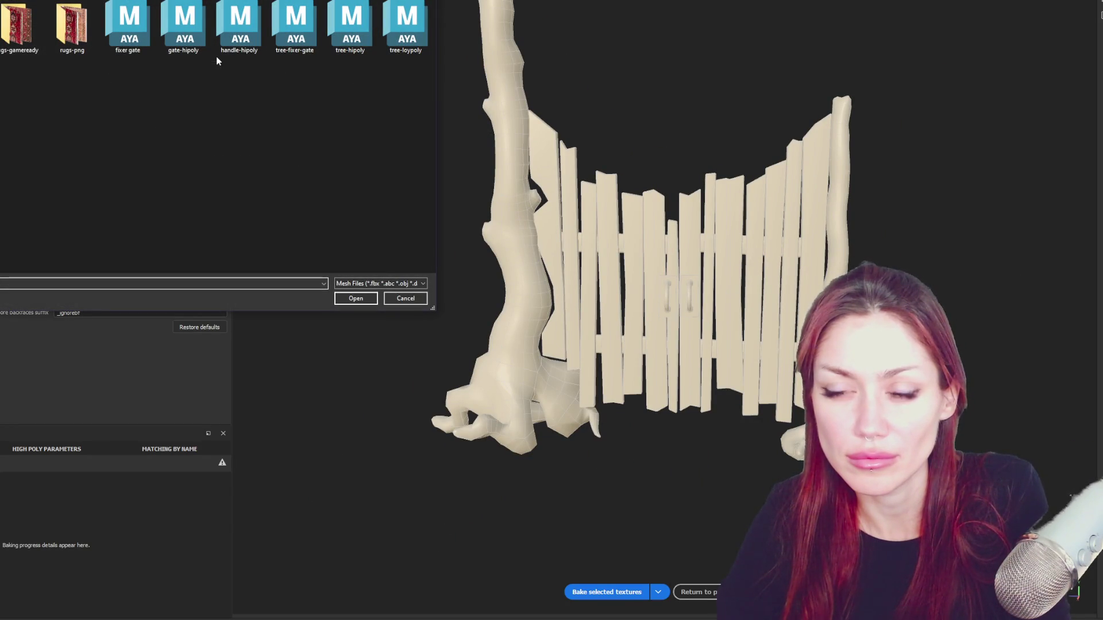
Load the handle-hipoly and tree-hipoly files as high-poly meshes for baking.
click(240, 30)
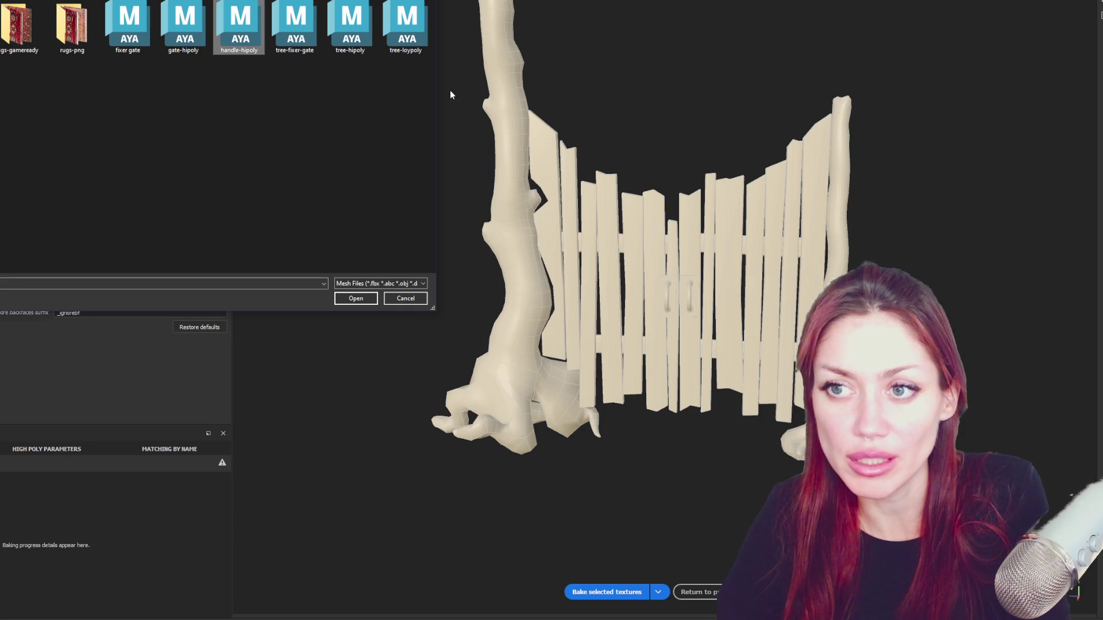
ctrl+click(350, 39)
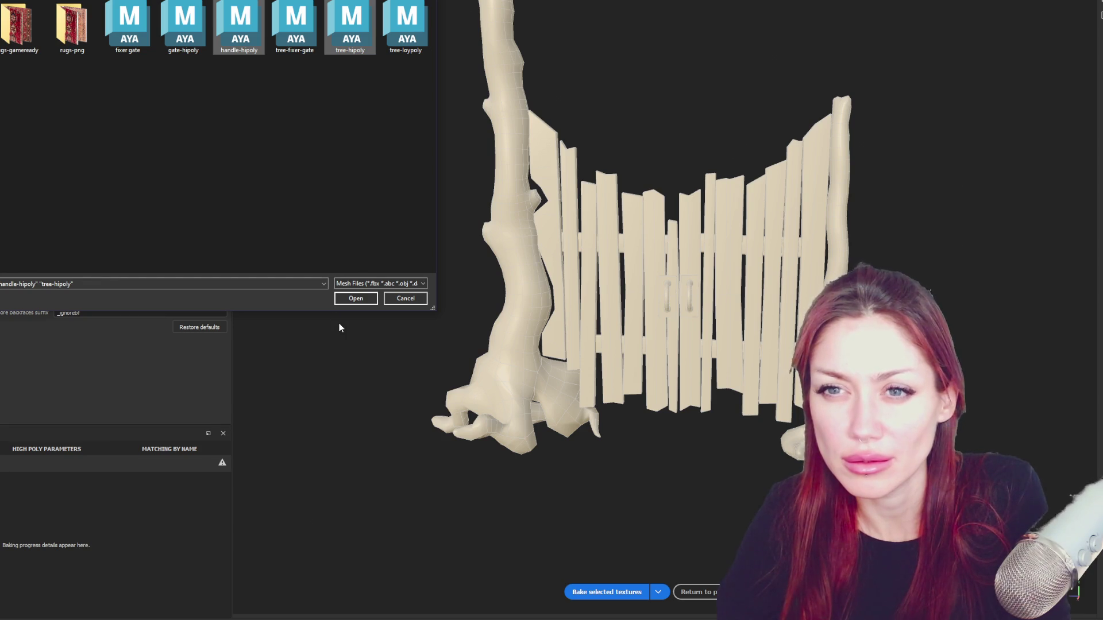
click(357, 299)
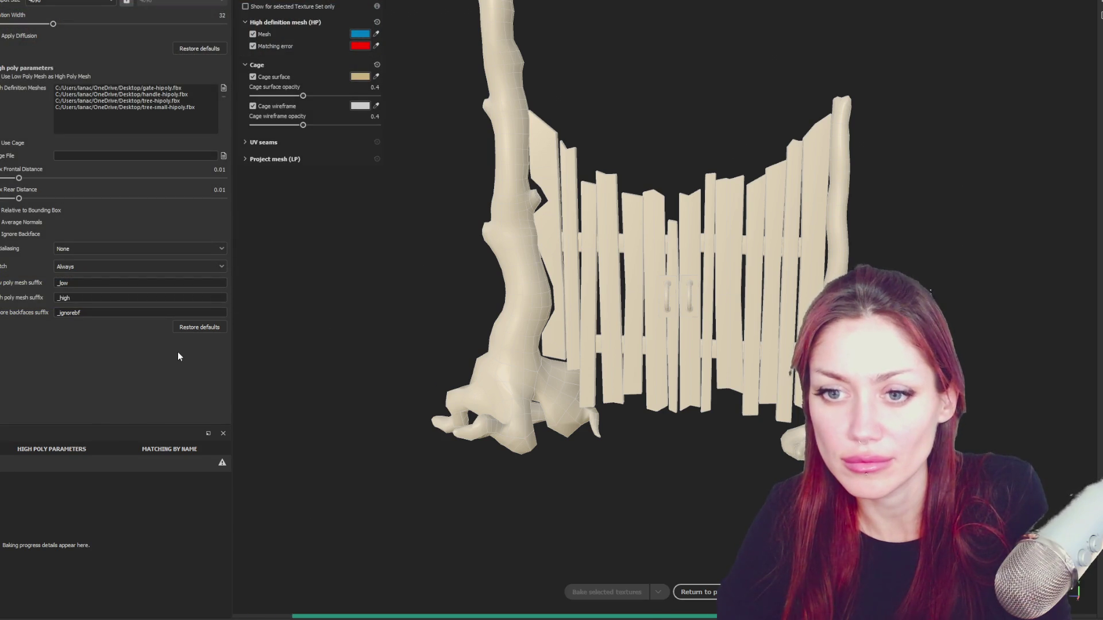
Set antialiasing to Supersampling 4x, lower the max frontal distance, and bake the textures.
click(154, 249)
click(153, 269)
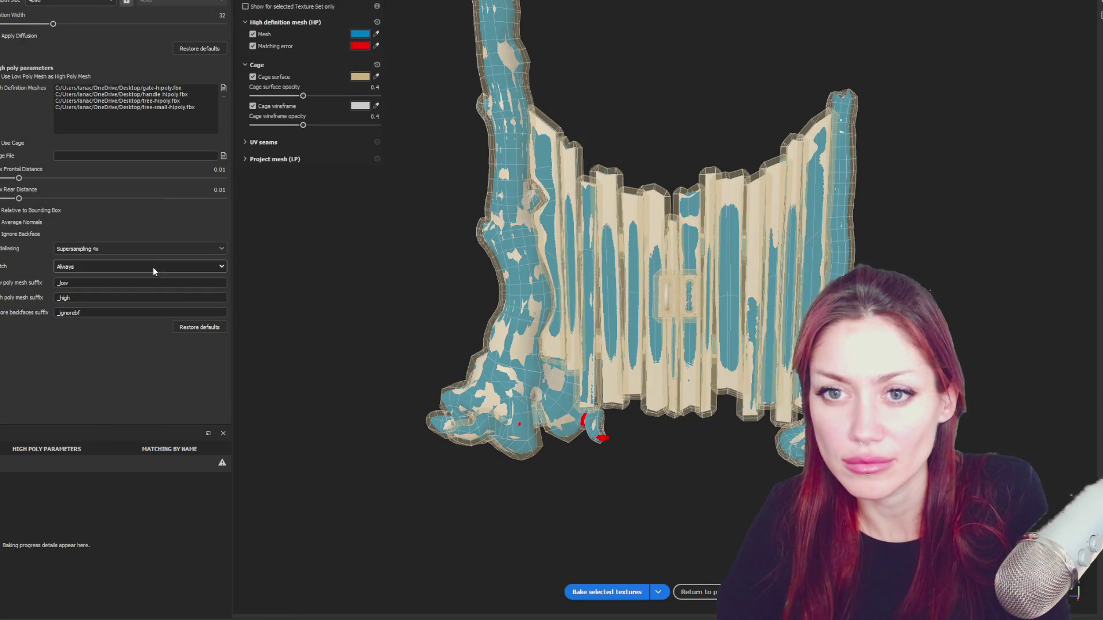
drag(18, 177, 13, 180)
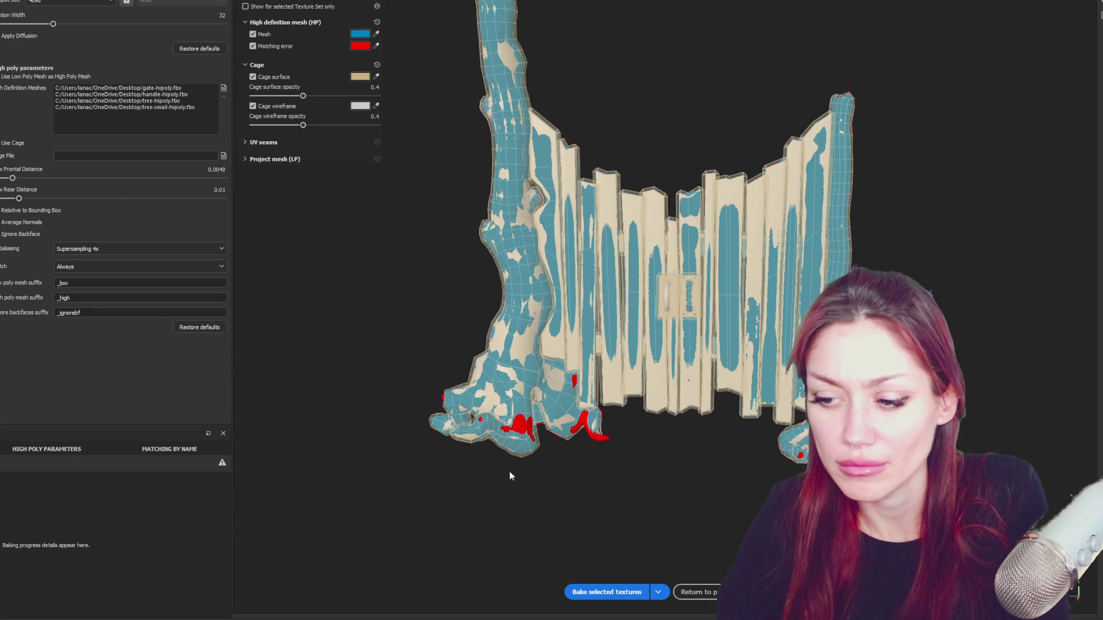
click(607, 593)
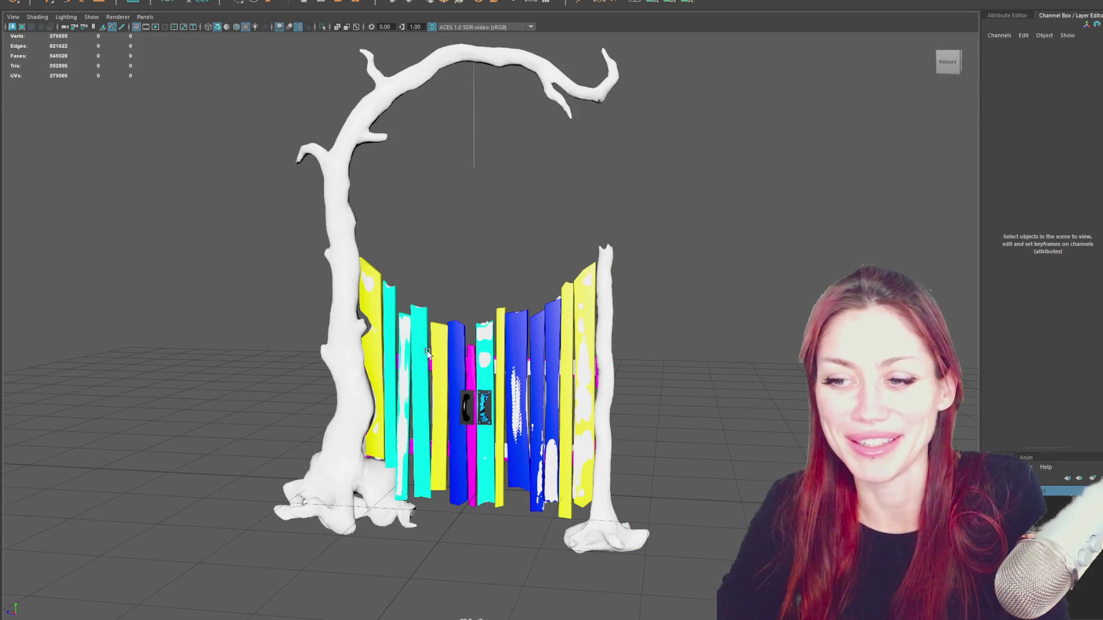
Select Door2, view its UV shells and stack the top-right shell onto the orange one.
click(428, 353)
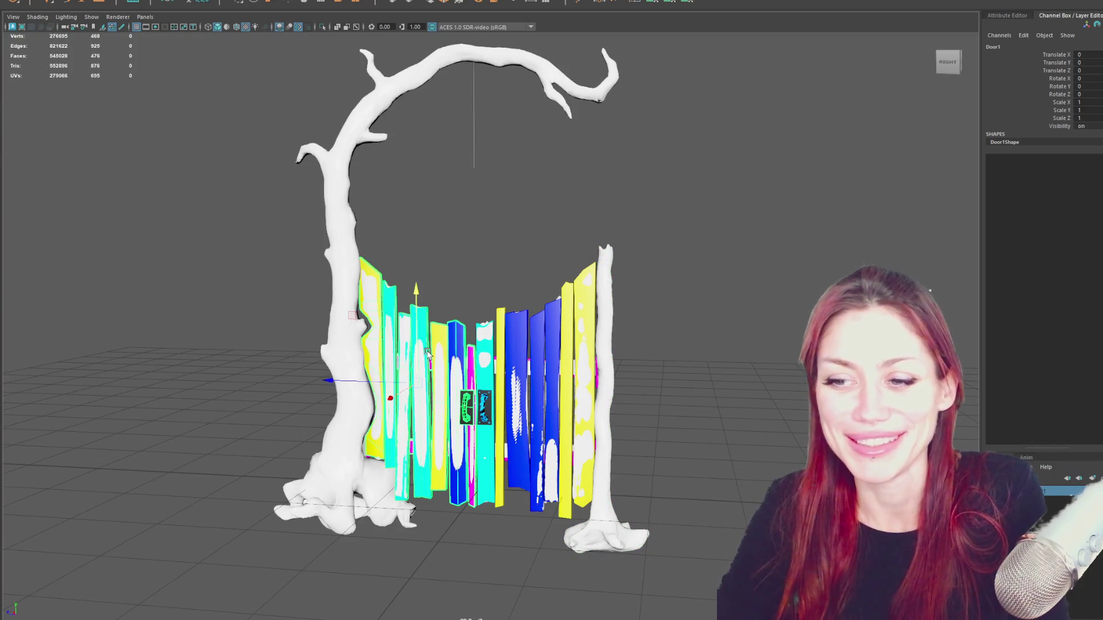
click(496, 382)
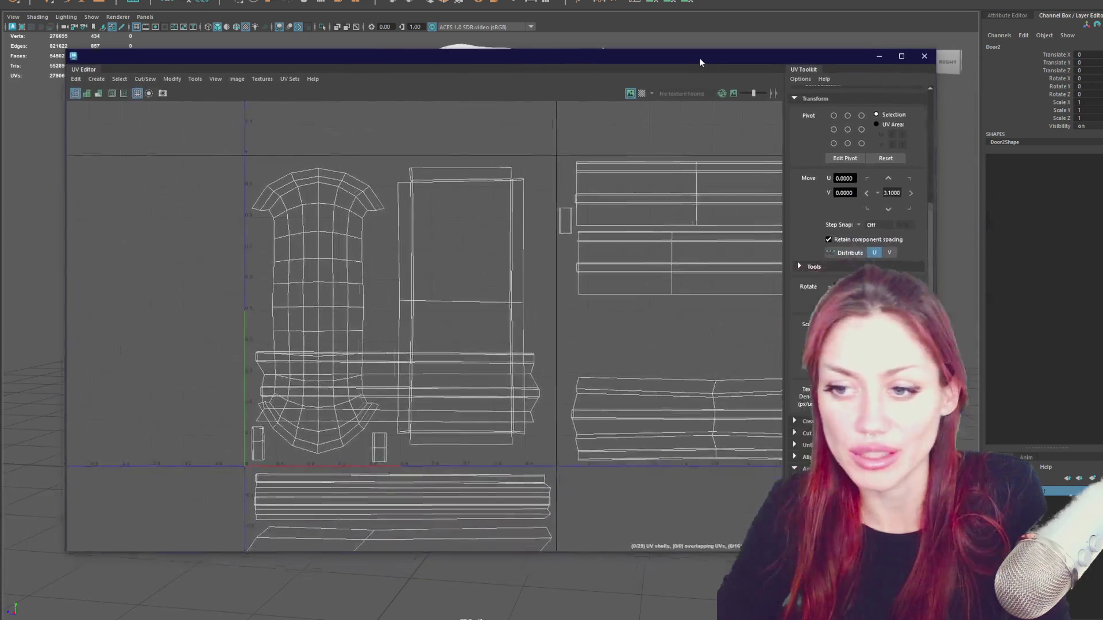
scroll(425, 205, down, 3)
scroll(425, 205, up, 2)
scroll(425, 204, down, 2)
drag(542, 172, 443, 320)
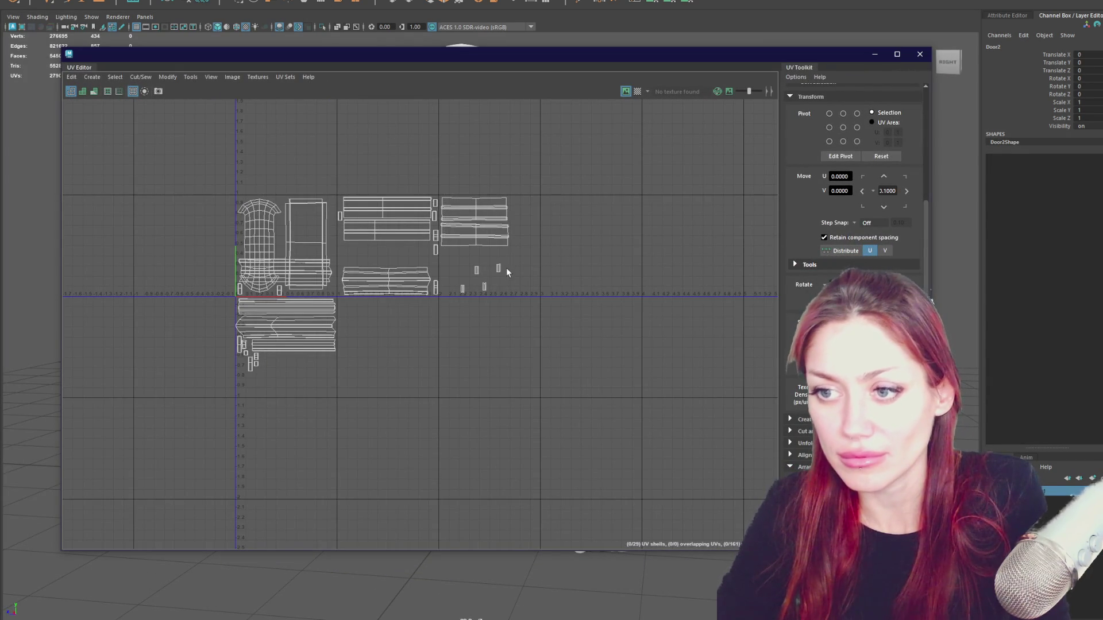
drag(560, 186, 532, 226)
drag(439, 331, 441, 330)
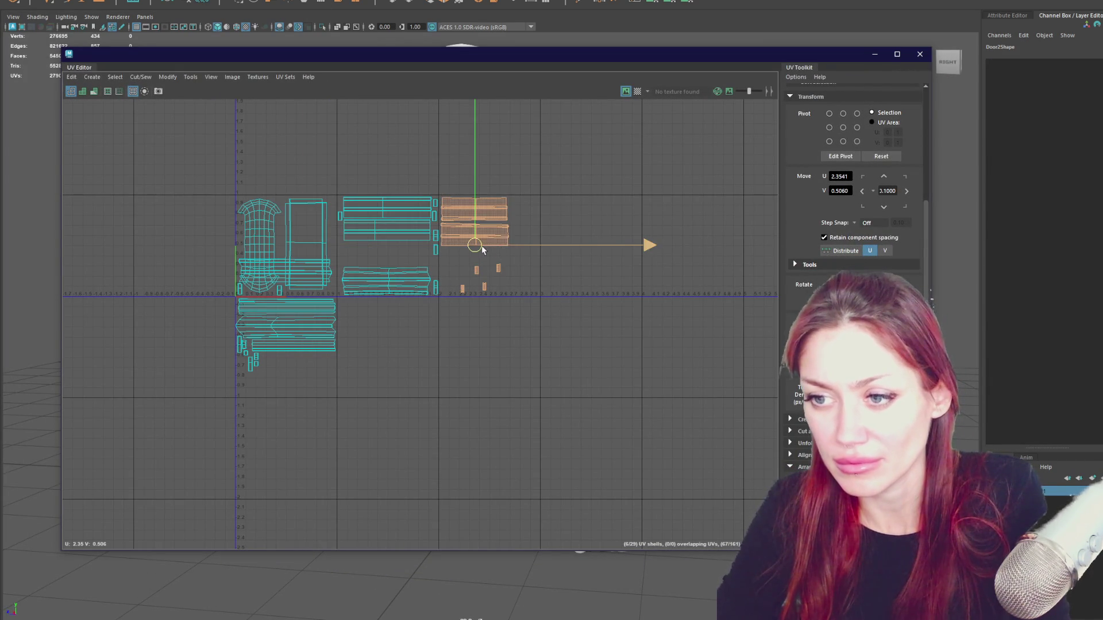
drag(485, 246, 289, 250)
Stack the right-hand and lower plank shells onto the left shell so all share one UV area.
drag(498, 165, 338, 306)
drag(389, 247, 289, 249)
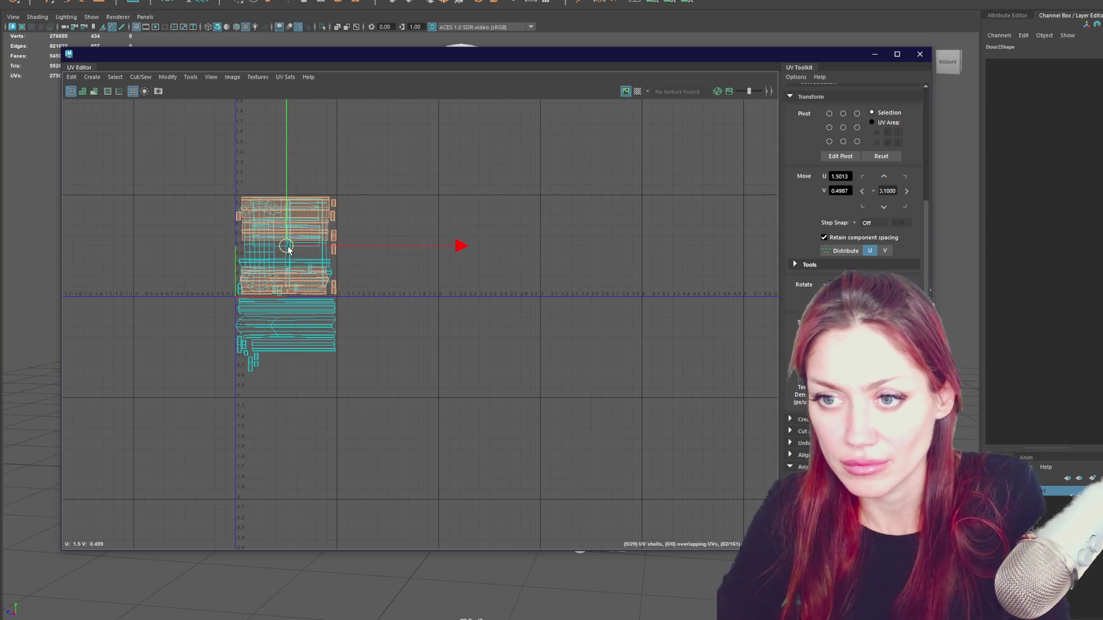
drag(362, 393, 219, 304)
drag(291, 335, 289, 240)
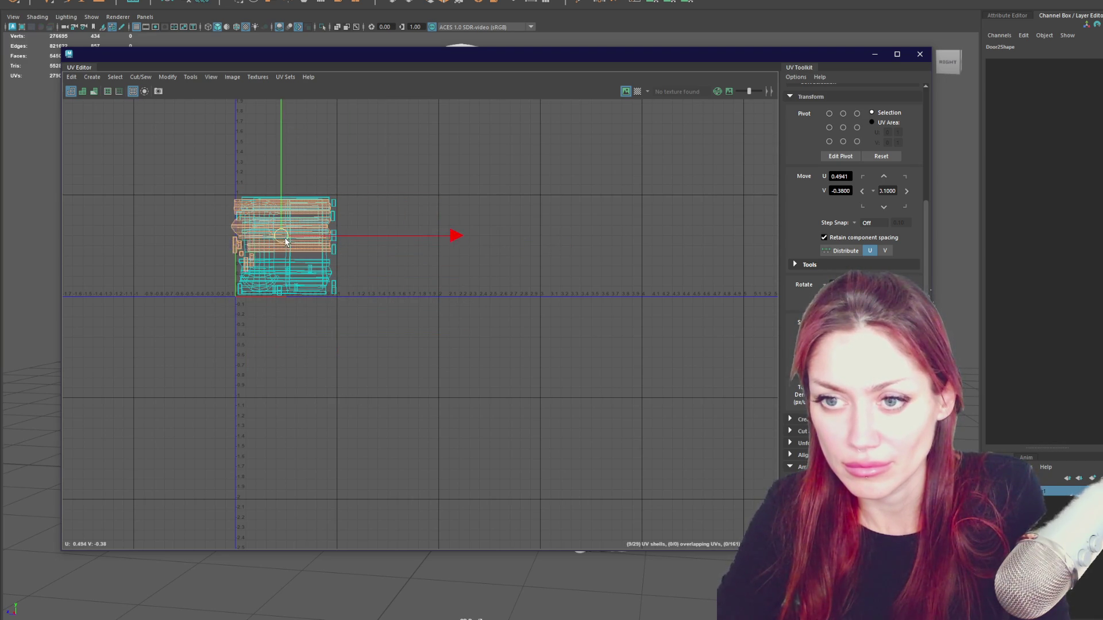
click(920, 53)
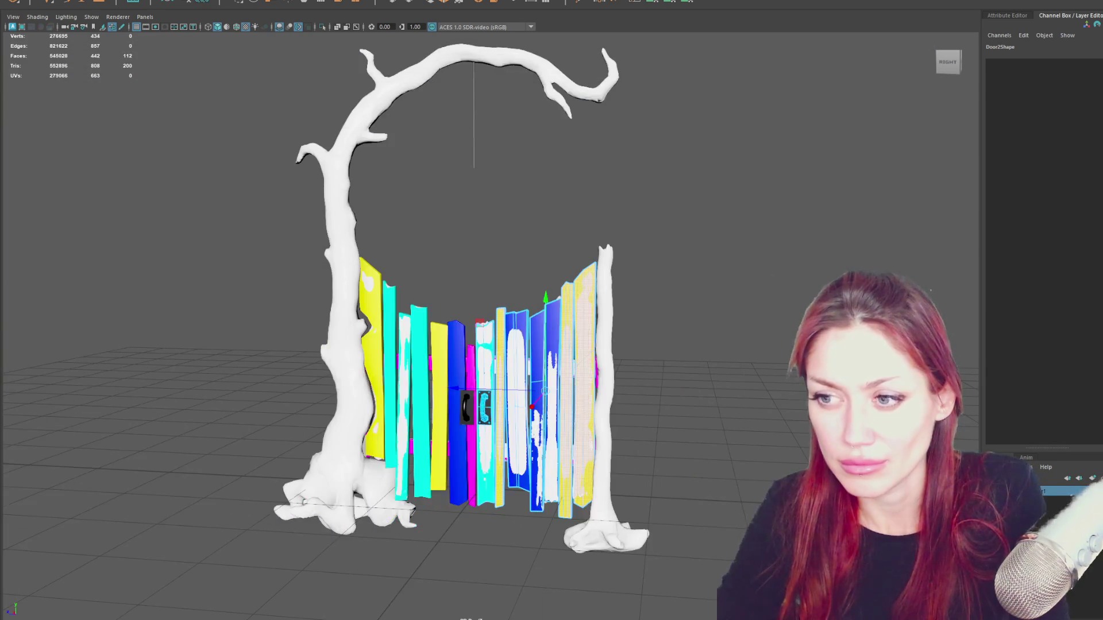
Clear the door selection and select Big_Tree with other gate objects.
click(138, 137)
click(479, 395)
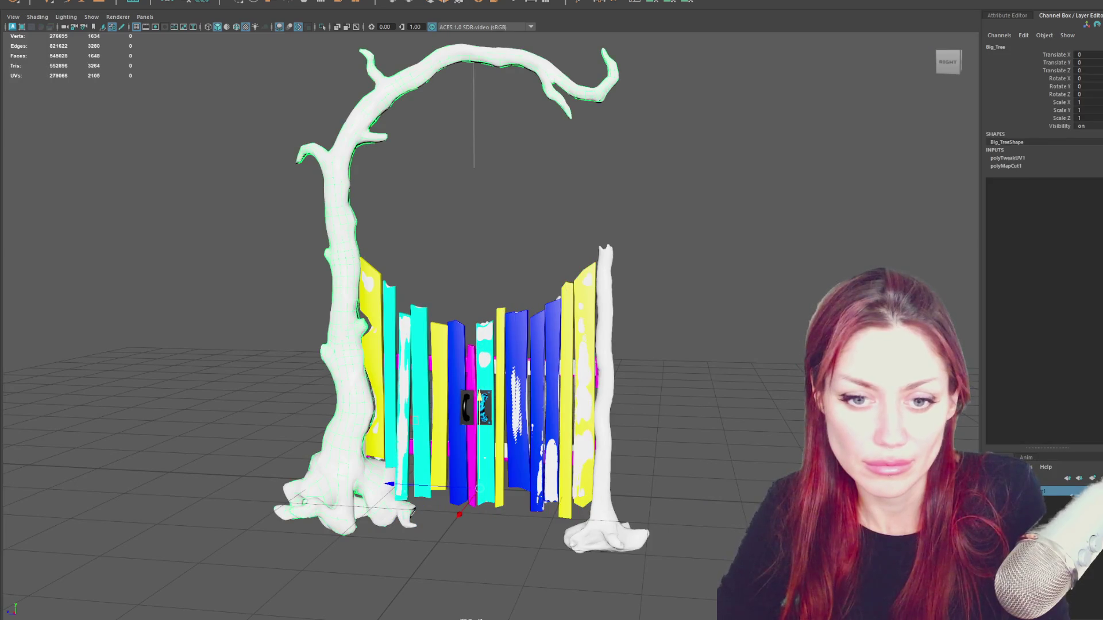
shift+click(479, 397)
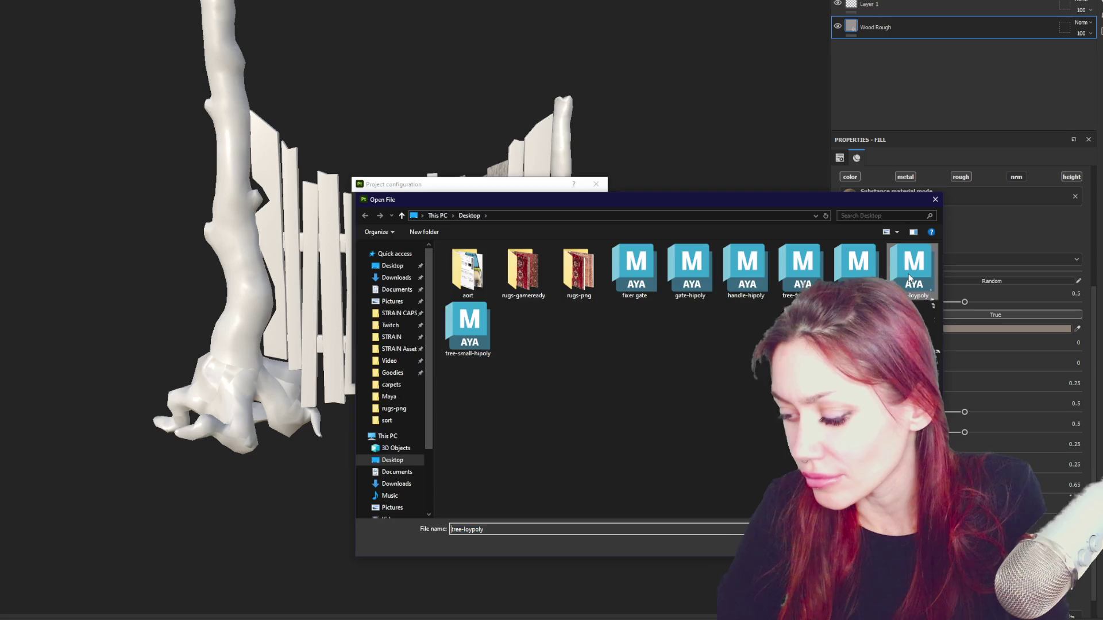
Reload the project mesh from tree-loypoly.fbx and re-bake the gate's textures.
double_click(931, 300)
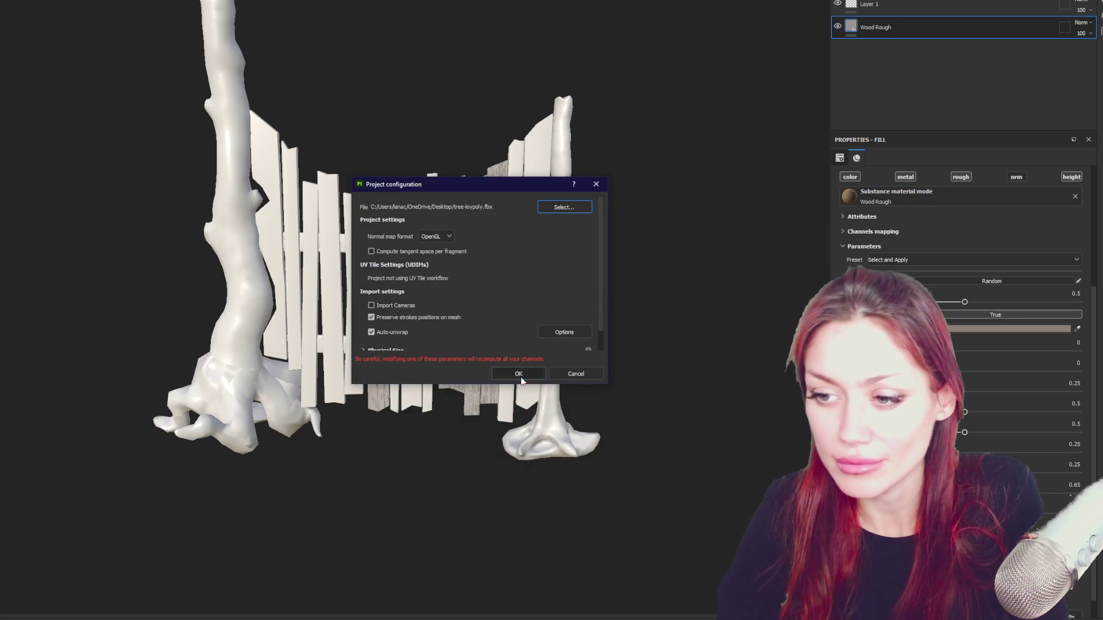
click(518, 374)
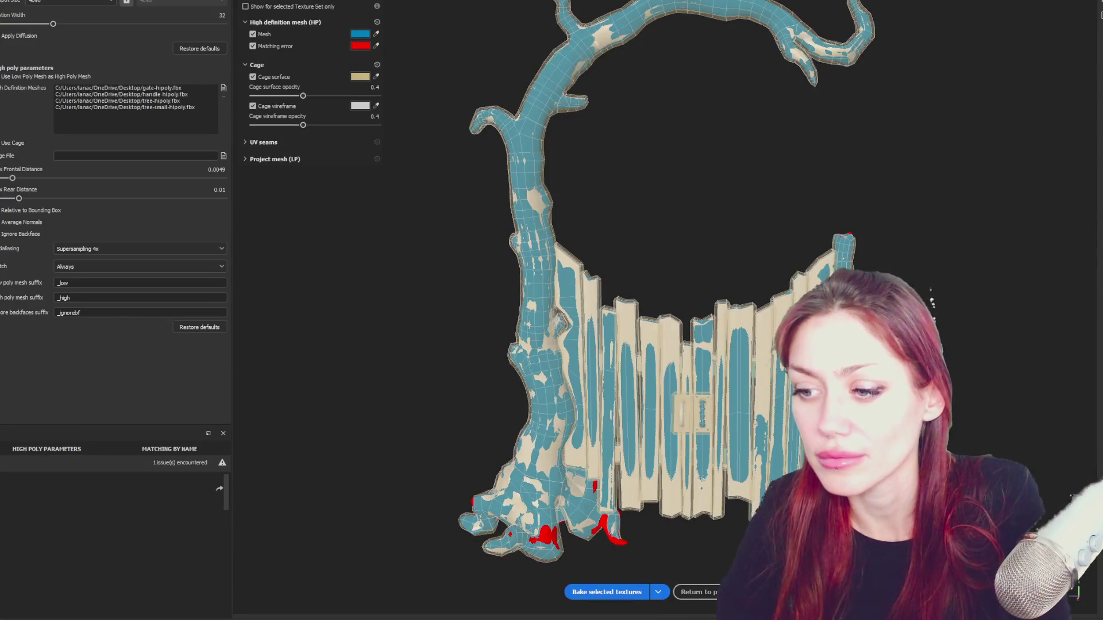
click(623, 591)
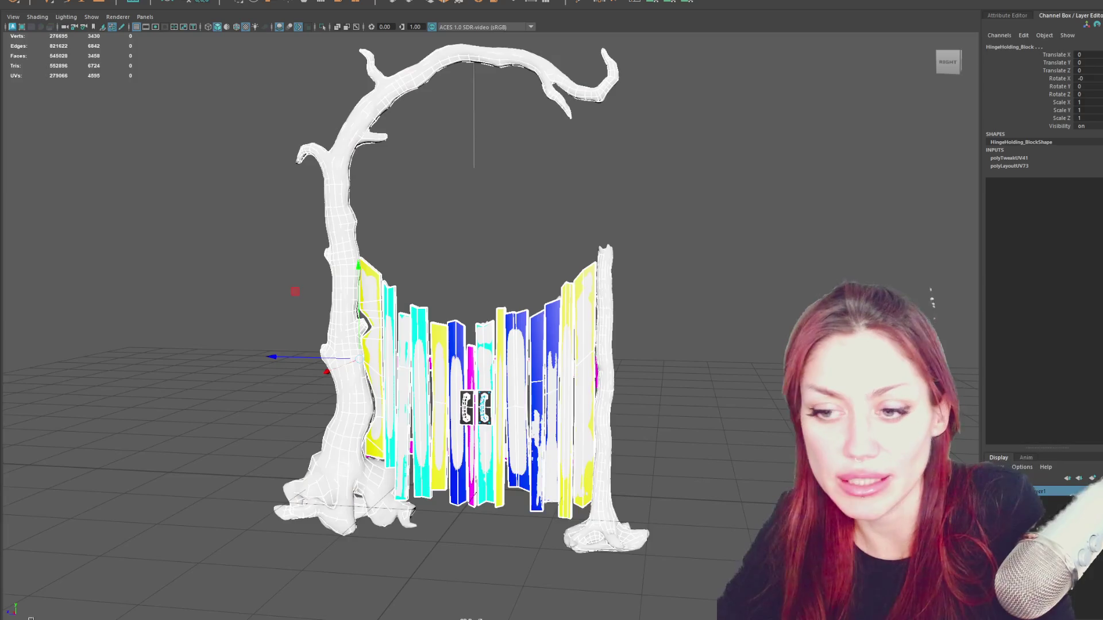
Back in Maya, clear the selection and select the plank mesh polySurface27.
click(529, 228)
right_drag(529, 234, 425, 332)
click(426, 332)
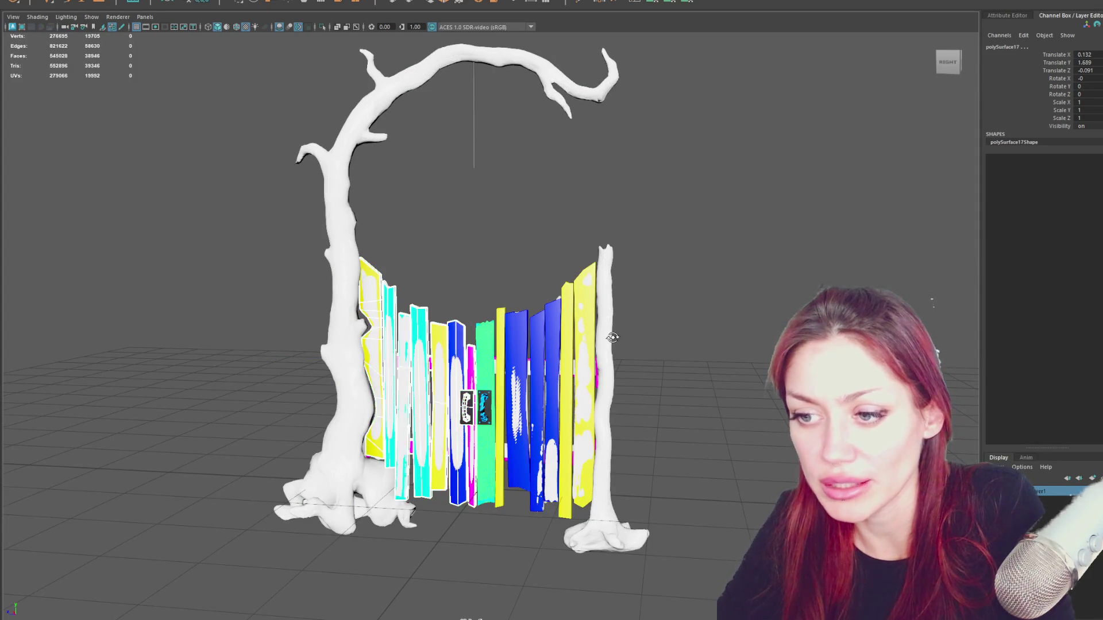
alt+drag(493, 351, 502, 360)
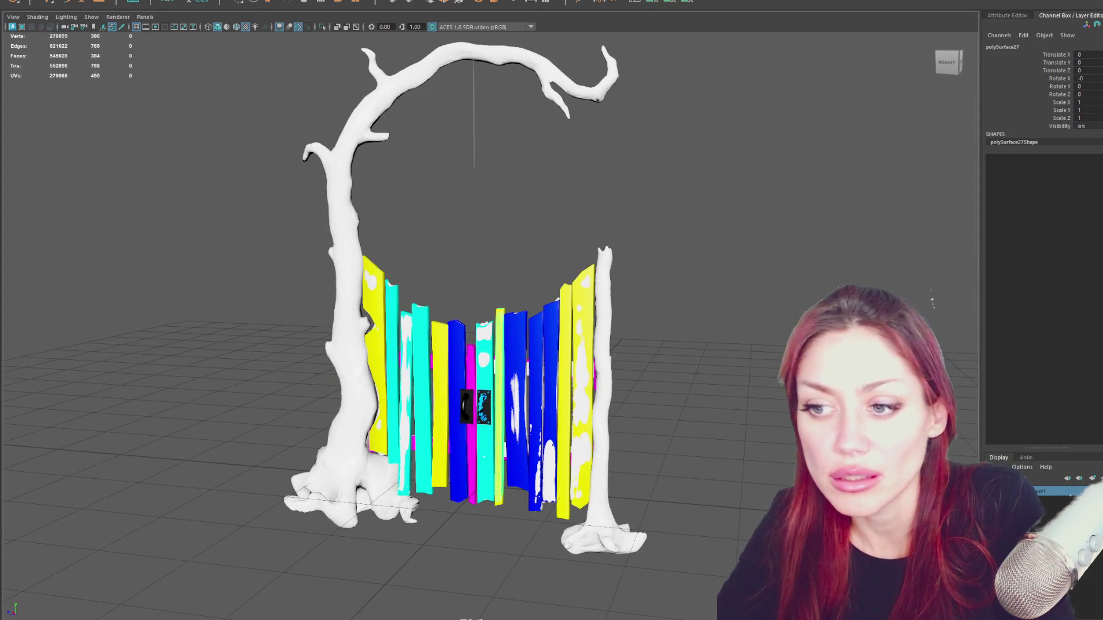
click(472, 366)
mouse_move(472, 367)
alt+mouse_down()
mouse_move(479, 394)
mouse_move(539, 431)
alt+mouse_up()
click(479, 394)
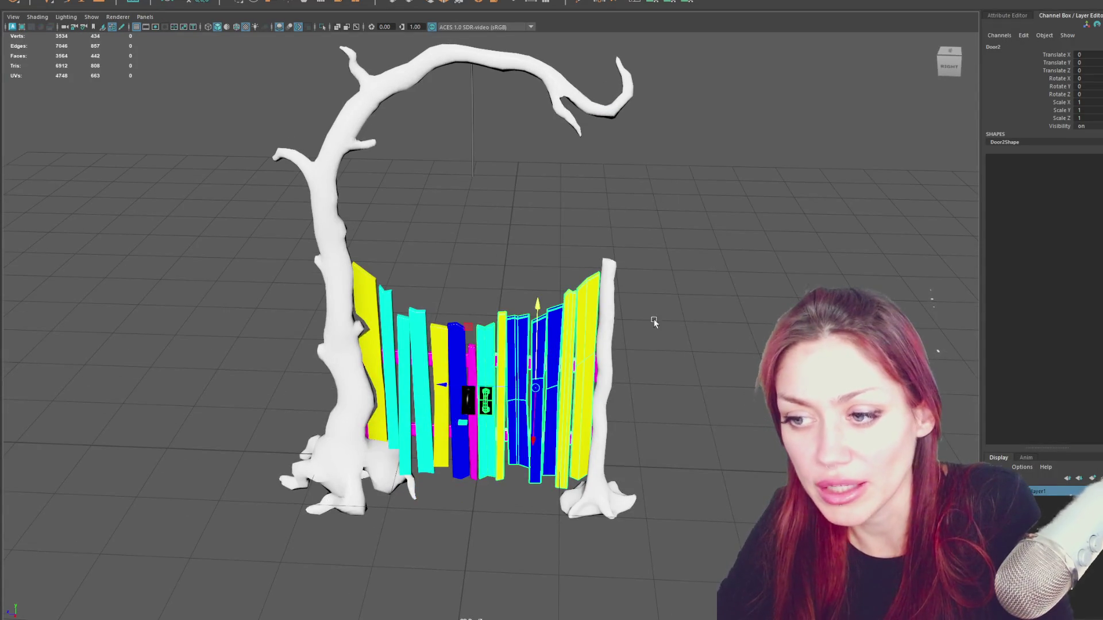
Select the right door Door1 and move its pivot to the lower corner.
alt+drag(473, 352, 705, 200)
click(352, 211)
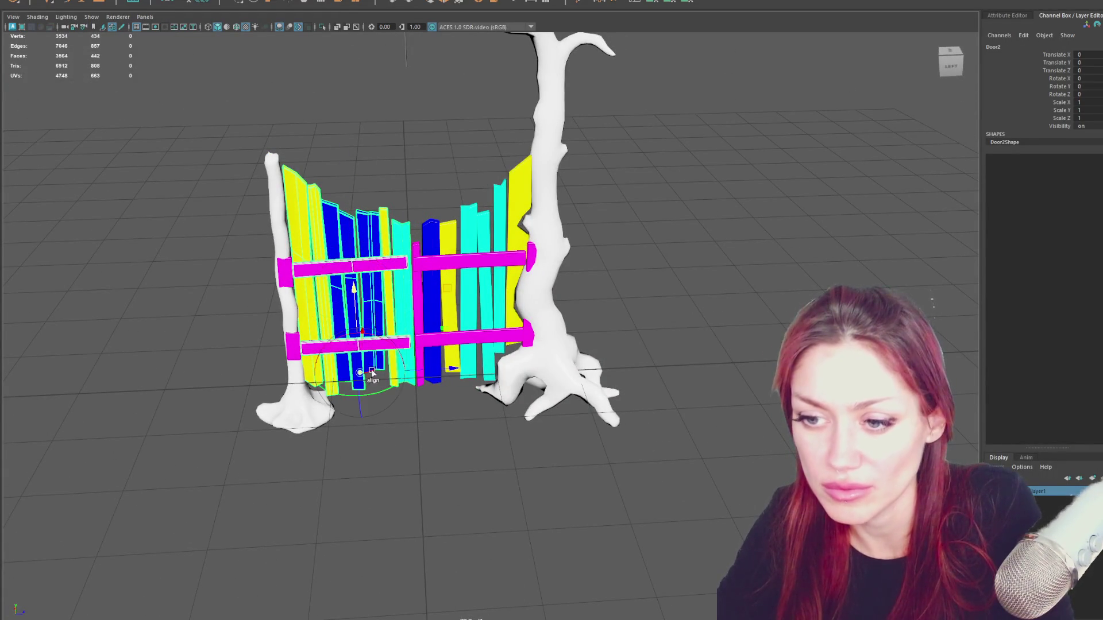
mouse_move(413, 379)
alt+mouse_down()
mouse_move(417, 354)
mouse_move(404, 383)
alt+mouse_up()
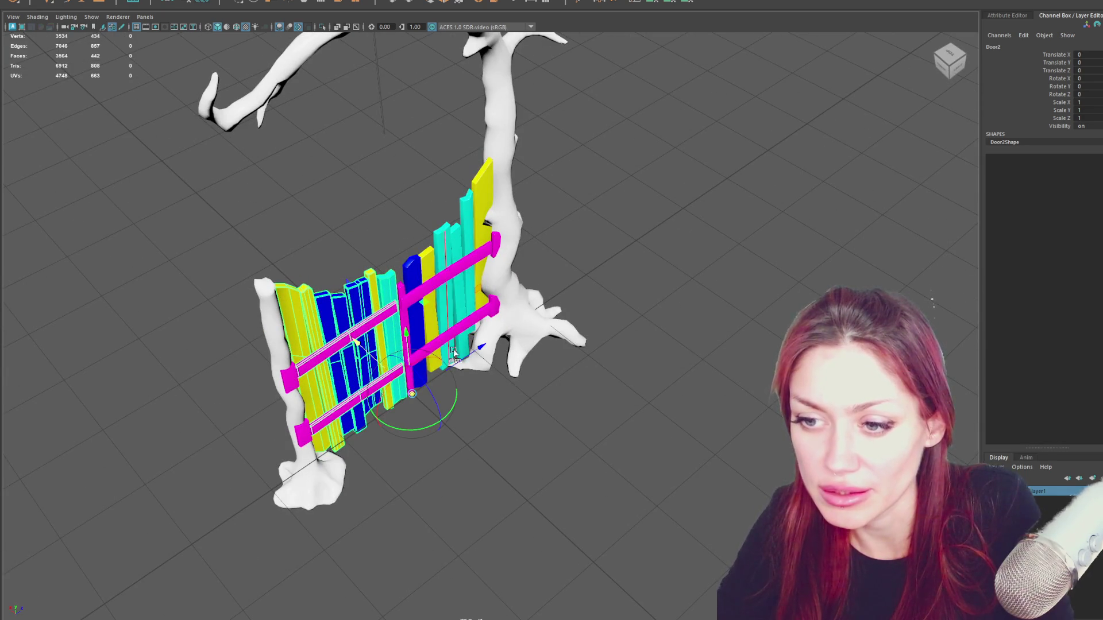
click(436, 283)
mouse_move(442, 223)
mouse_down()
mouse_move(454, 368)
mouse_move(483, 326)
mouse_move(424, 382)
mouse_up()
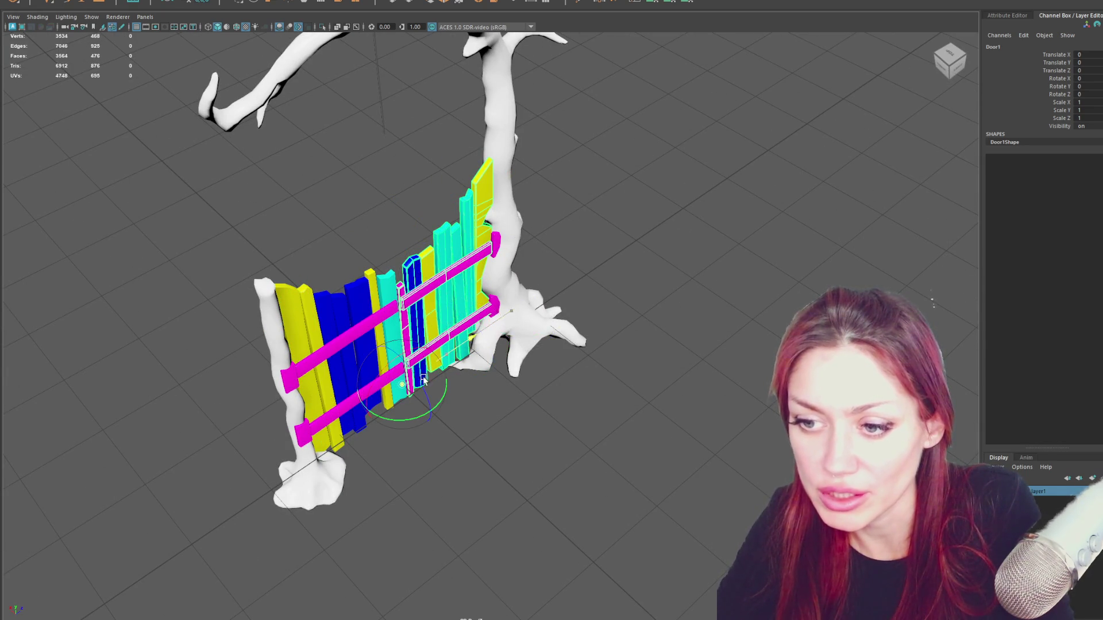
Select the trees, rails, hinge block, Door2 planks and the HI_POLY group.
click(508, 326)
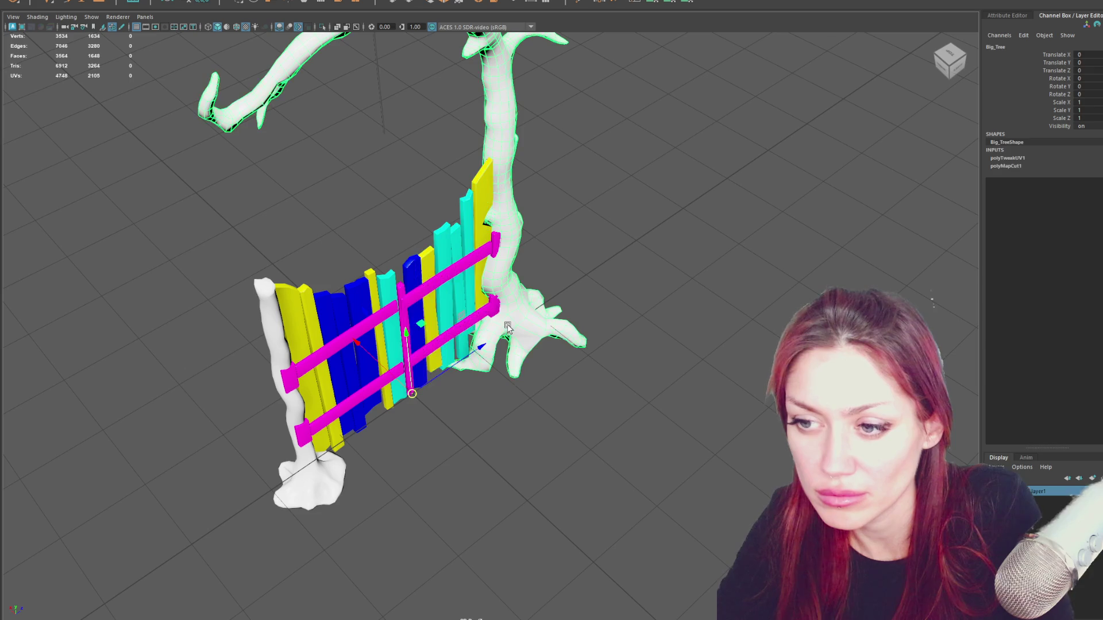
click(282, 354)
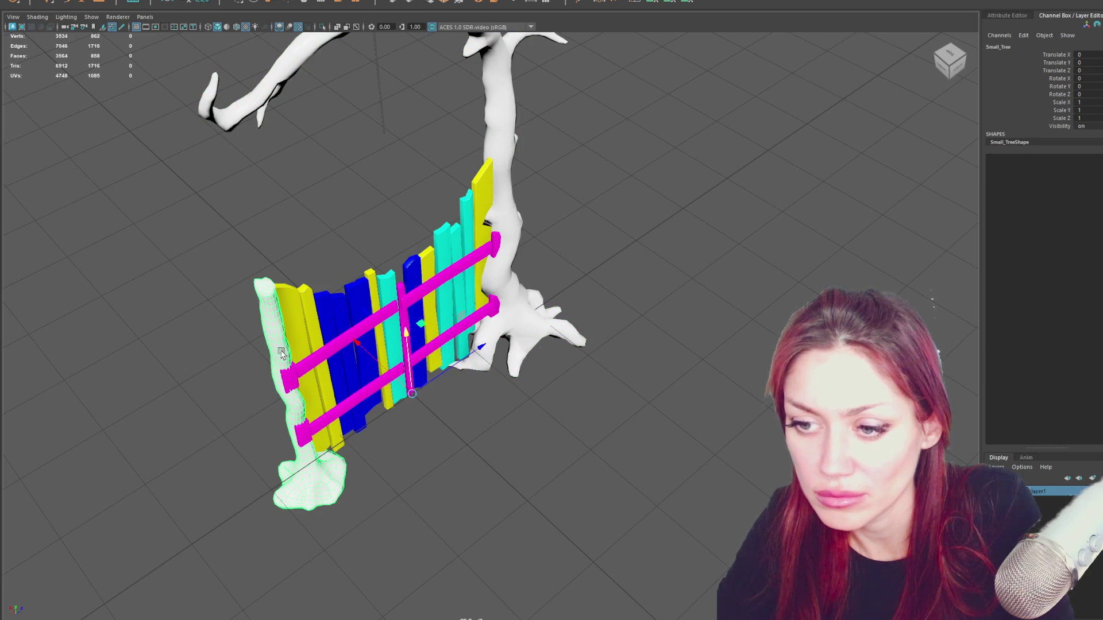
click(293, 378)
click(498, 245)
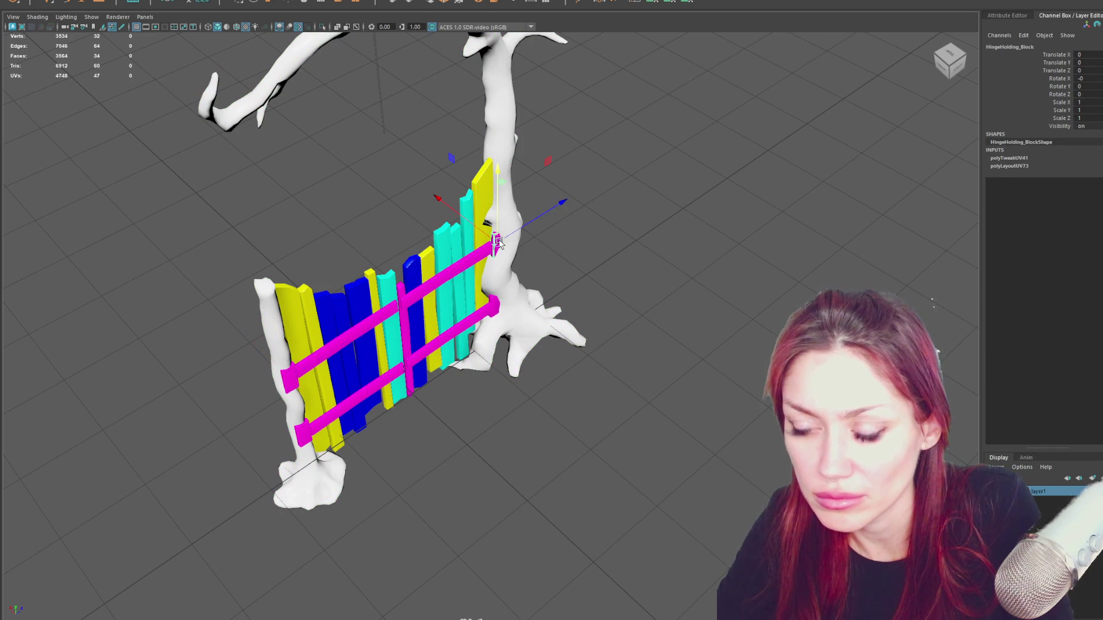
click(427, 392)
key(w)
click(429, 293)
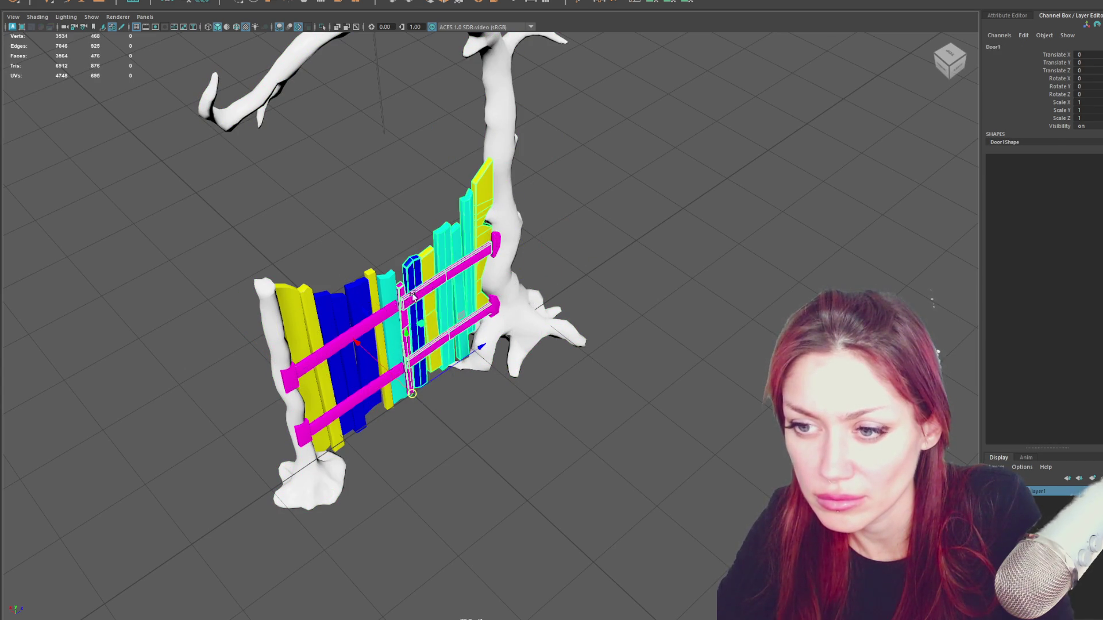
click(390, 299)
click(379, 228)
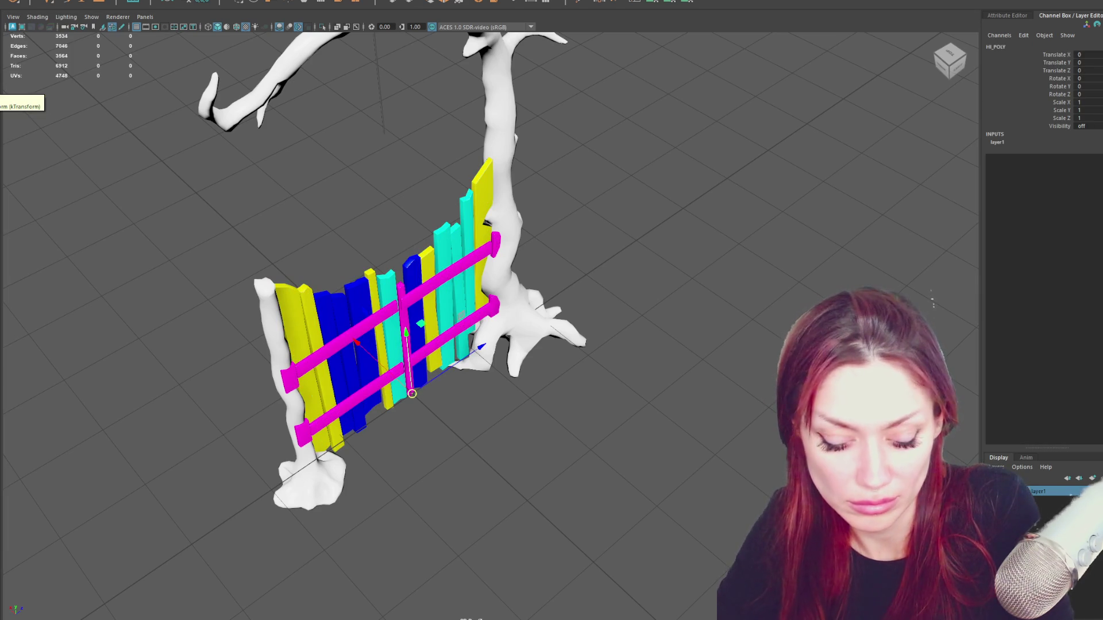
Hide the low-poly gate pieces and reveal the high-poly tree and fence meshes instead.
key(shift+h)
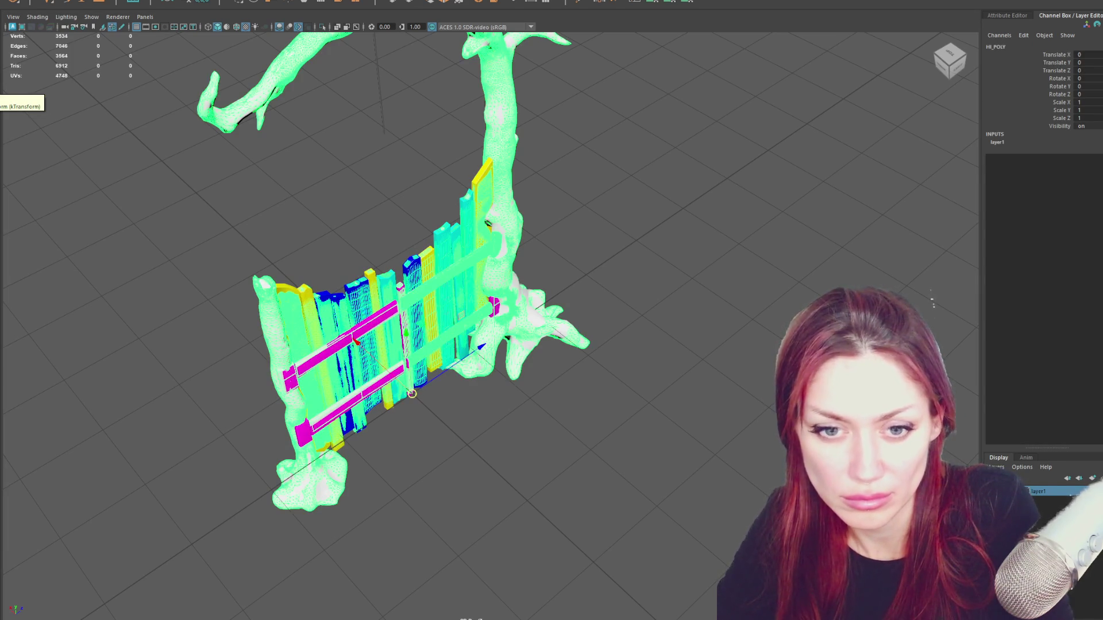
key(ctrl+h)
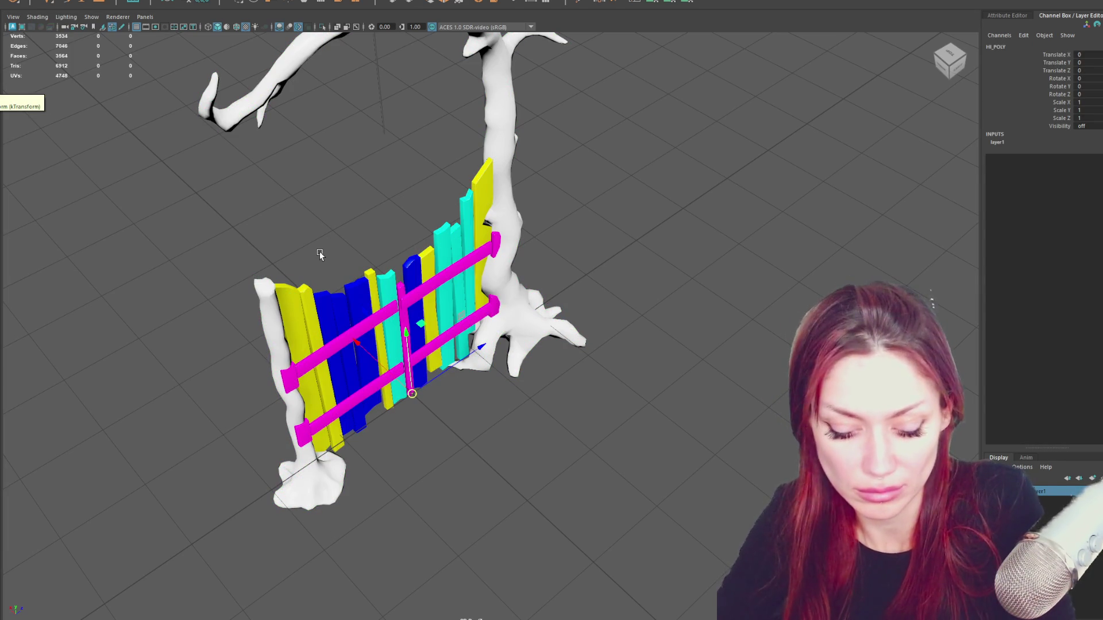
key(ctrl+h)
key(ctrl+shift+h)
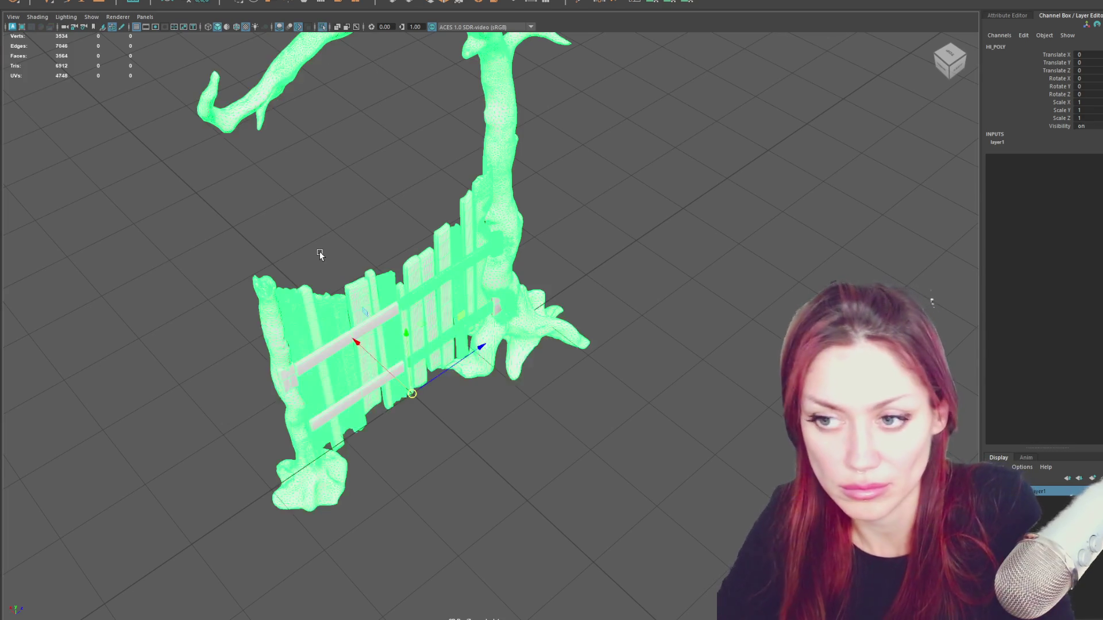
click(341, 237)
Hide the left fence post and the tree trunk so only the gate half remains visible.
click(271, 250)
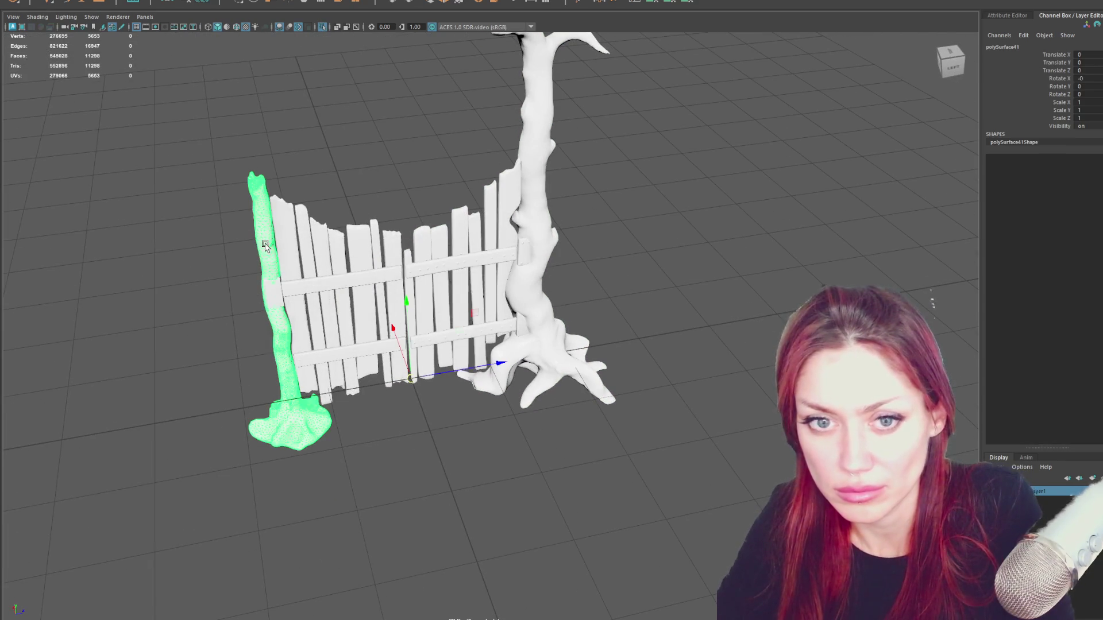
key(Delete)
click(544, 222)
key(ctrl+h)
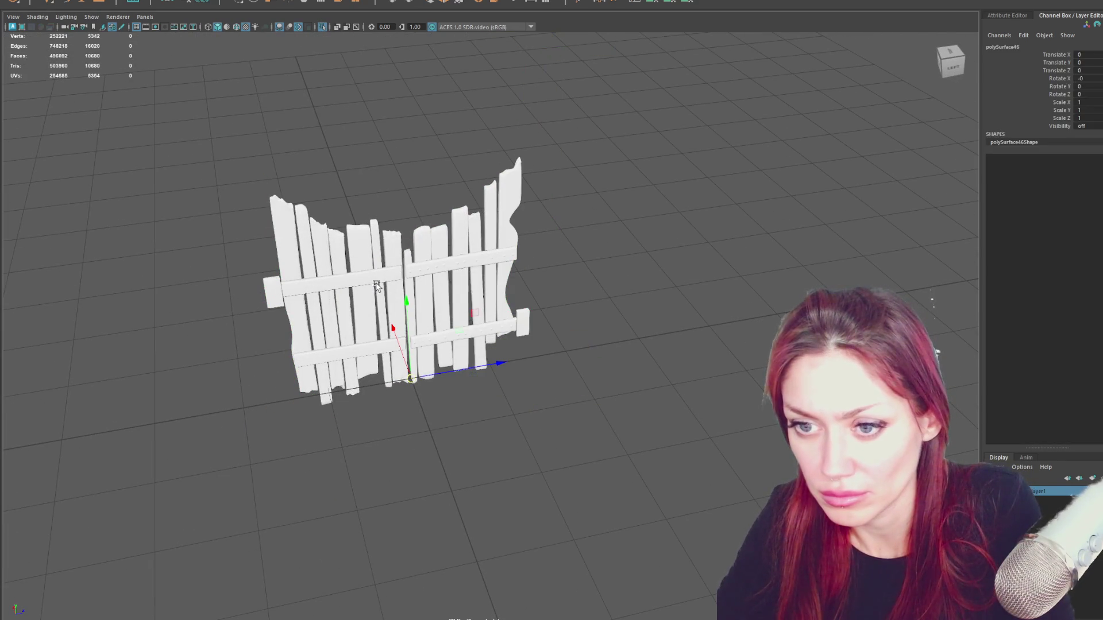
Delete the merged gate half's construction history and soften its edges.
click(582, 342)
mouse_move(591, 142)
mouse_down()
mouse_move(416, 382)
mouse_move(664, 328)
mouse_up()
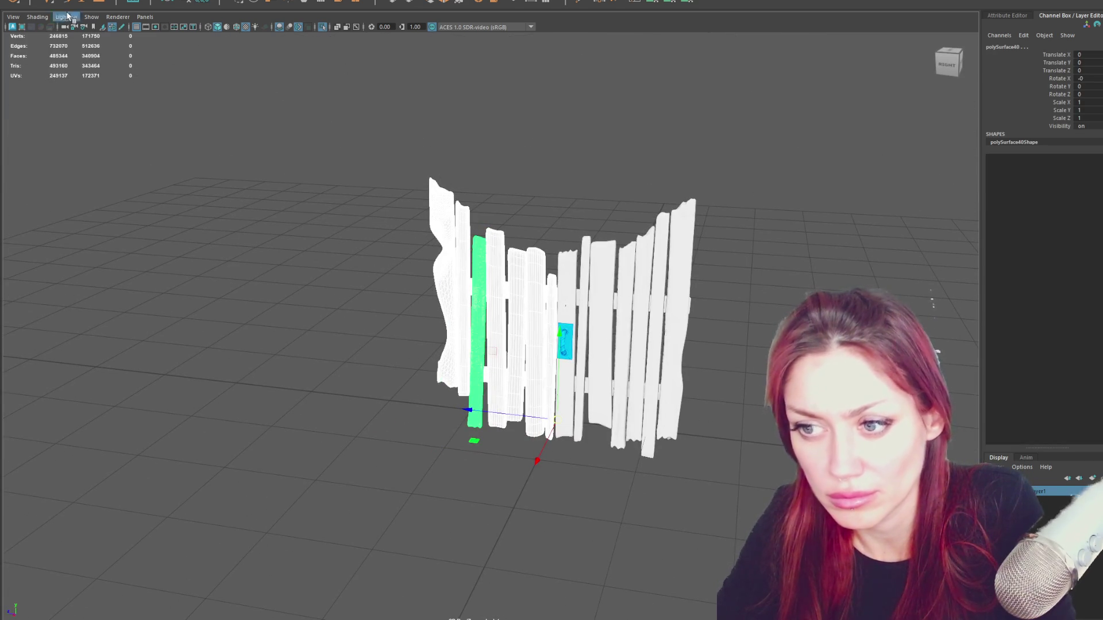
click(30, 1)
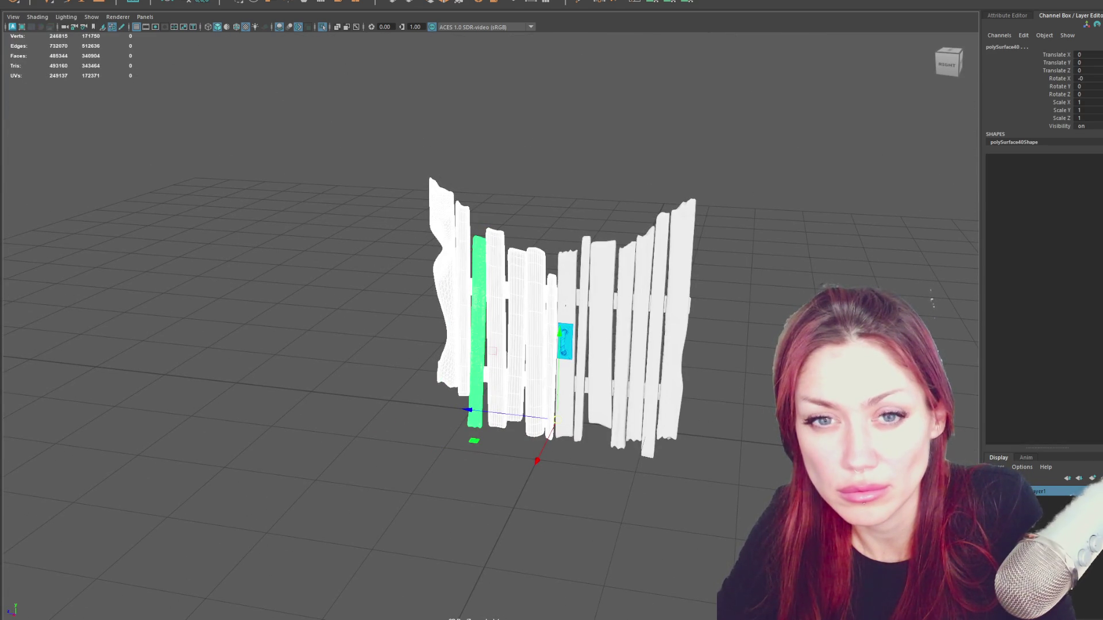
click(192, 2)
shift+right_drag(246, 118, 388, 164)
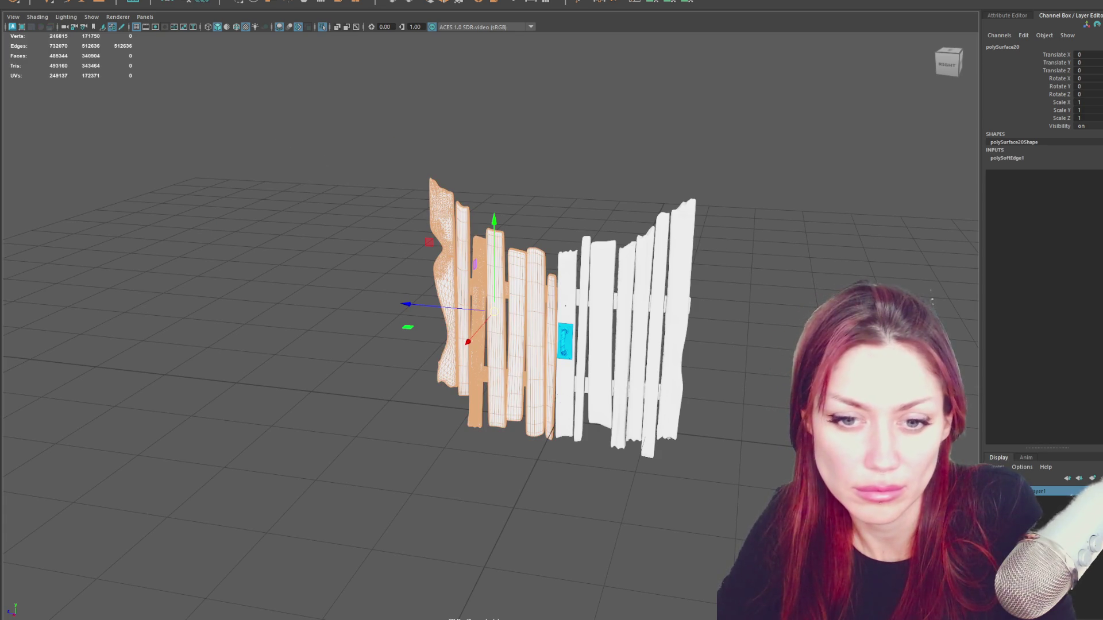
Select the planks of the left gate half and apply a mesh menu command to them.
alt+drag(389, 336, 475, 334)
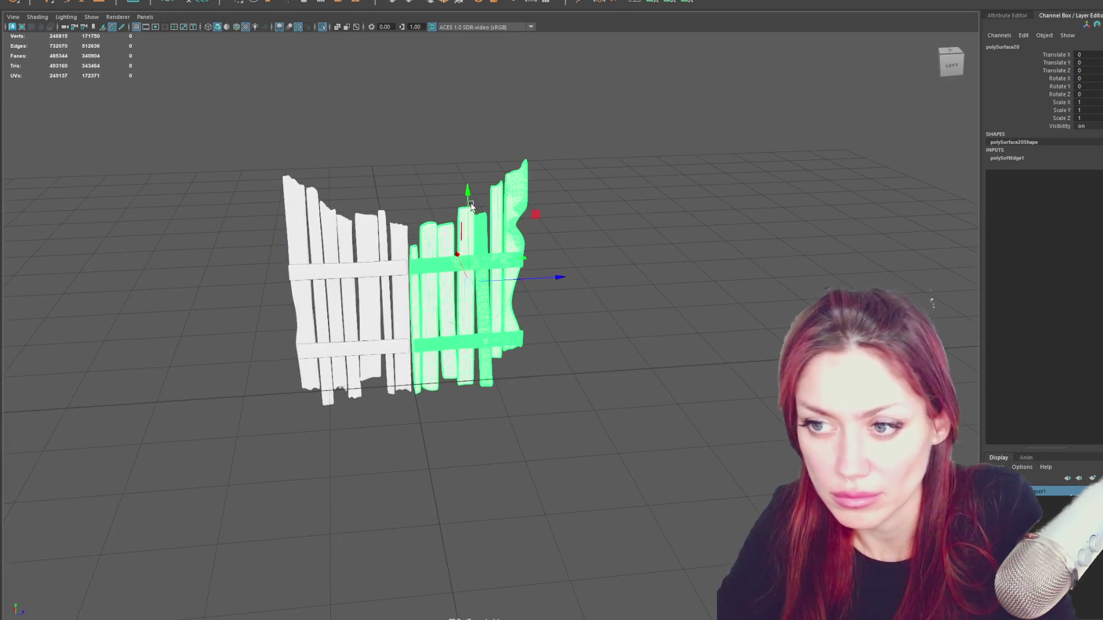
alt+drag(519, 373, 423, 366)
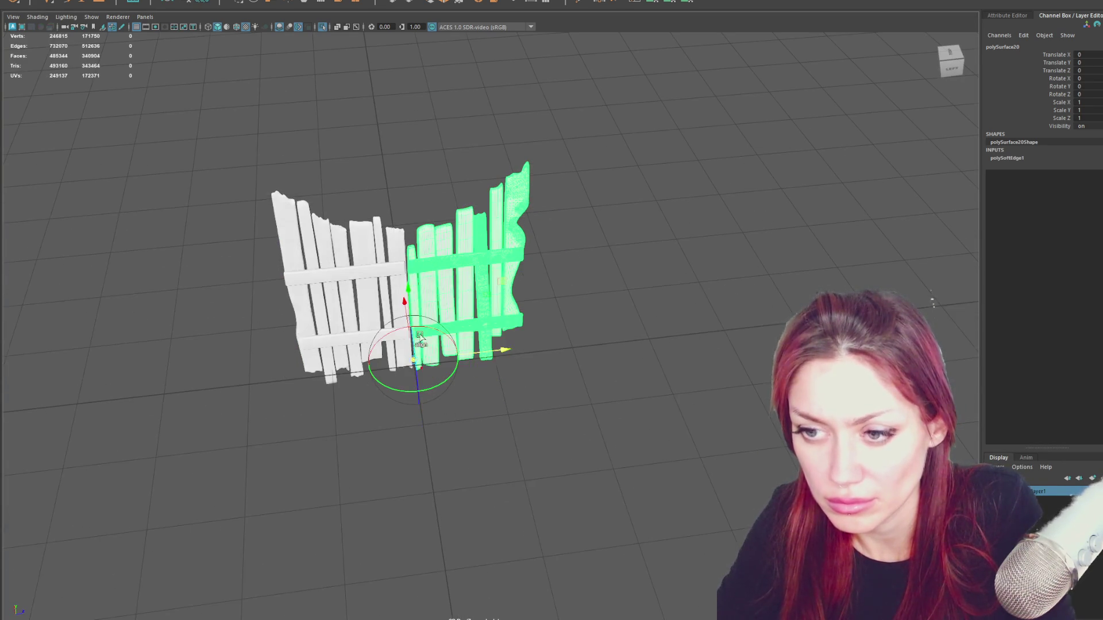
key(e)
drag(209, 181, 394, 387)
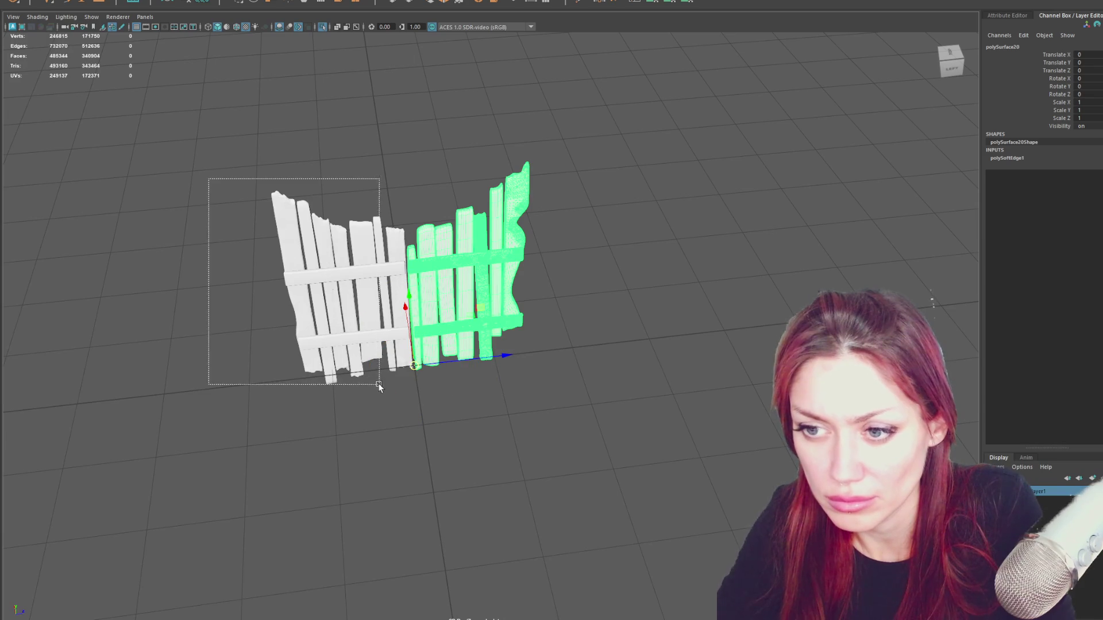
mouse_move(306, 382)
alt+mouse_down()
mouse_move(508, 373)
mouse_move(477, 338)
alt+mouse_up()
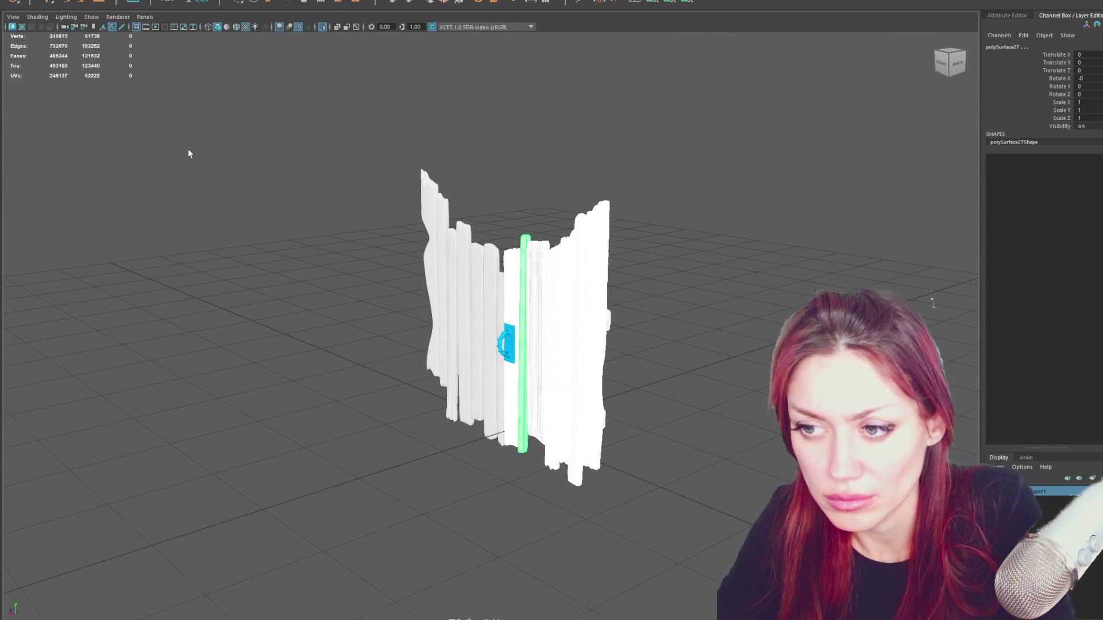
click(26, 1)
click(81, 7)
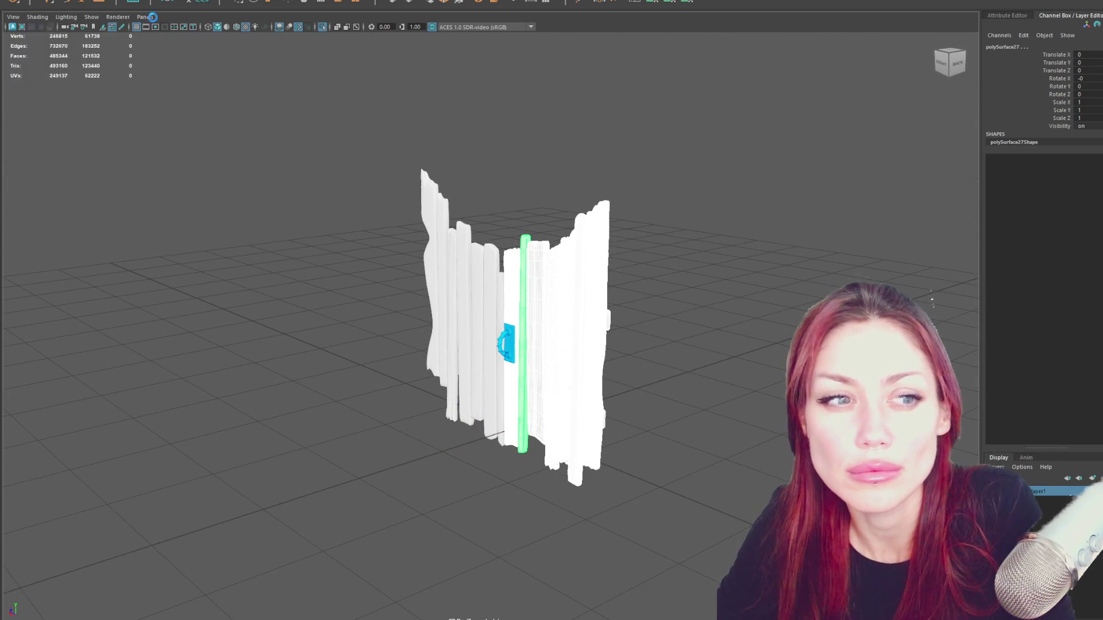
Move the gate half's pivot to its bottom edge and rename polySurface20 to Gate_2_hi.
key(w)
alt+drag(719, 248, 435, 247)
drag(351, 197, 359, 351)
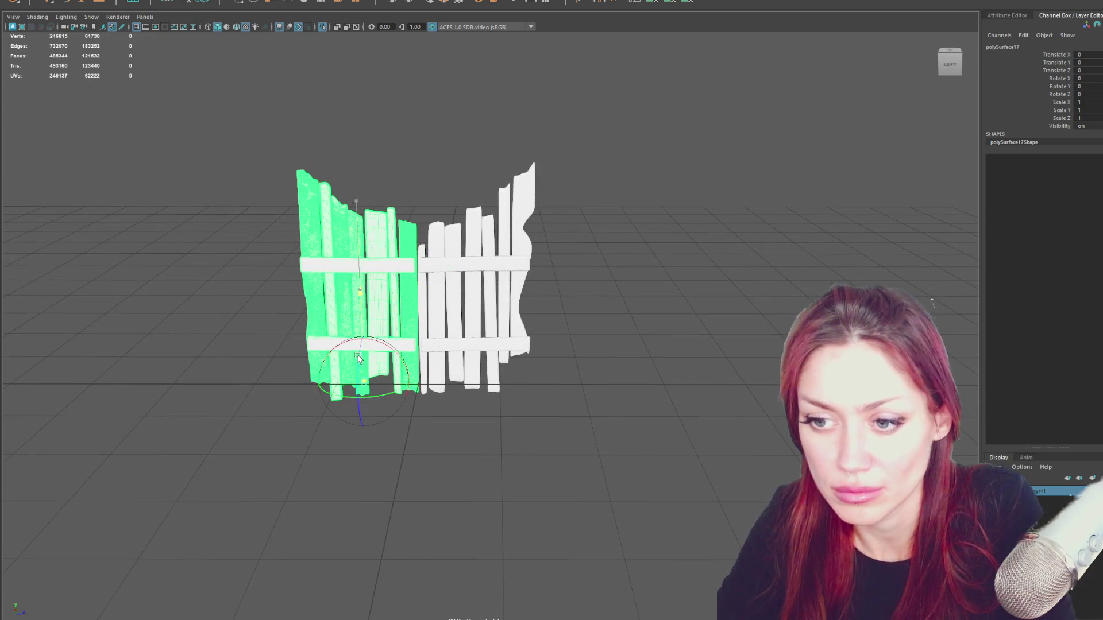
mouse_move(437, 384)
alt+mouse_down()
mouse_move(355, 396)
mouse_move(389, 400)
mouse_move(386, 317)
mouse_move(287, 308)
mouse_move(451, 320)
mouse_move(421, 315)
mouse_move(319, 197)
alt+mouse_up()
click(319, 198)
key(ctrl+z)
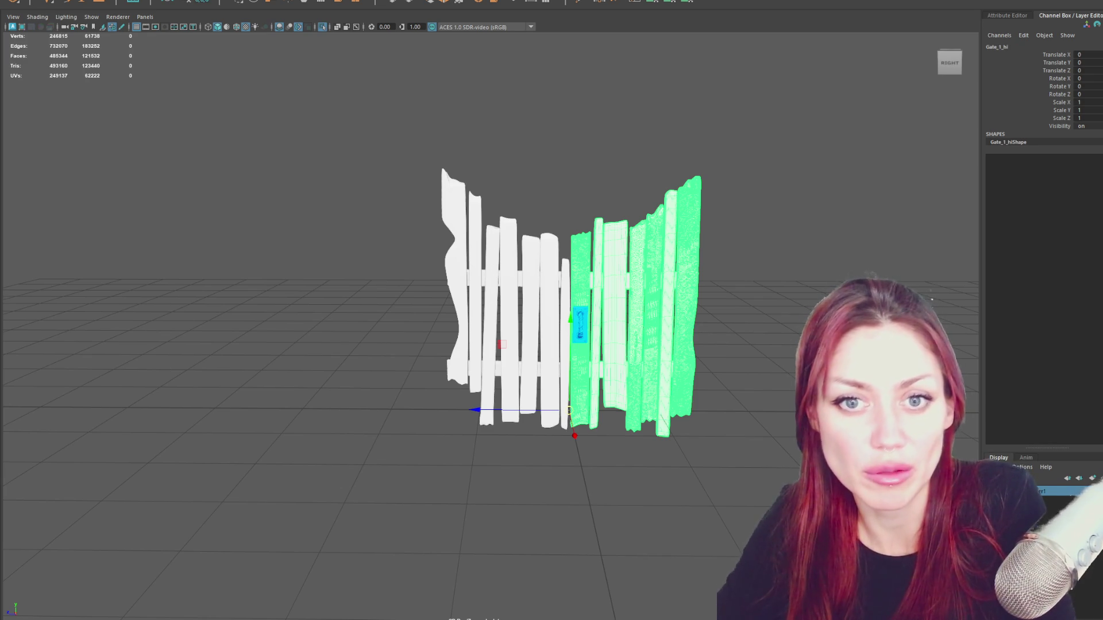
key(Return)
Unhide everything so the trees reappear around the gate.
click(580, 324)
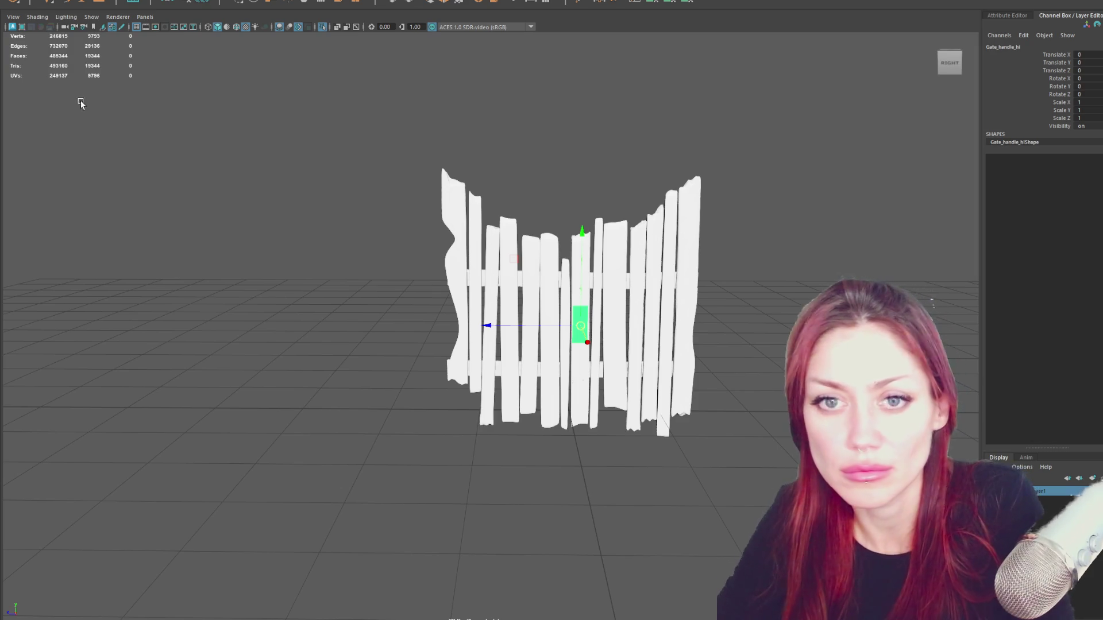
click(264, 141)
key(6)
click(423, 216)
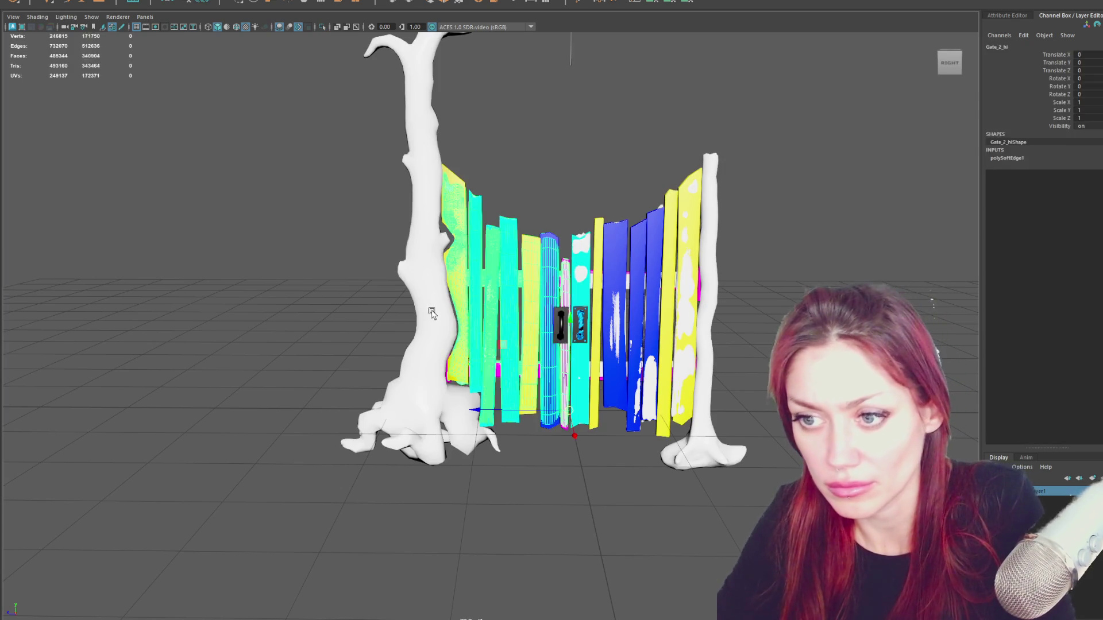
click(568, 411)
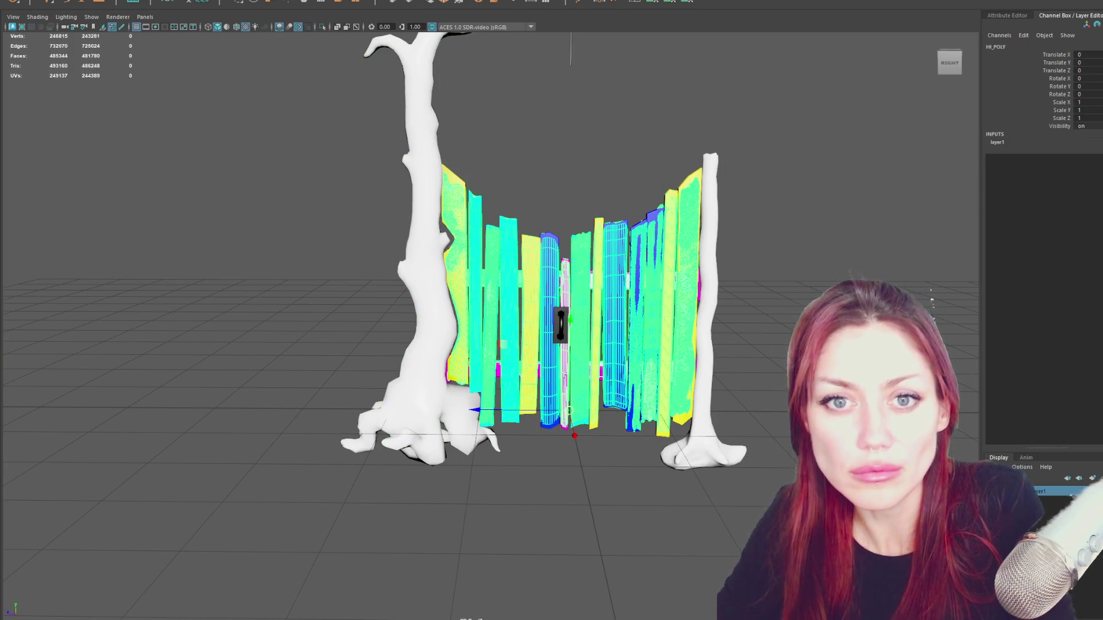
click(569, 410)
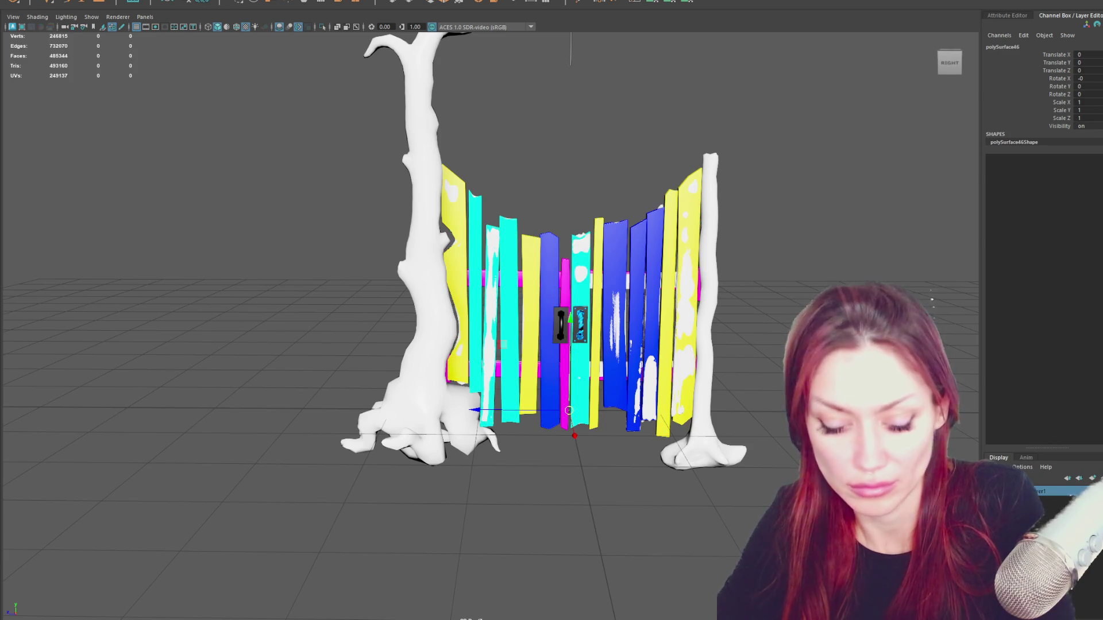
key(shift+h)
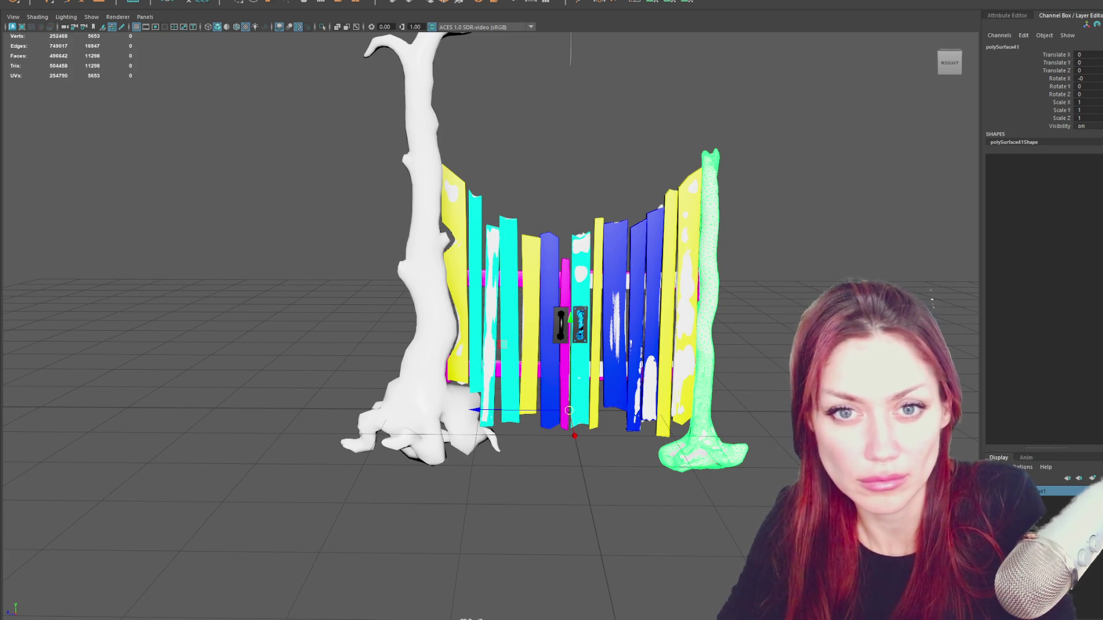
key(Left)
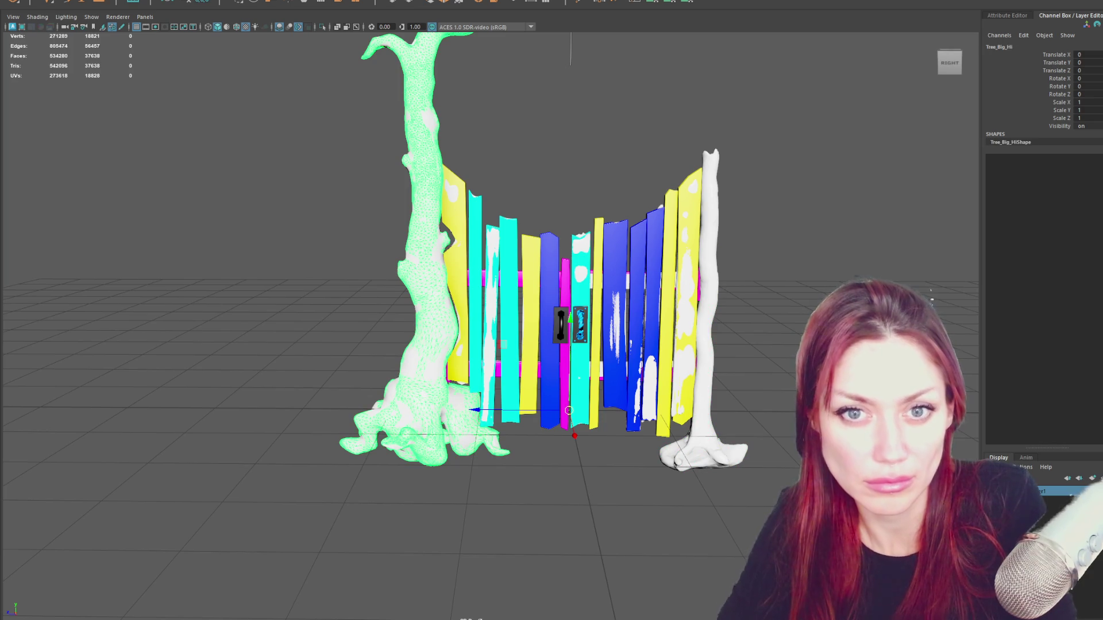
key(Left)
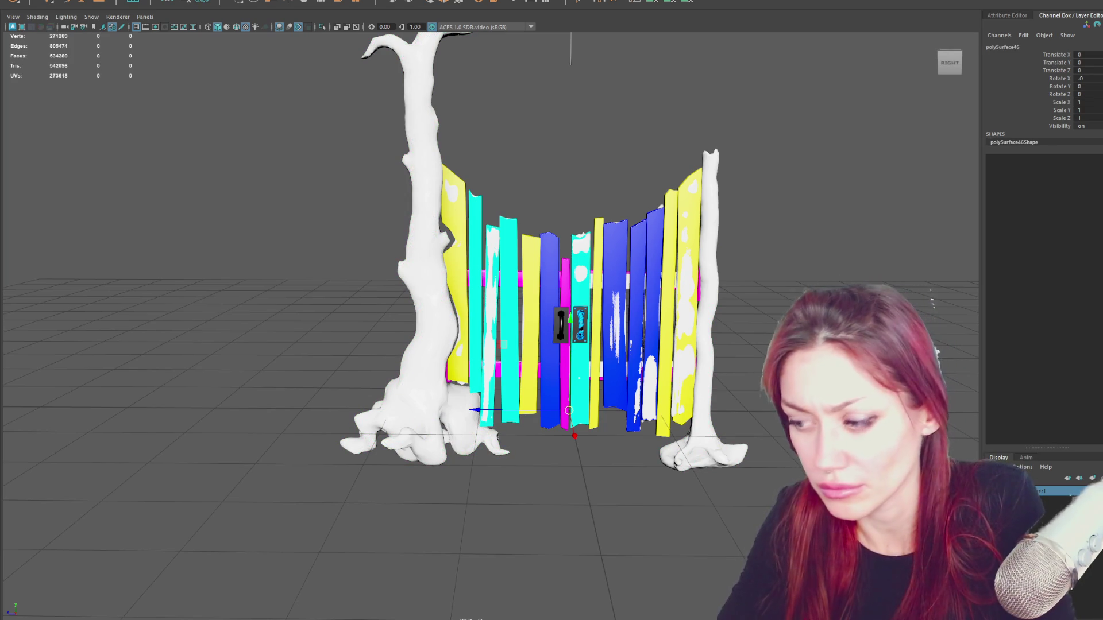
alt+drag(571, 52, 457, 292)
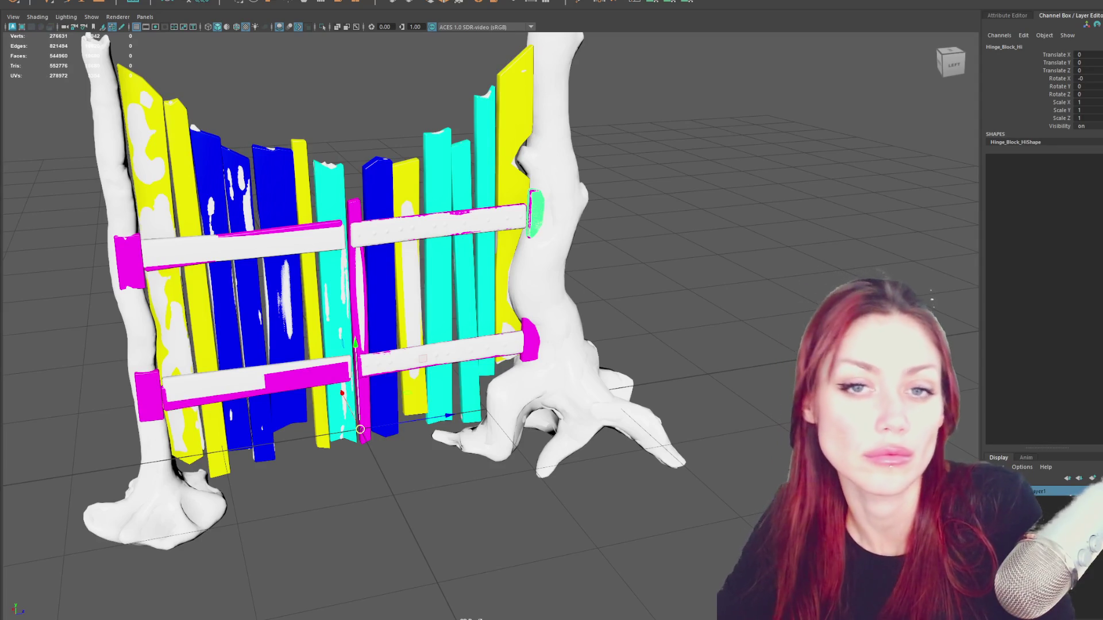
key(Right)
key(Right)
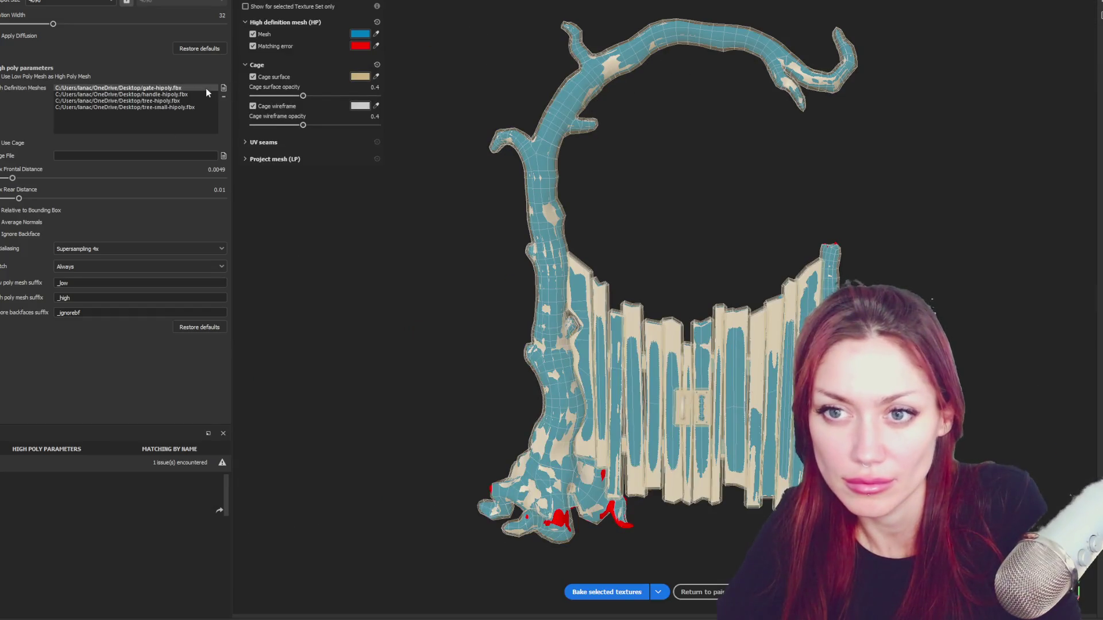
Clear the High Definition Meshes list, load hi.fbx instead, and bake the selected textures.
shift+click(213, 106)
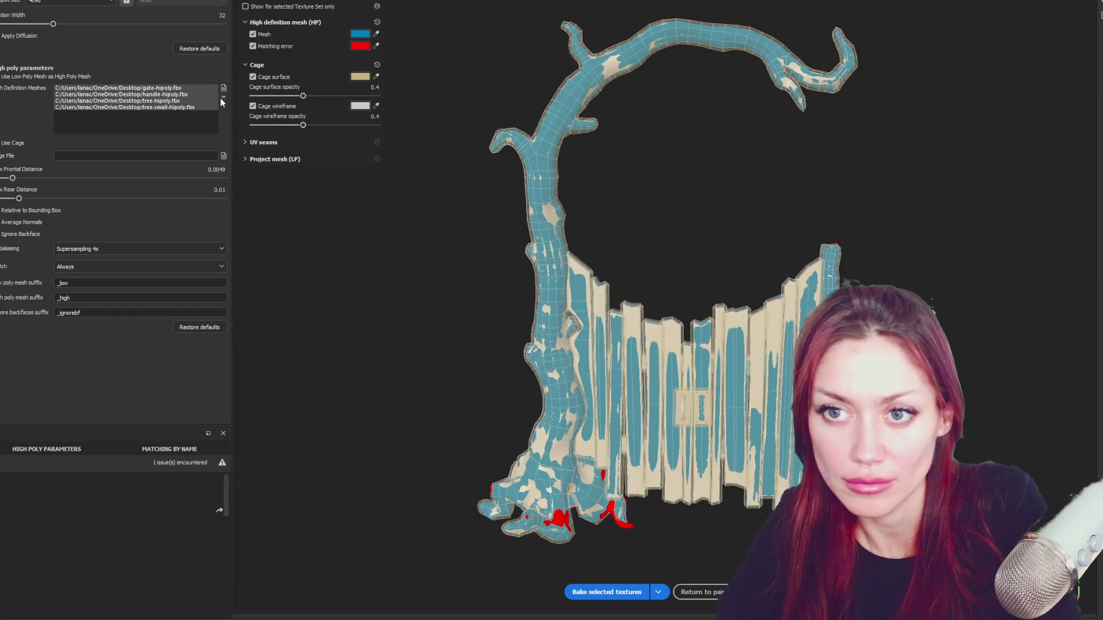
click(223, 87)
double_click(405, 30)
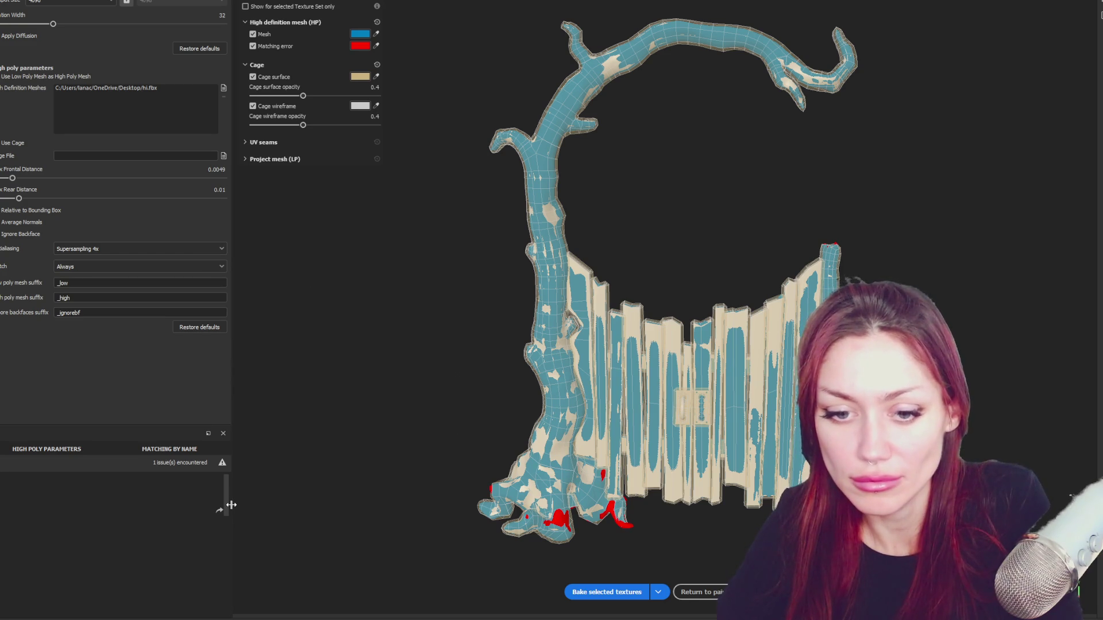
click(592, 586)
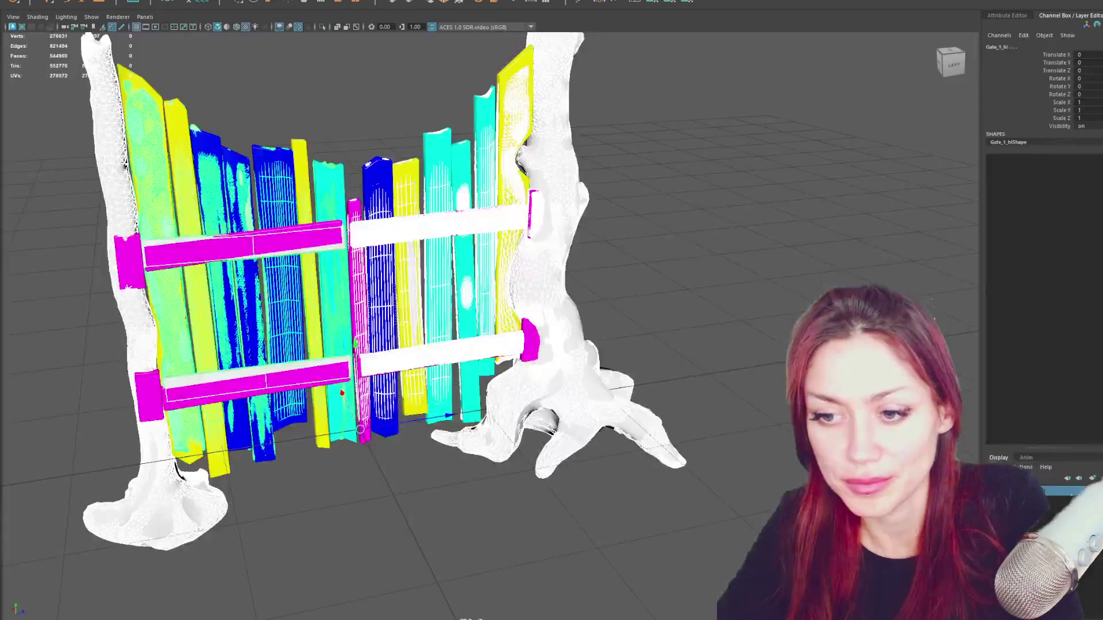
Hide the whole high-poly group and show the low-poly gate models instead.
click(134, 315)
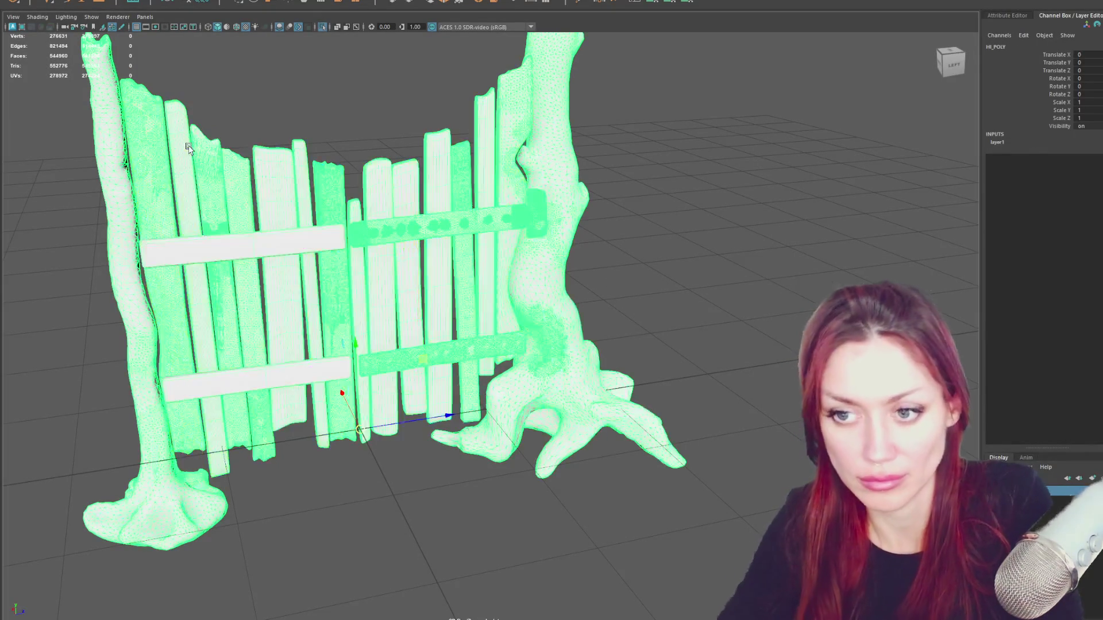
click(187, 147)
click(451, 182)
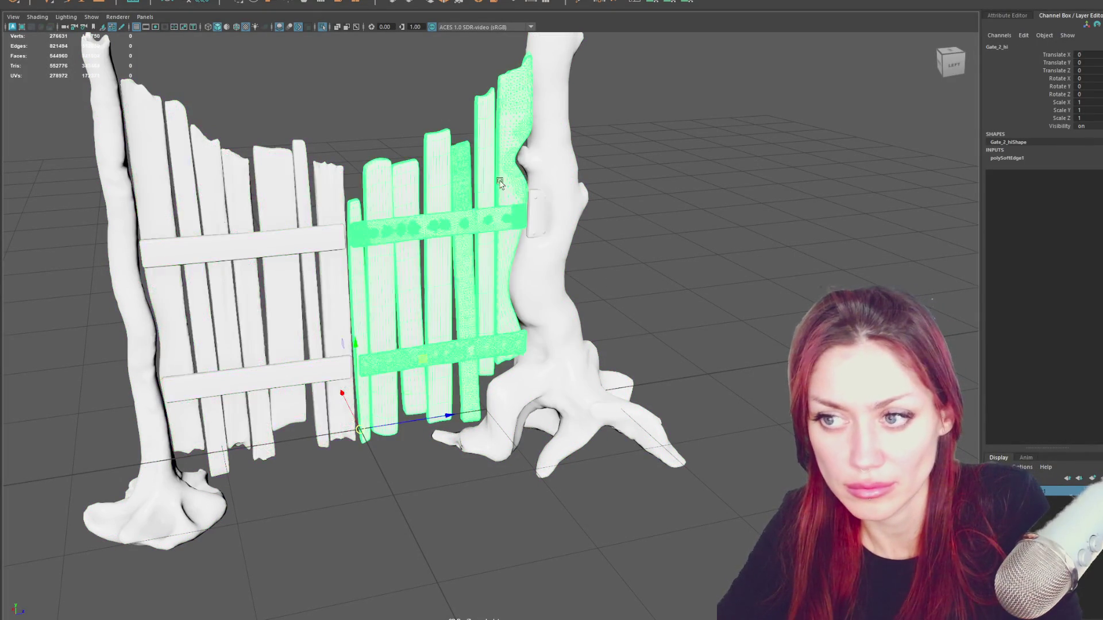
click(543, 183)
click(541, 217)
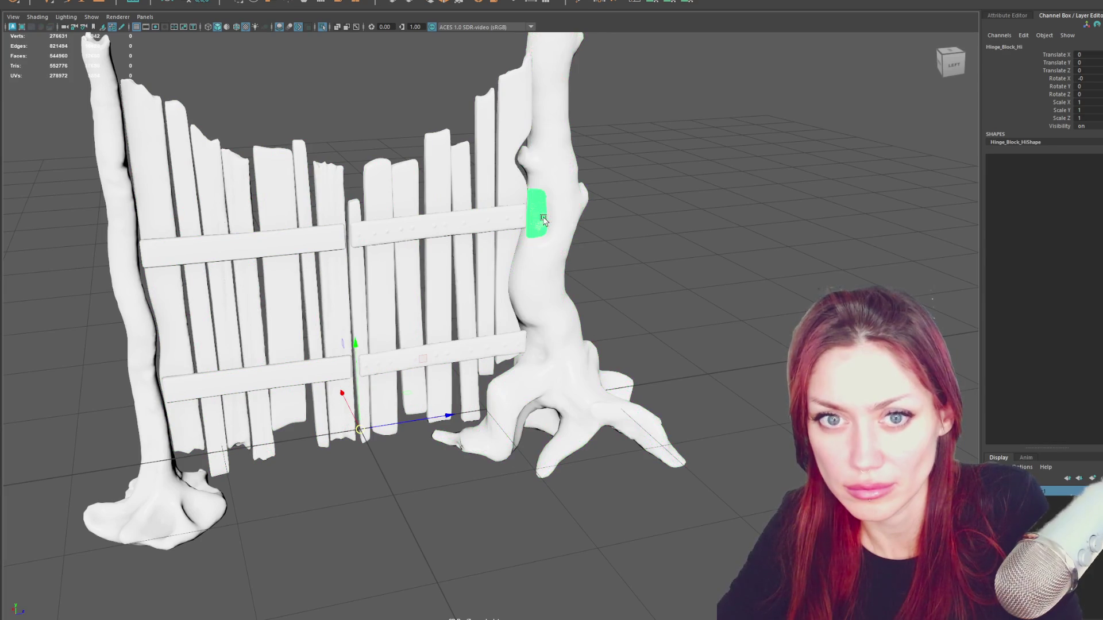
click(123, 245)
key(Up)
key(ctrl+h)
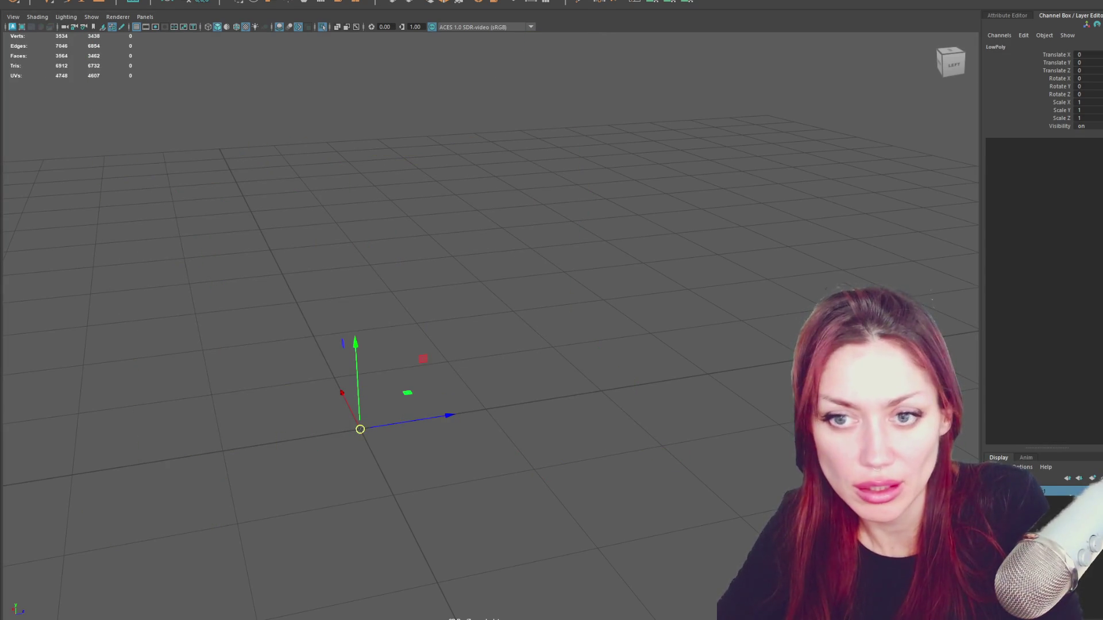
click(317, 179)
key(ctrl+shift+h)
Click through the doors, hinge block and tree, ending with the right door Door1 selected.
click(318, 180)
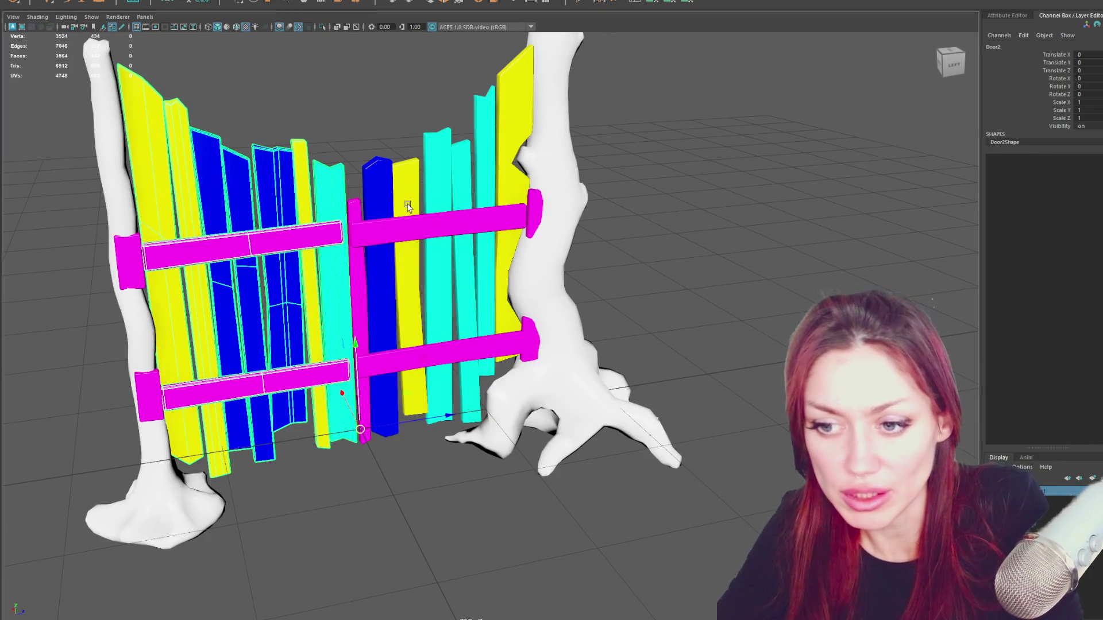
click(536, 218)
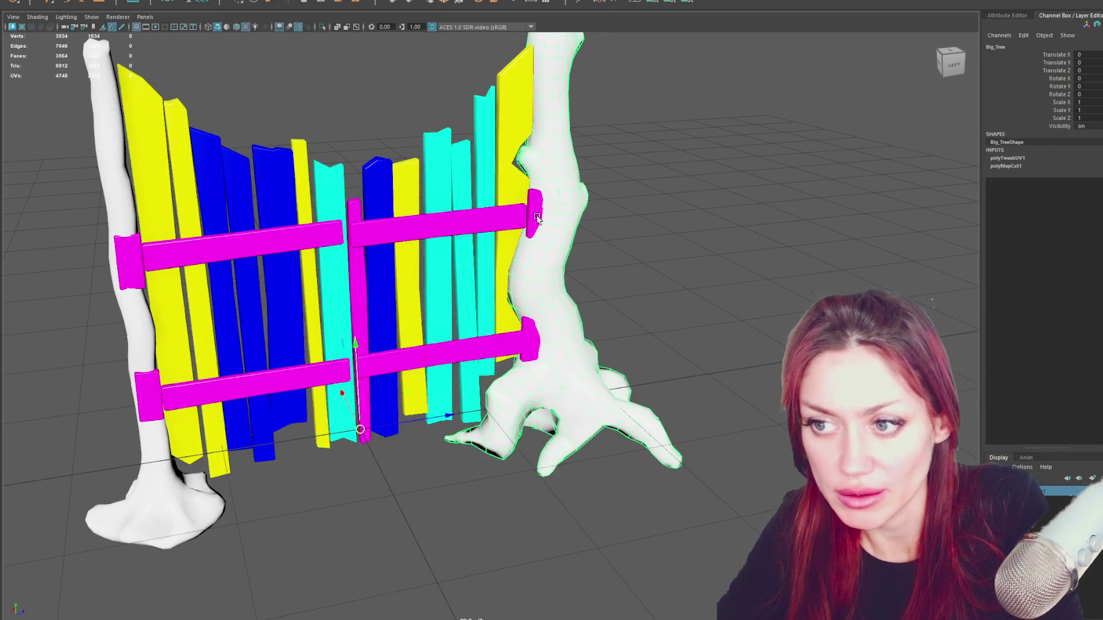
click(135, 209)
click(175, 118)
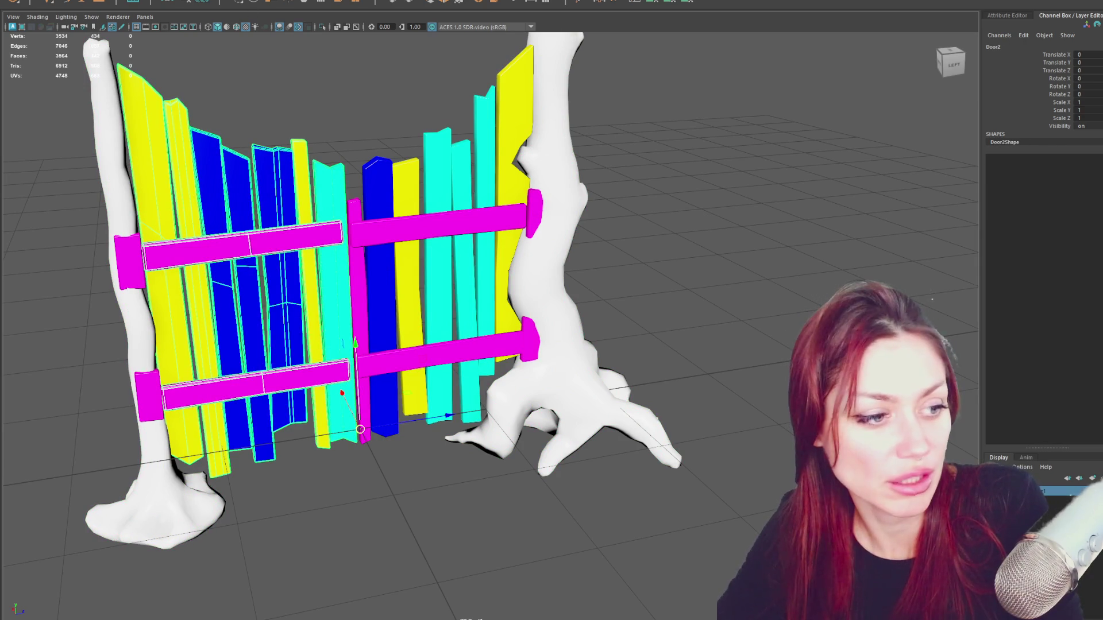
click(451, 179)
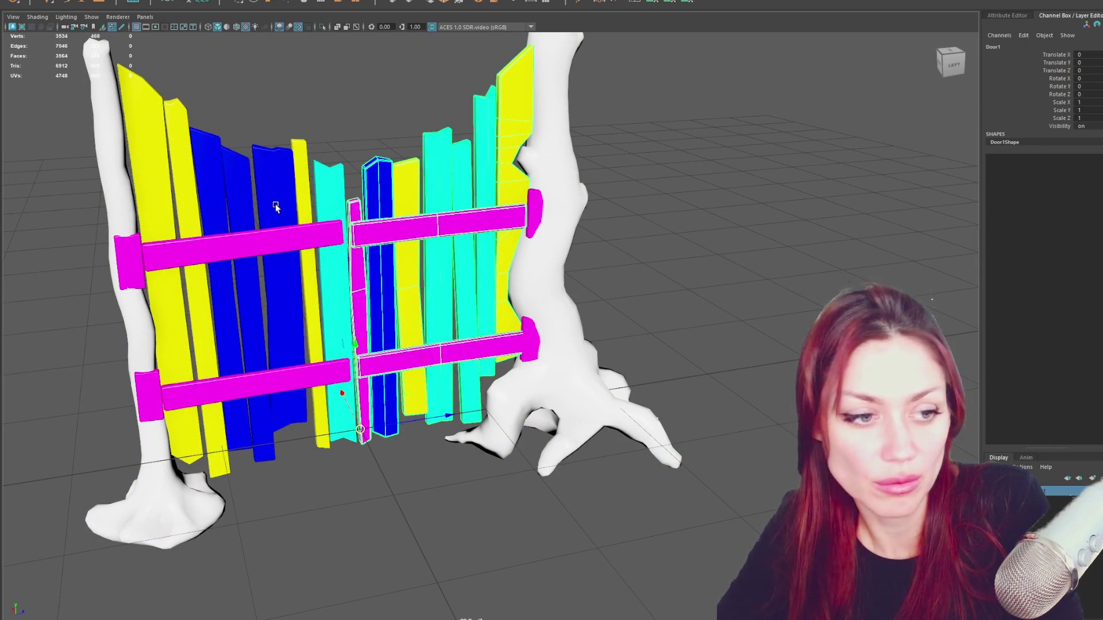
click(275, 207)
click(423, 219)
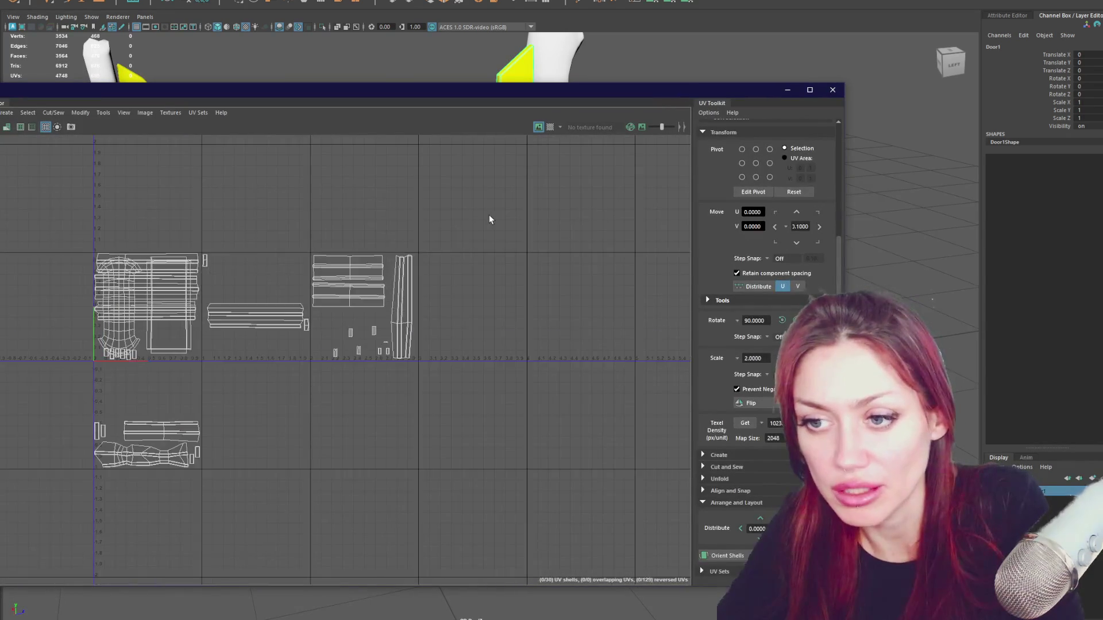
In UV Shell mode, drag the door's right, long and bottom shells onto the group in the first UV tile.
right_click(480, 225)
right_drag(479, 225, 350, 135)
drag(499, 191, 321, 403)
drag(486, 192, 327, 402)
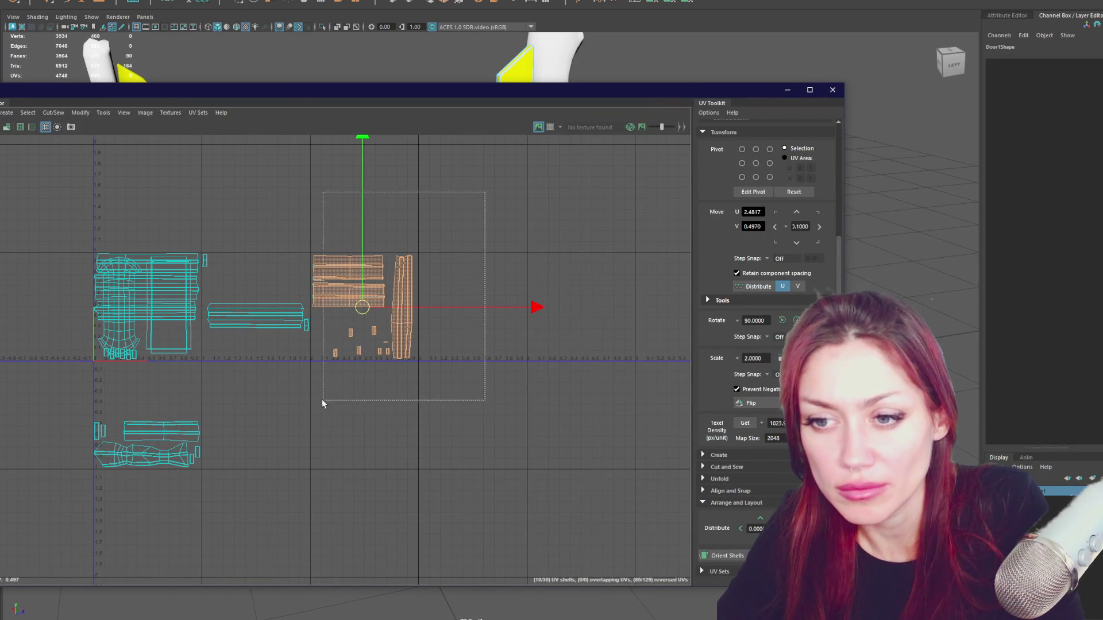
drag(362, 308, 147, 317)
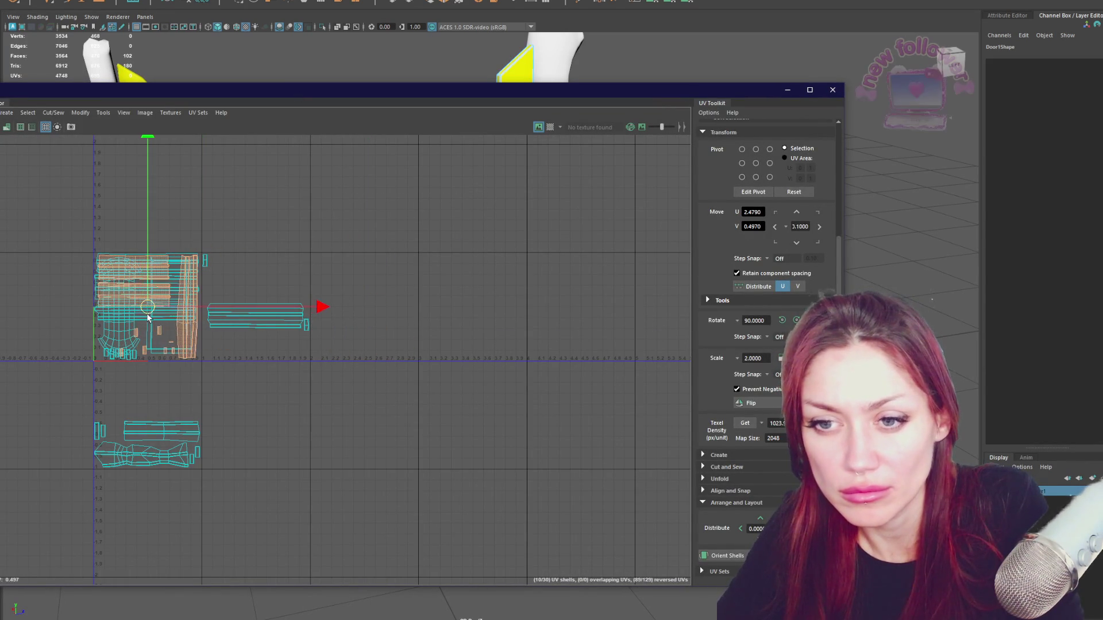
drag(406, 198, 202, 388)
drag(256, 294, 149, 298)
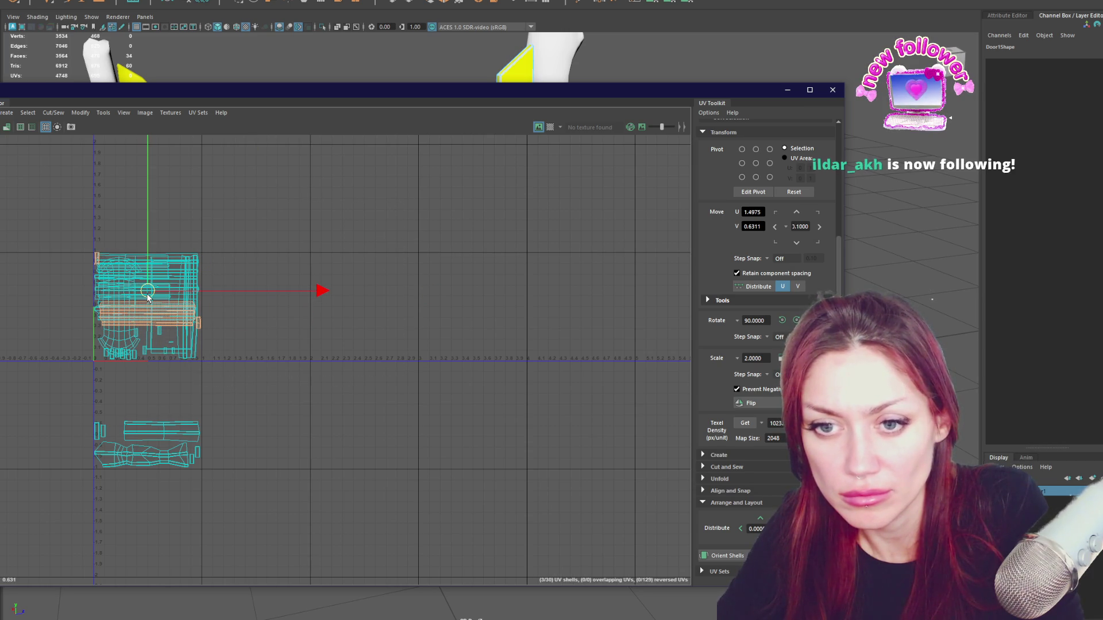
scroll(149, 297, up, 1)
drag(211, 297, 351, 301)
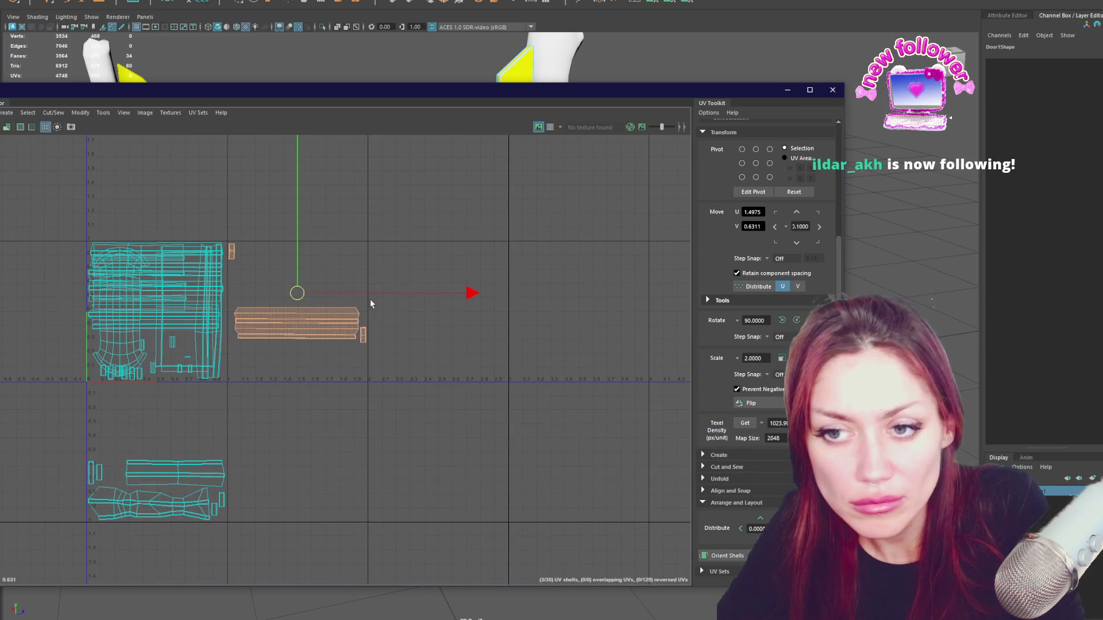
drag(475, 295, 336, 301)
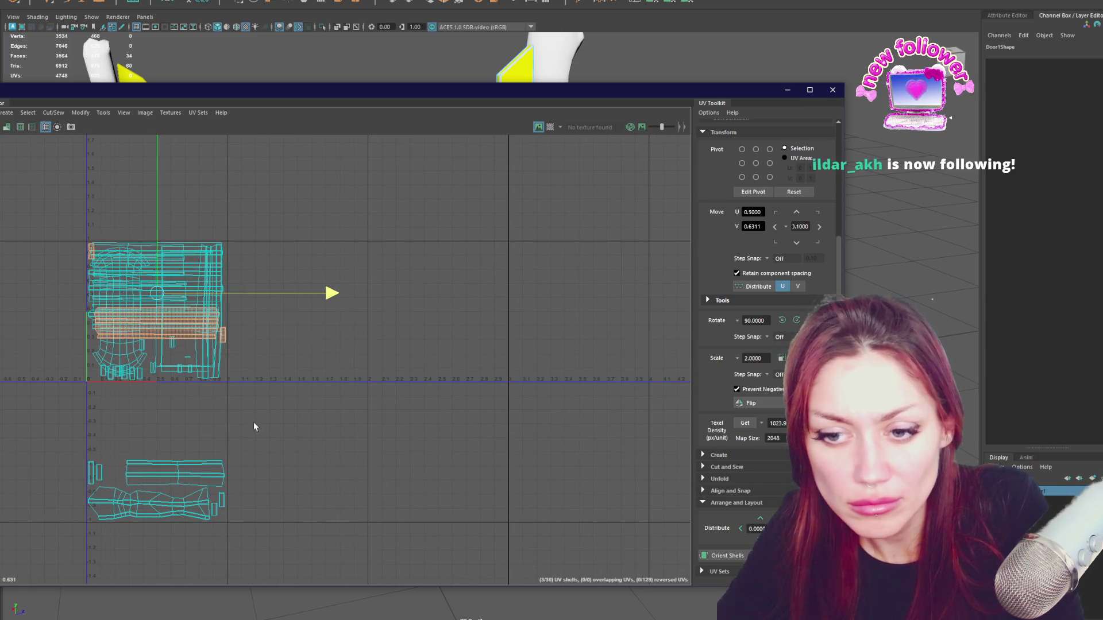
drag(253, 428, 50, 555)
drag(158, 326, 167, 141)
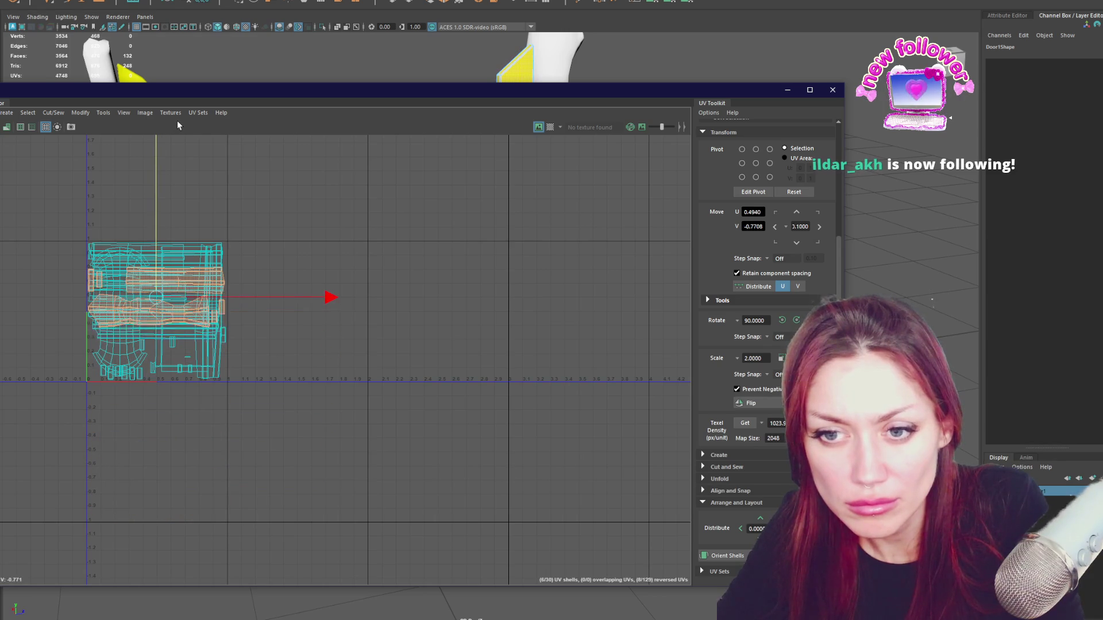
Select the doors, move the UV Editor aside, and isolate the selected planks with Ctrl+1.
click(97, 54)
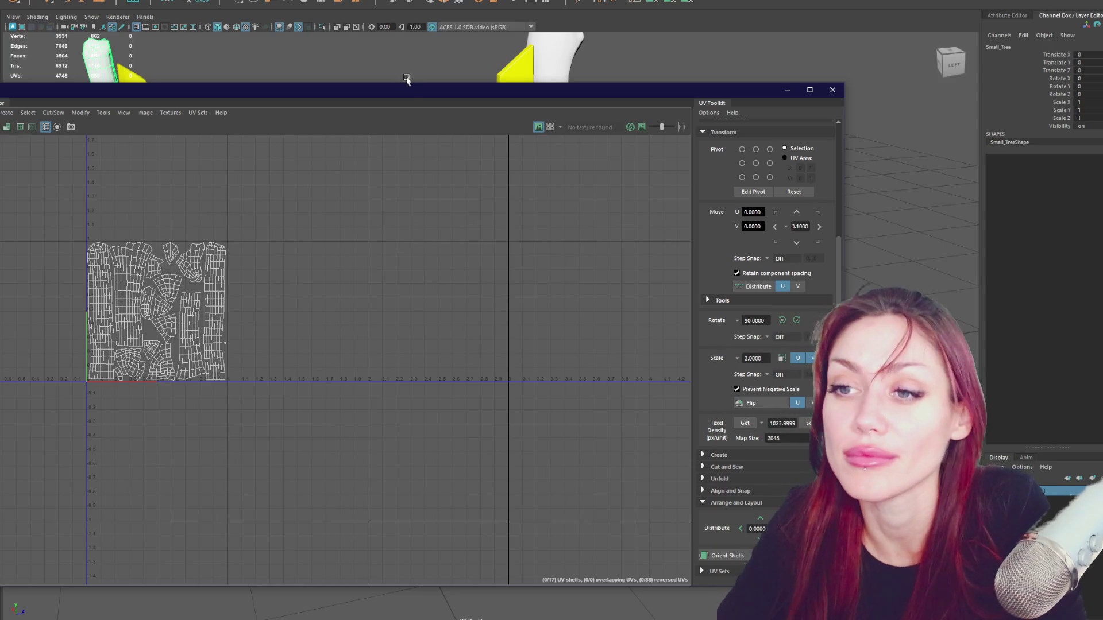
drag(439, 88, 439, 248)
click(364, 200)
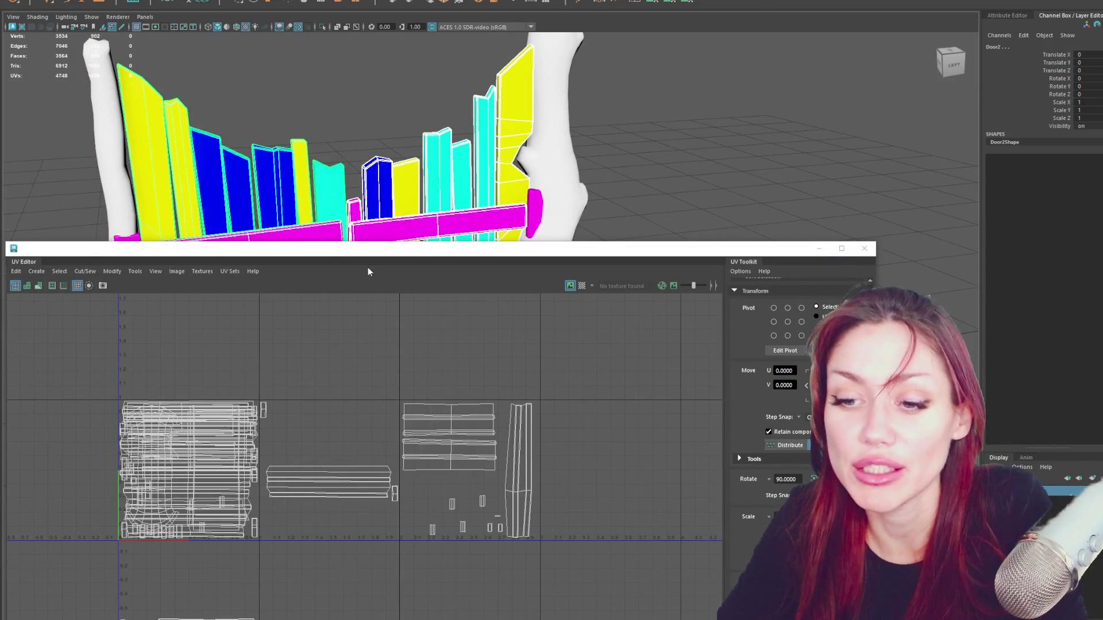
click(377, 191)
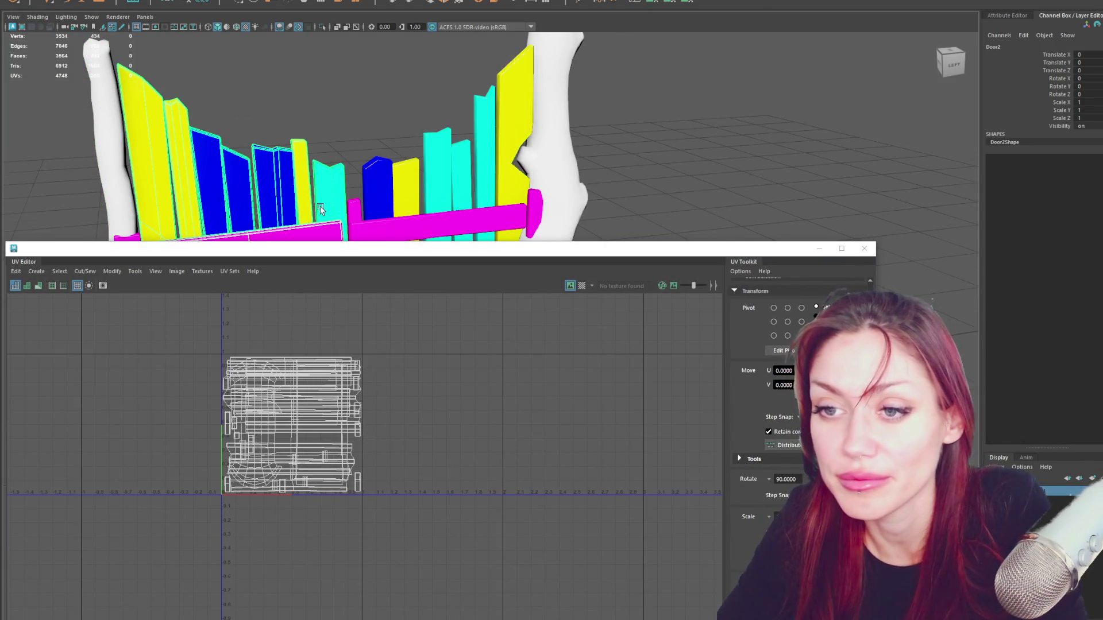
scroll(377, 190, up, 3)
scroll(456, 364, up, 2)
alt+middle_drag(456, 364, 465, 328)
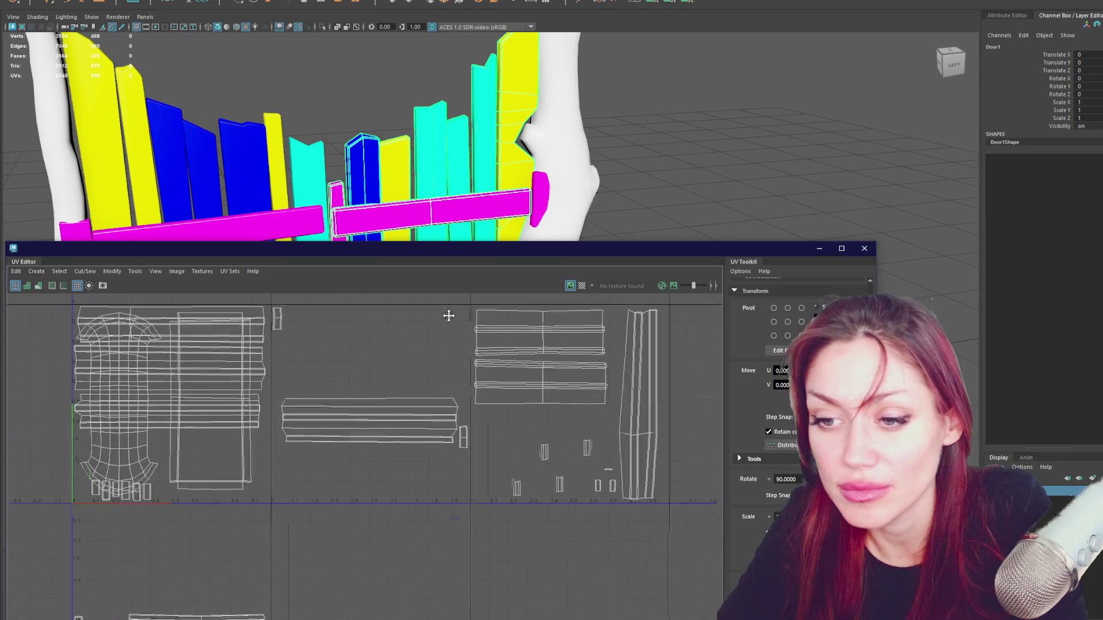
drag(466, 250, 655, 164)
click(175, 176)
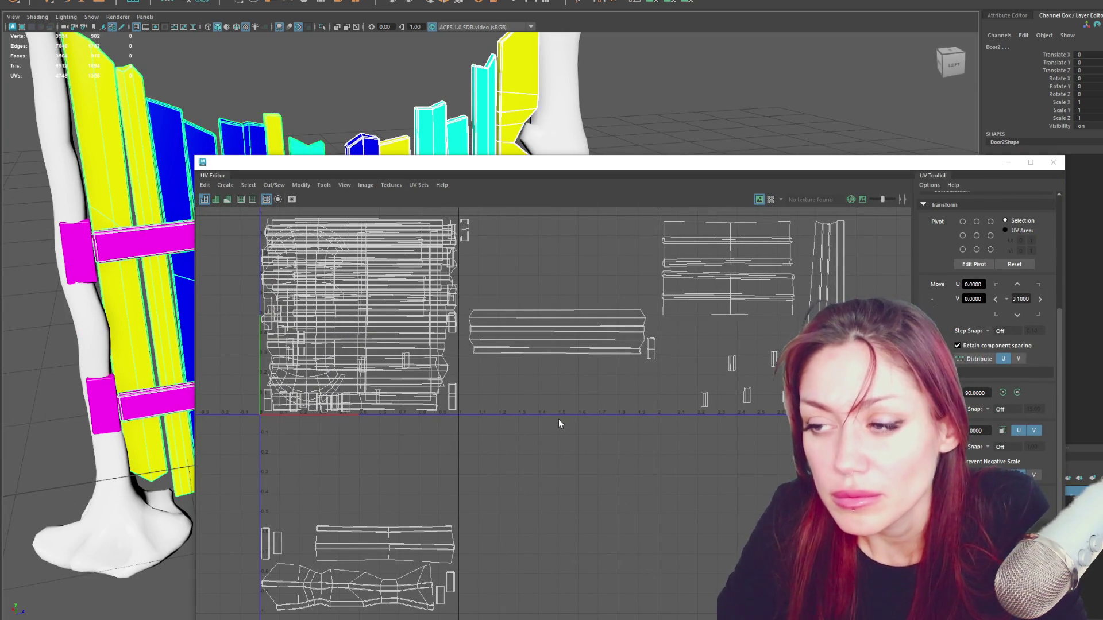
drag(706, 164, 763, 222)
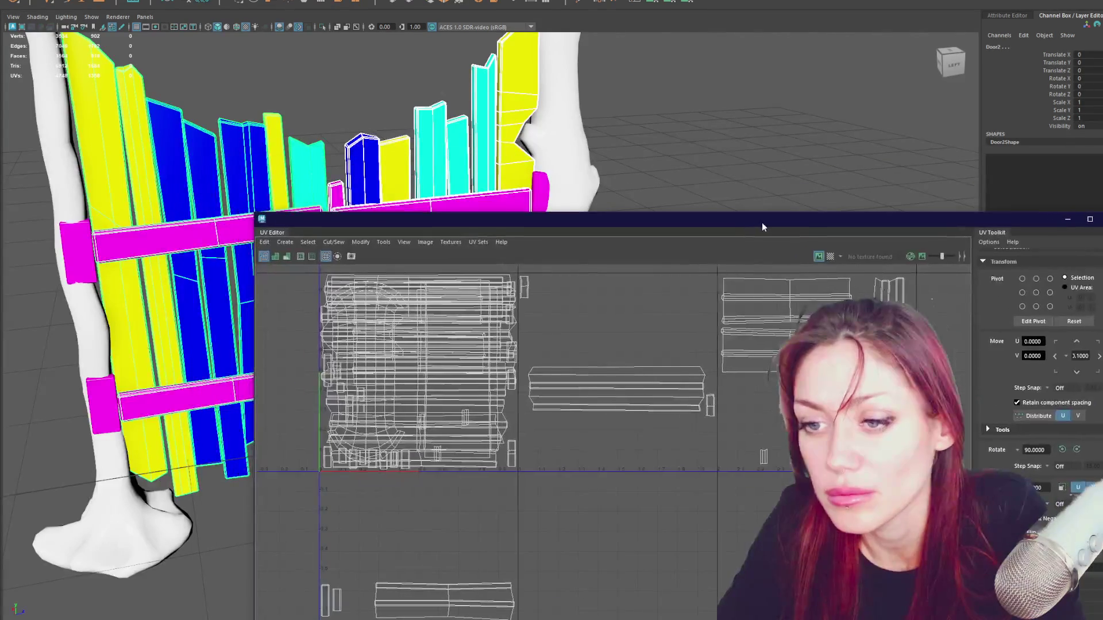
drag(761, 223, 787, 230)
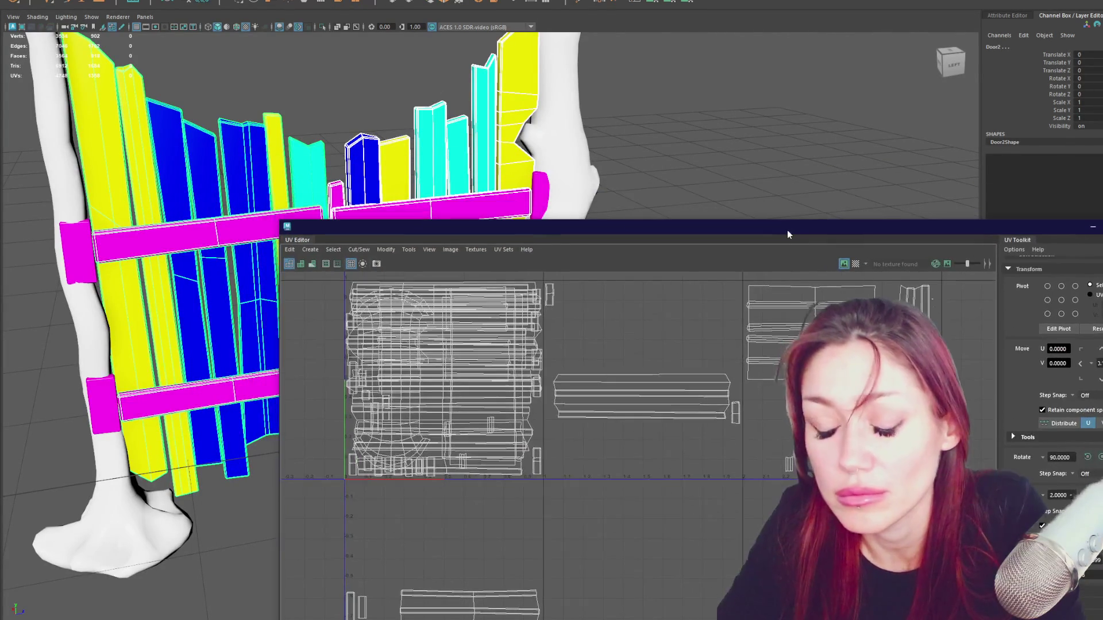
click(420, 140)
key(ctrl+1)
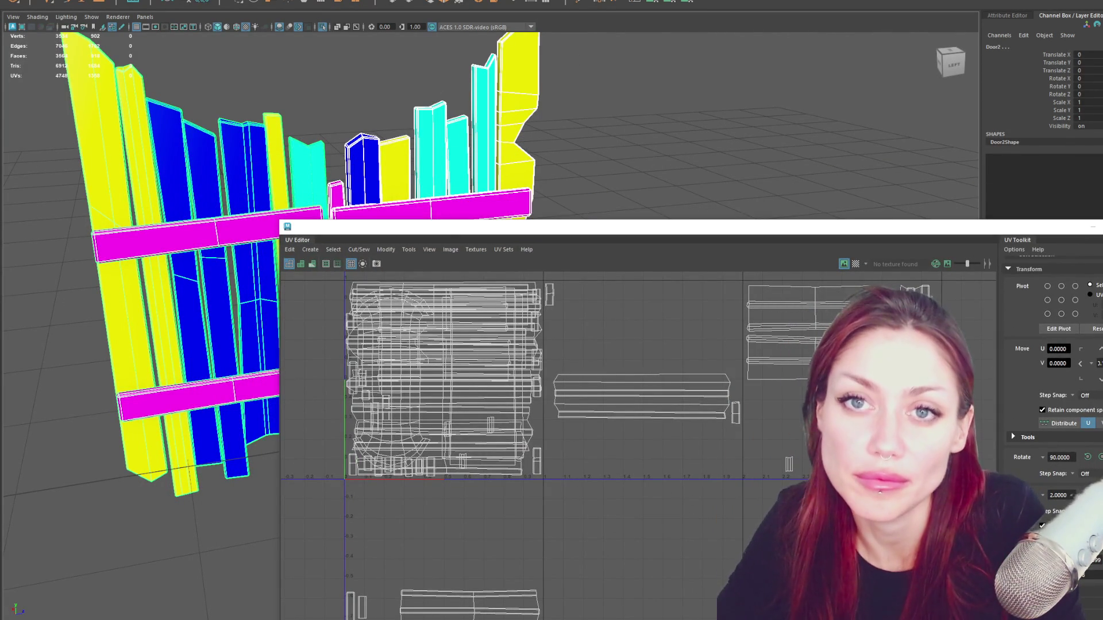
Separate the door mesh into pieces and clear their construction history.
click(34, 1)
click(52, 26)
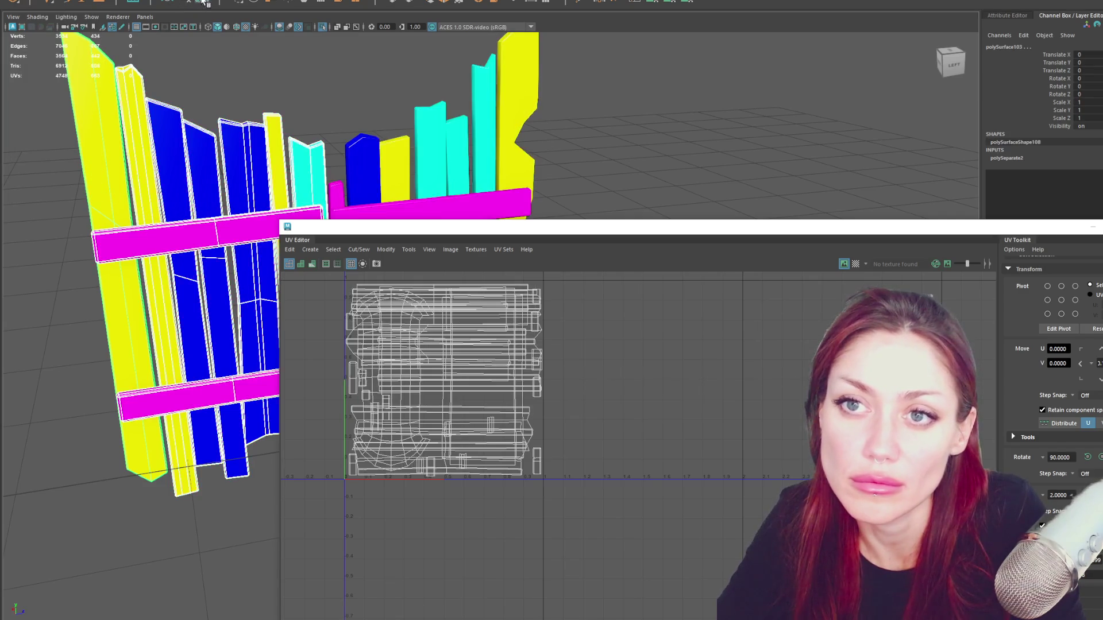
click(224, 2)
click(259, 138)
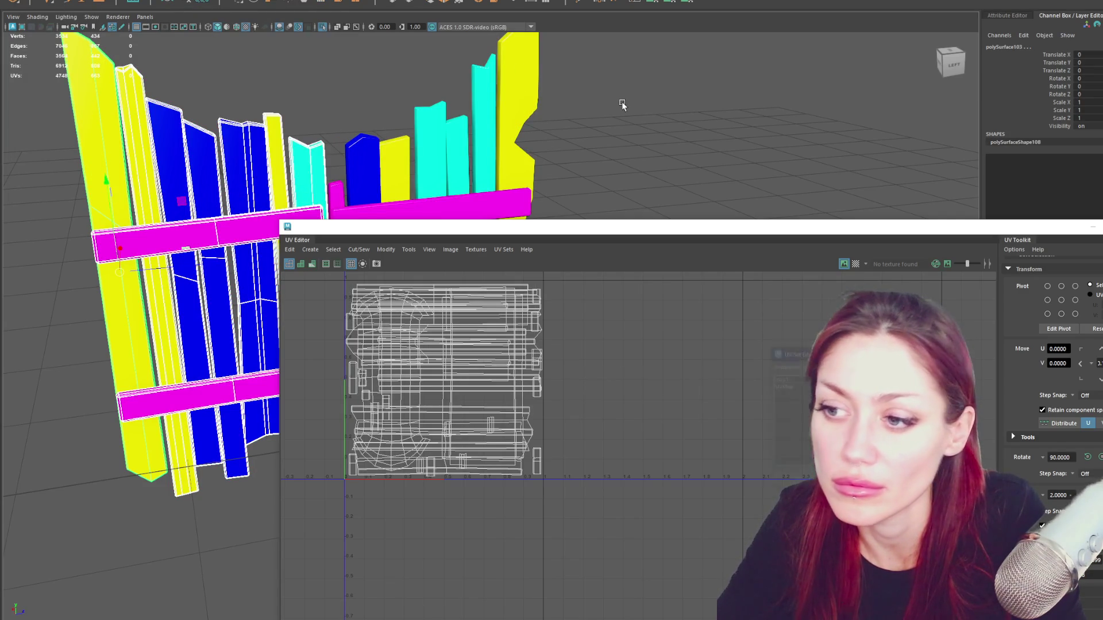
Select several blue planks and slide their UV shell left along U into place.
click(768, 344)
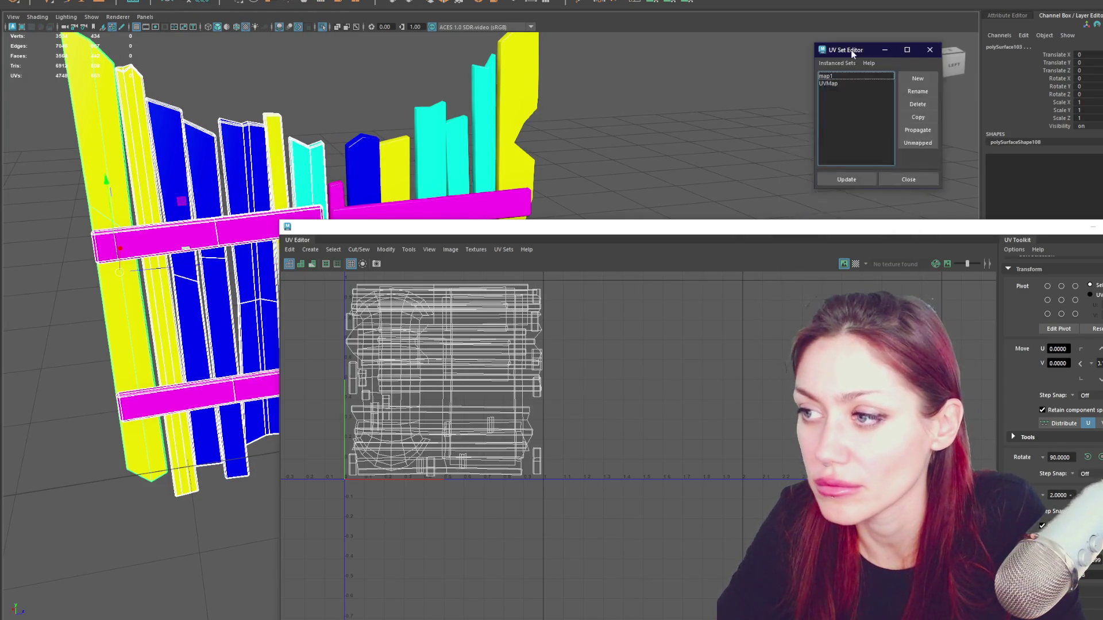
click(232, 176)
shift+click(186, 184)
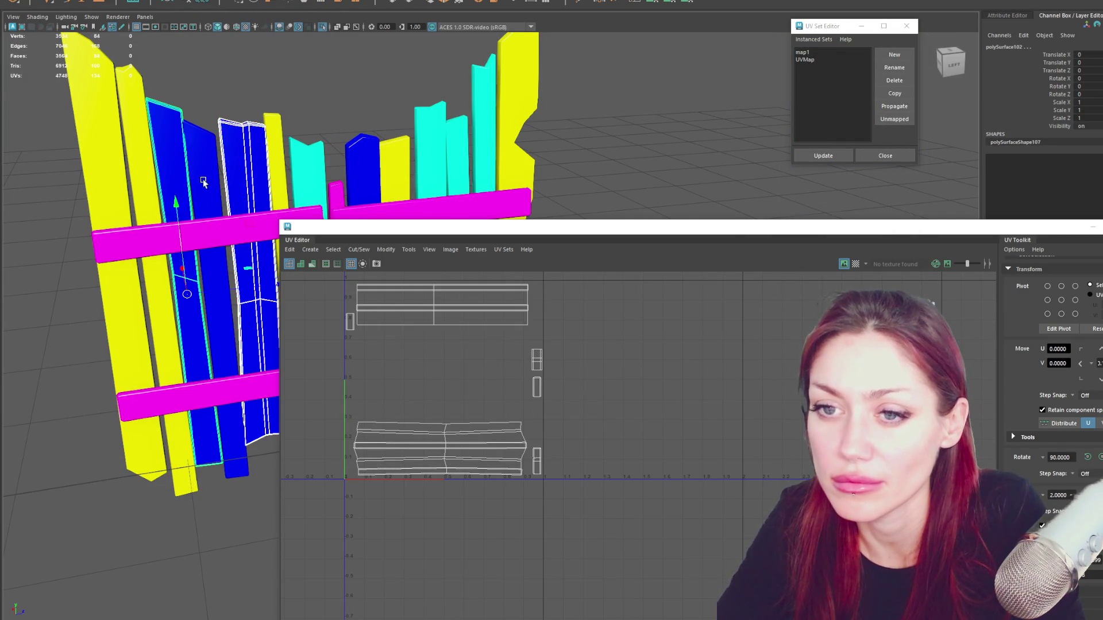
shift+click(207, 259)
shift+click(362, 159)
drag(767, 351, 554, 443)
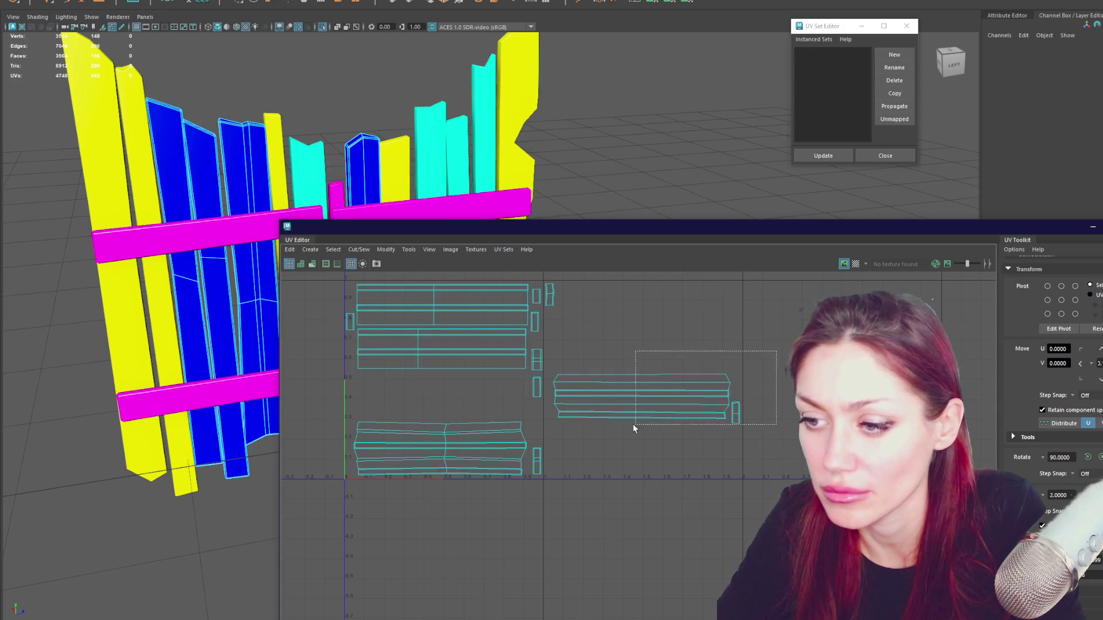
drag(813, 410, 615, 411)
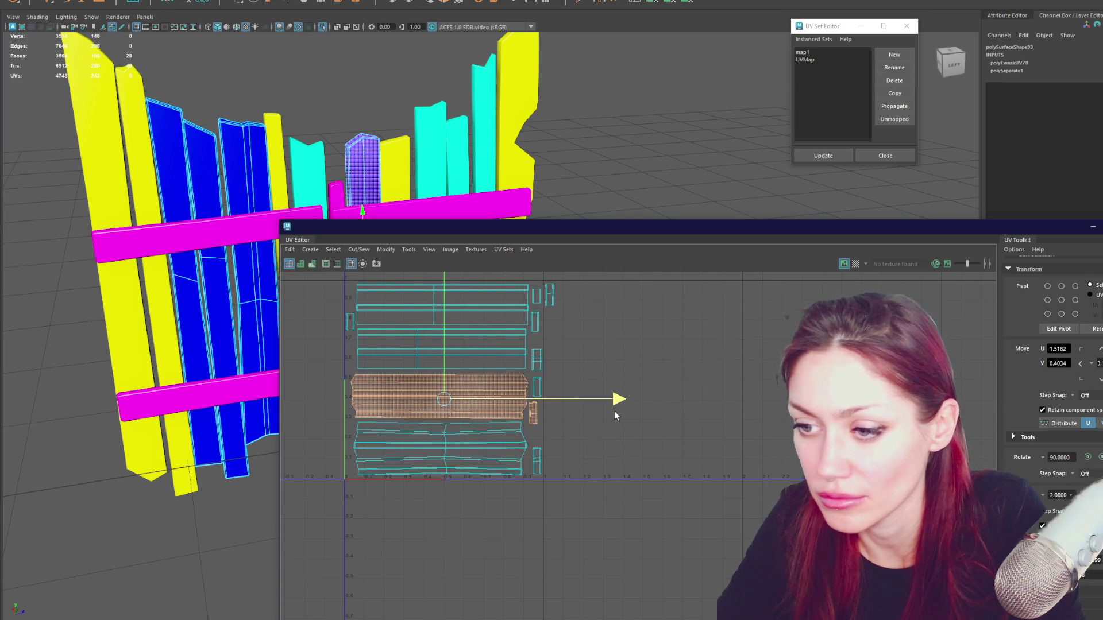
alt+drag(246, 160, 159, 148)
Select the yellow planks on both sides of the gate to check their UVs.
click(159, 148)
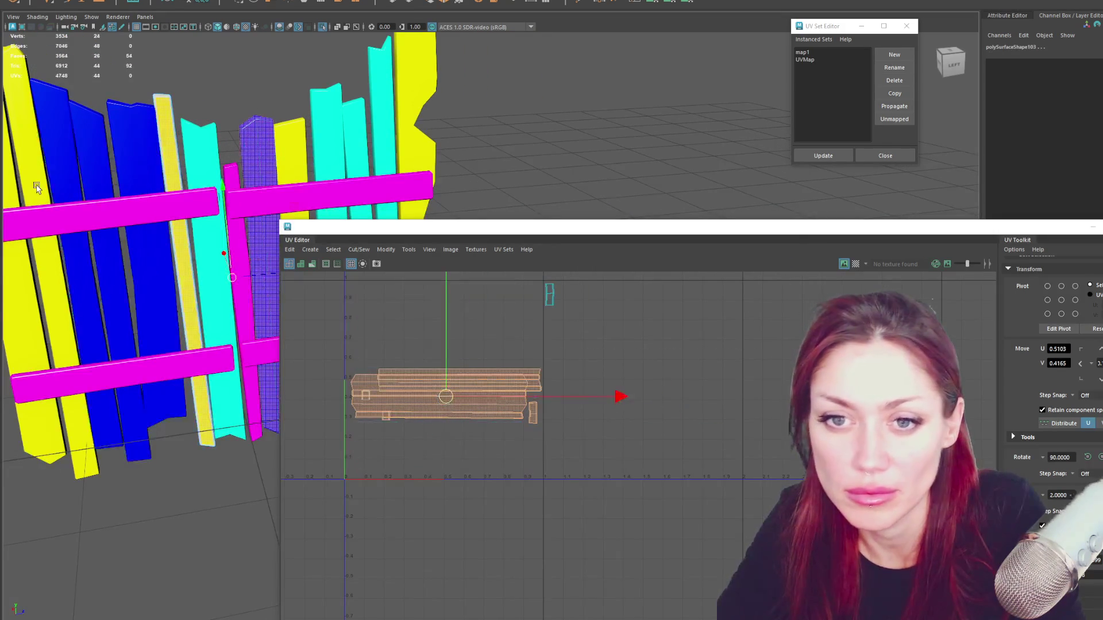
shift+click(224, 155)
shift+click(293, 164)
shift+click(414, 138)
alt+drag(414, 138, 518, 138)
right_drag(599, 138, 633, 120)
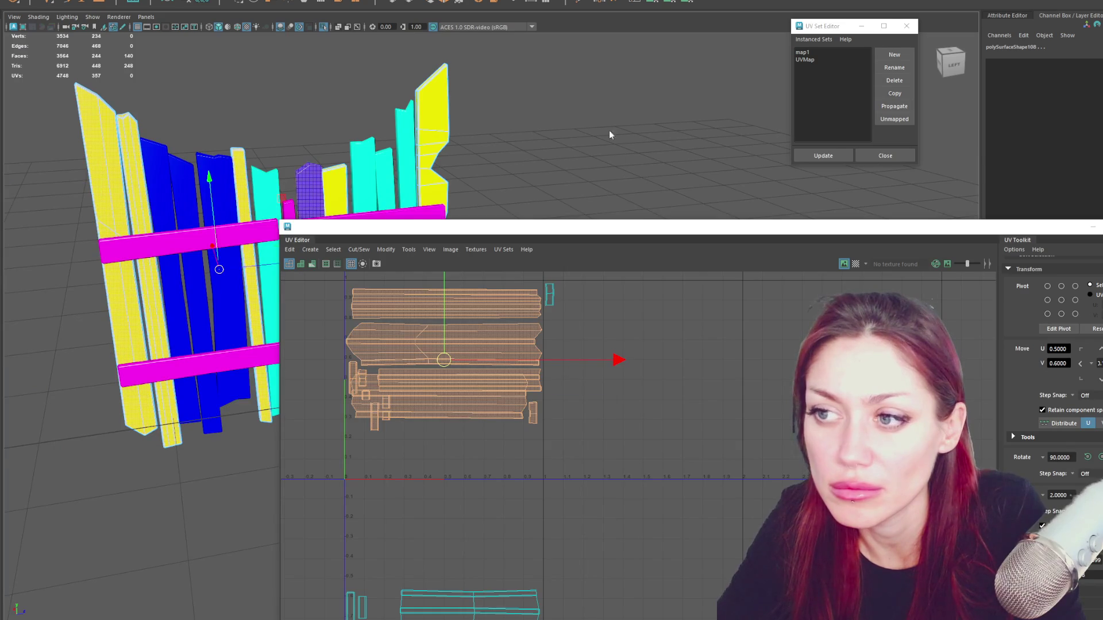
click(420, 177)
shift+click(177, 292)
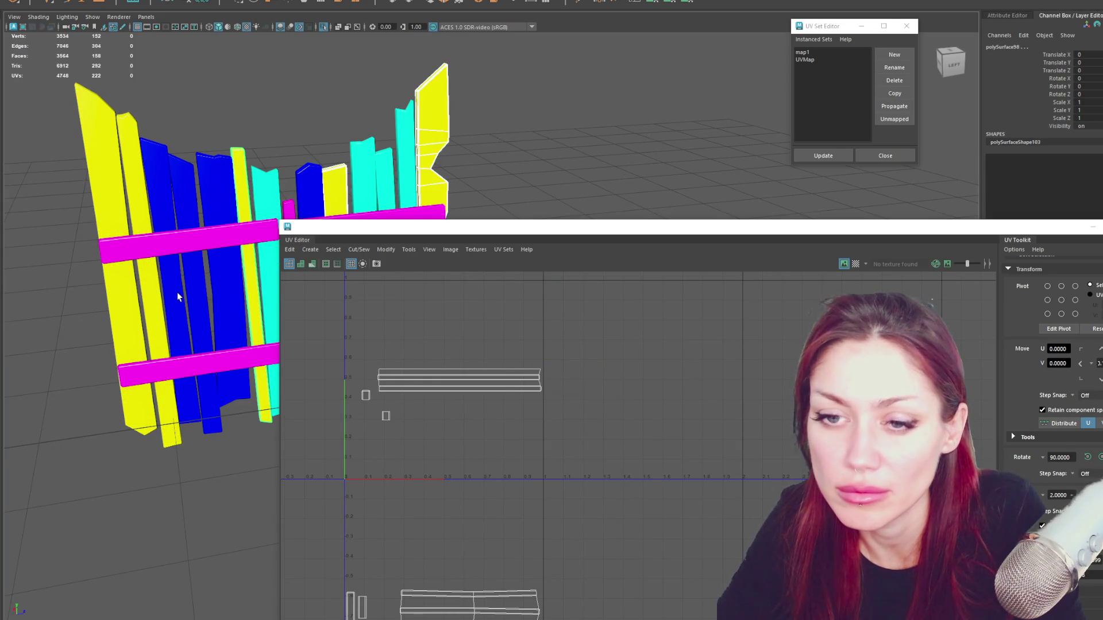
shift+click(134, 216)
scroll(518, 349, down, 2)
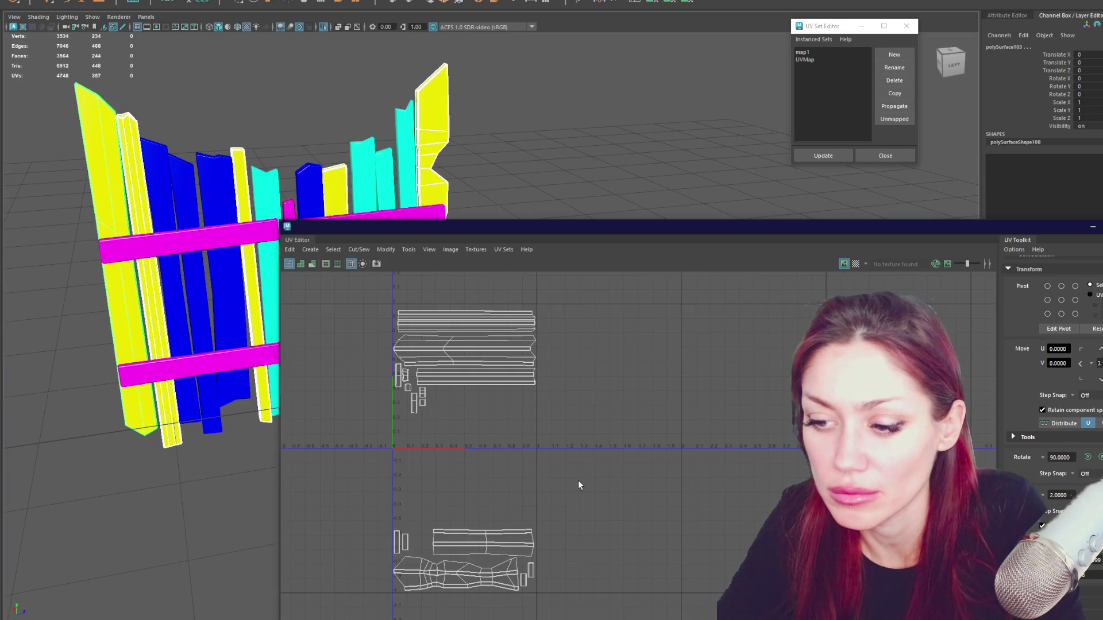
Move the planks' bottom UV shells up into the 0–1 range and frame all shells.
drag(594, 485, 388, 603)
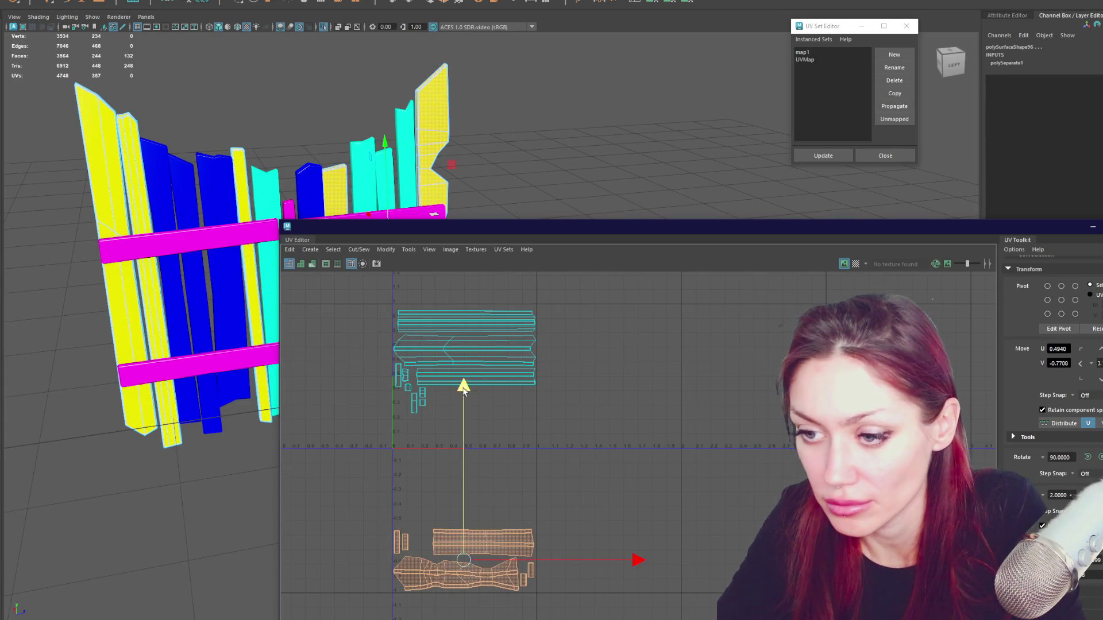
drag(463, 388, 471, 250)
key(a)
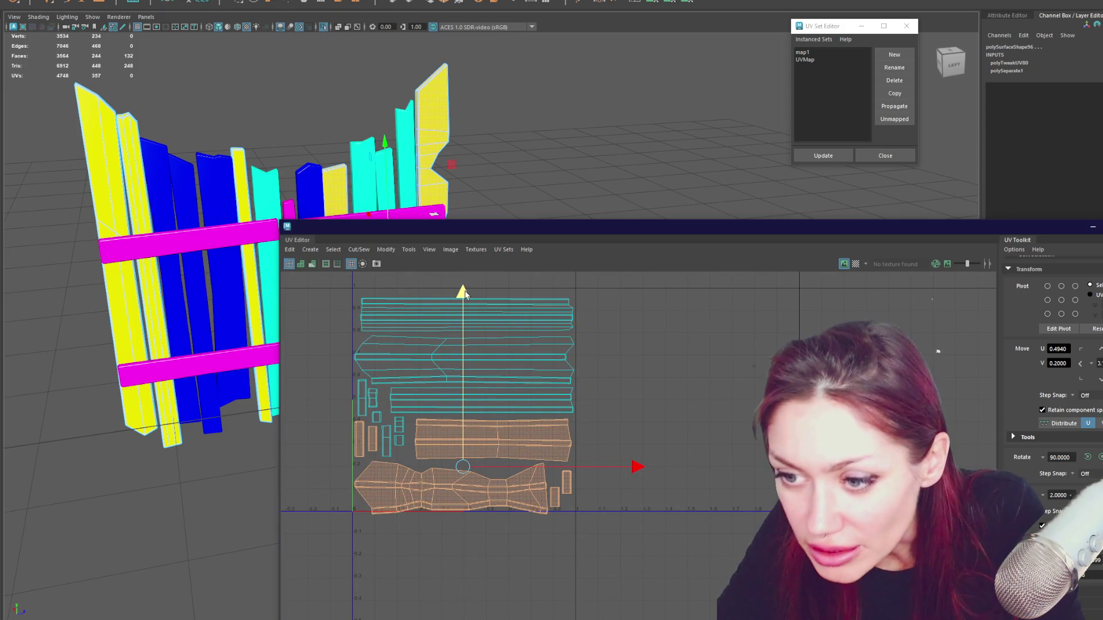
drag(465, 297, 471, 286)
key(ctrl+z)
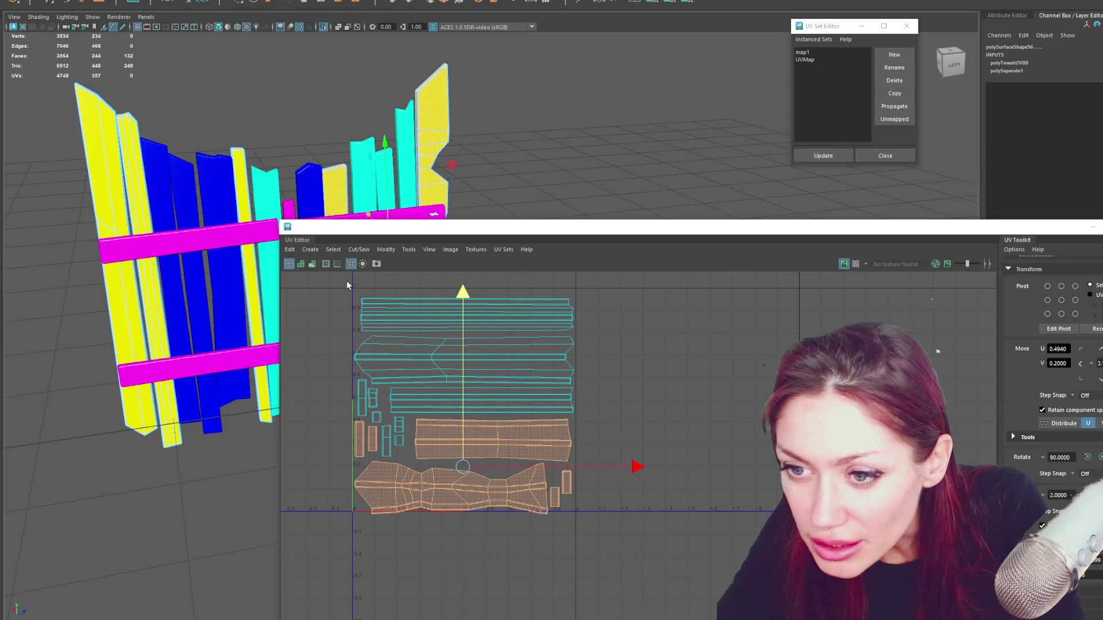
drag(347, 281, 594, 526)
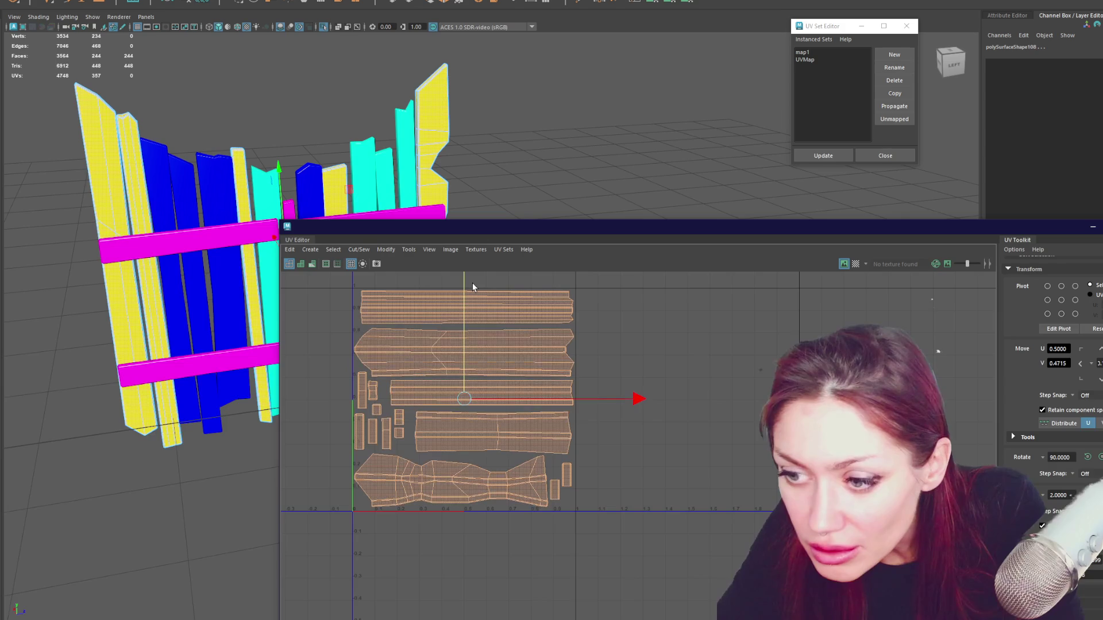
Select the cyan planks and resize the UV Editor window.
alt+drag(326, 138, 263, 149)
click(305, 138)
shift+click(350, 129)
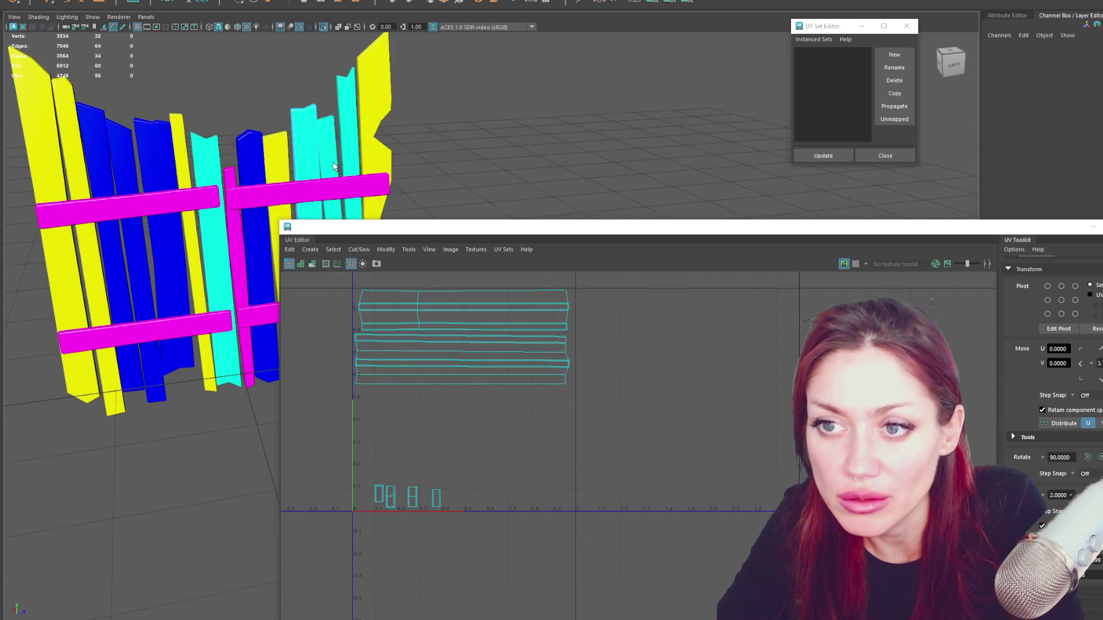
shift+click(227, 327)
scroll(226, 328, down, 2)
mouse_move(282, 224)
mouse_down()
mouse_move(445, 215)
mouse_move(51, 156)
mouse_up()
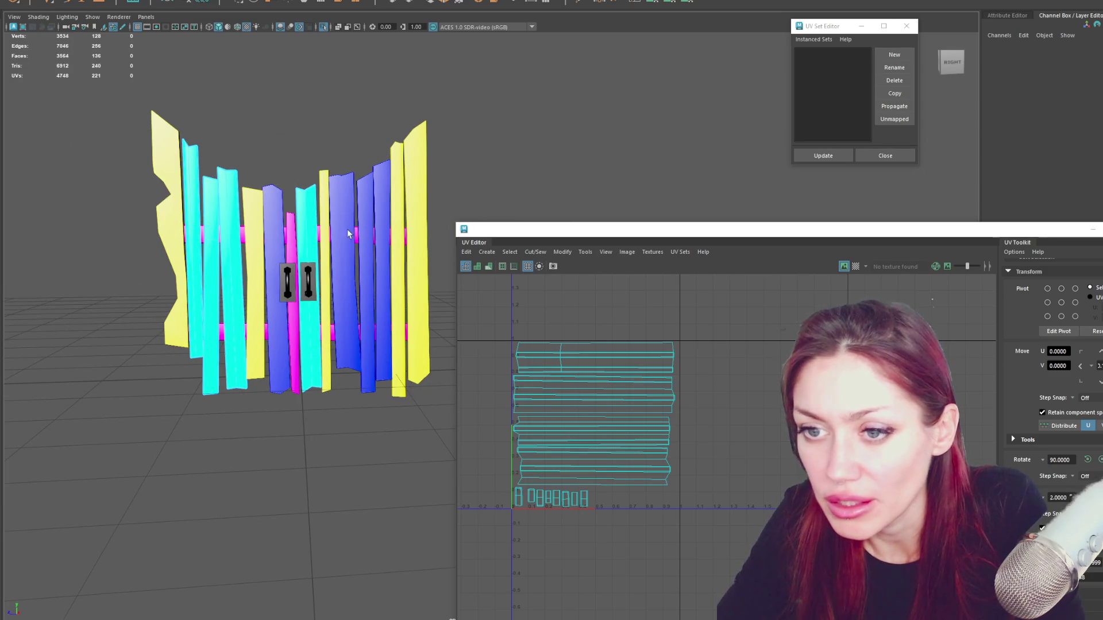
Inspect the pink rails' and a blue plank's UVs, then unhide the tree trunks.
click(301, 239)
alt+drag(361, 217, 160, 229)
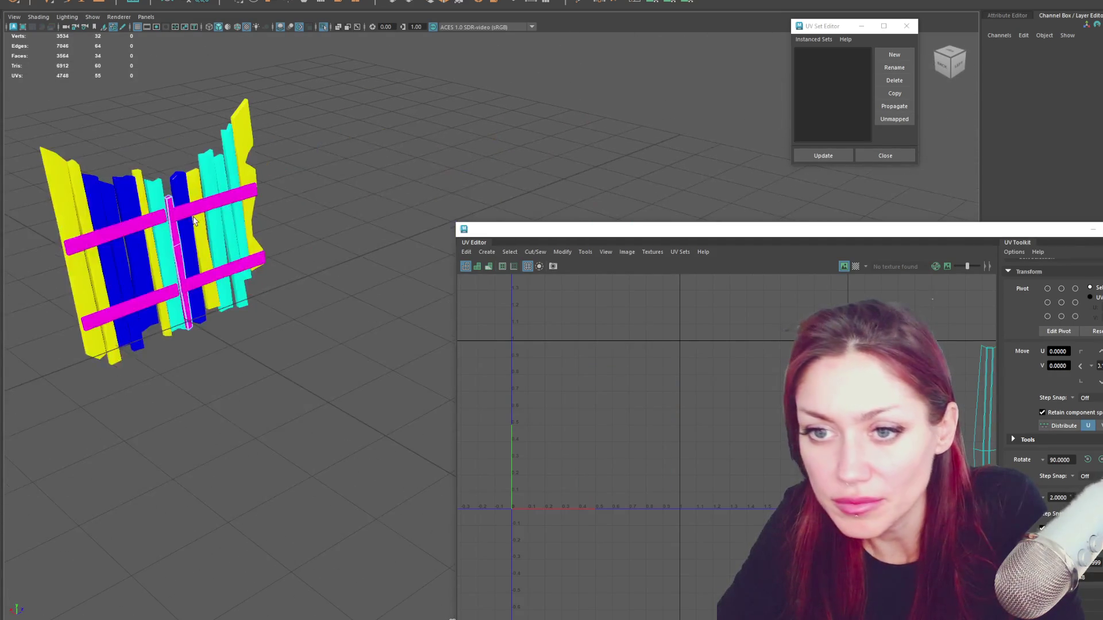
shift+click(170, 289)
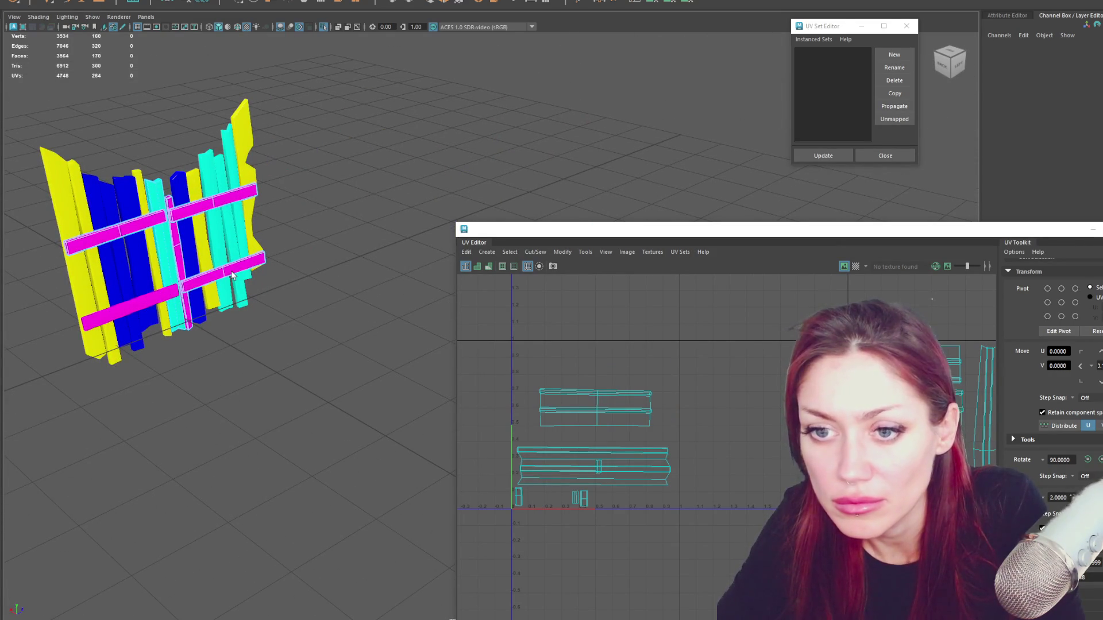
click(147, 276)
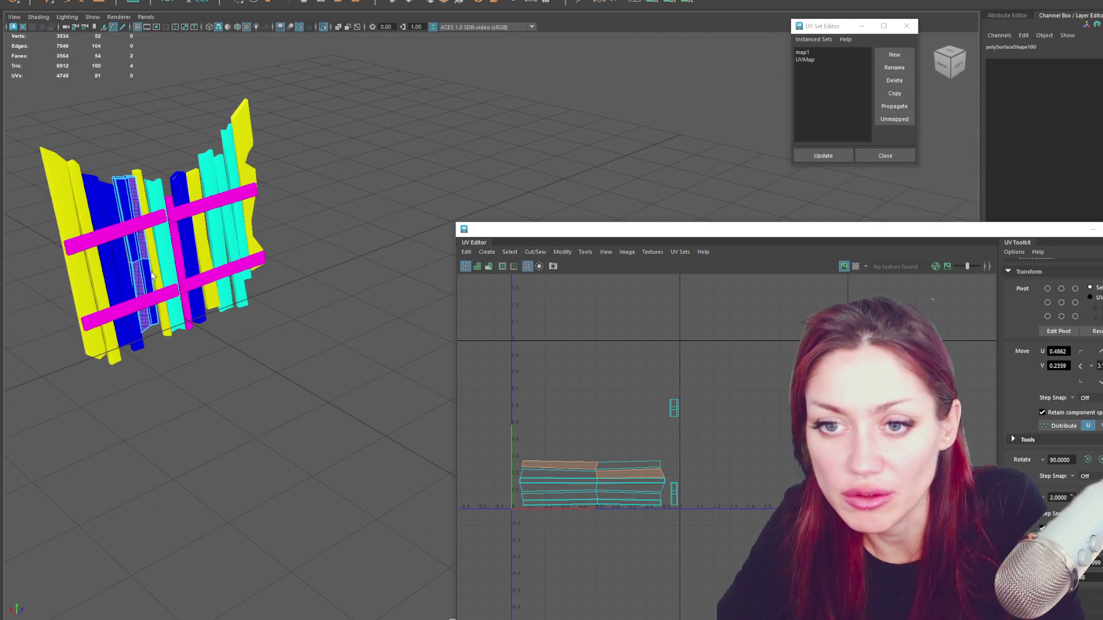
click(141, 231)
shift+click(172, 298)
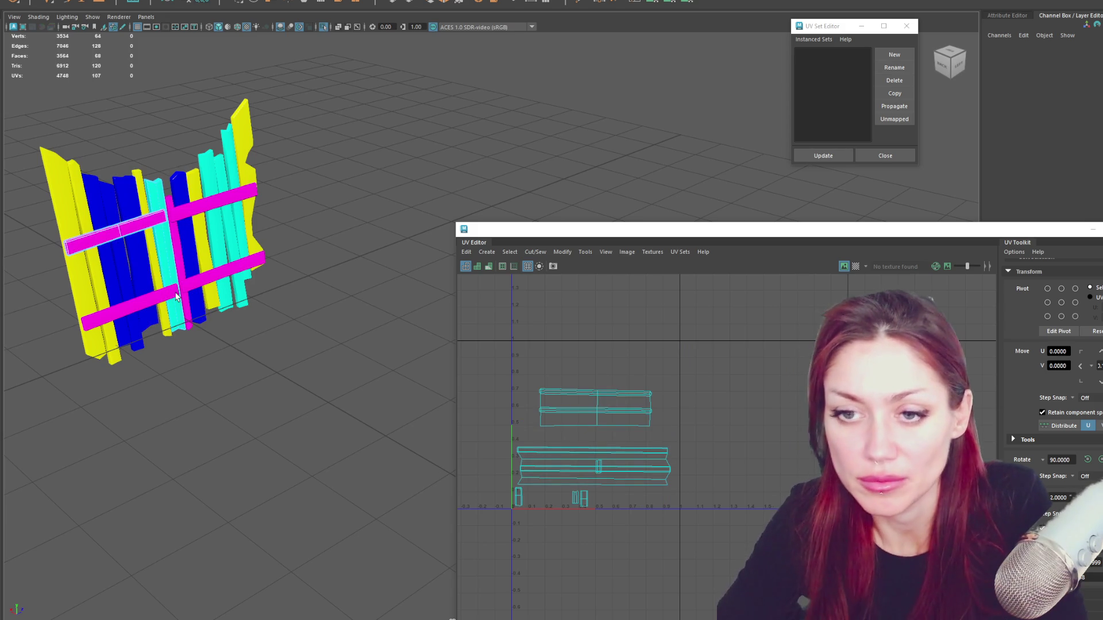
click(303, 125)
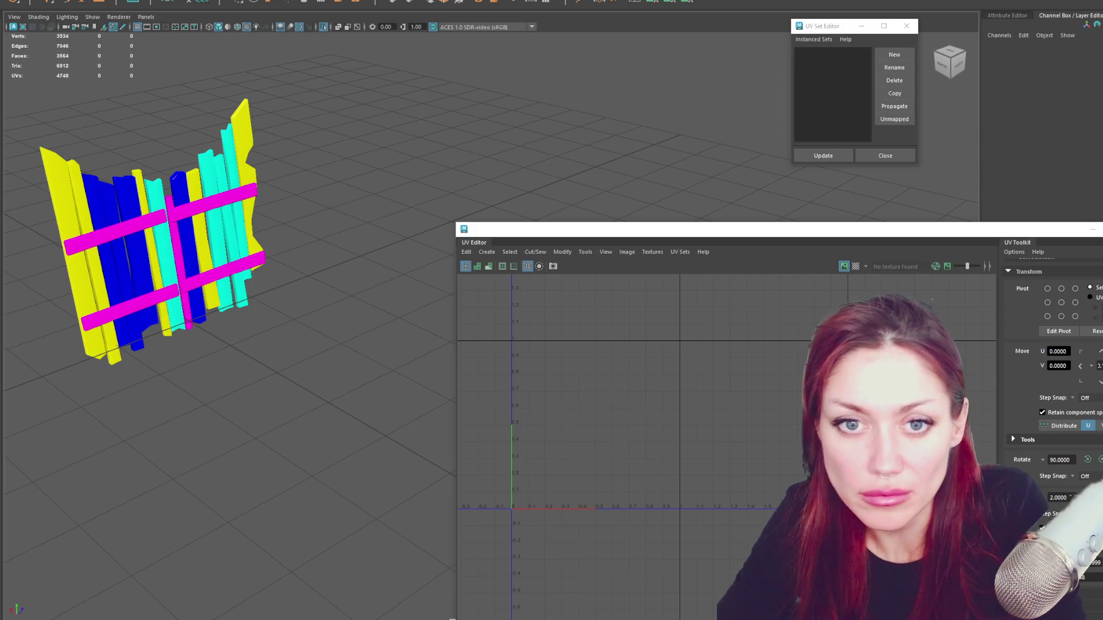
click(20, 184)
click(148, 213)
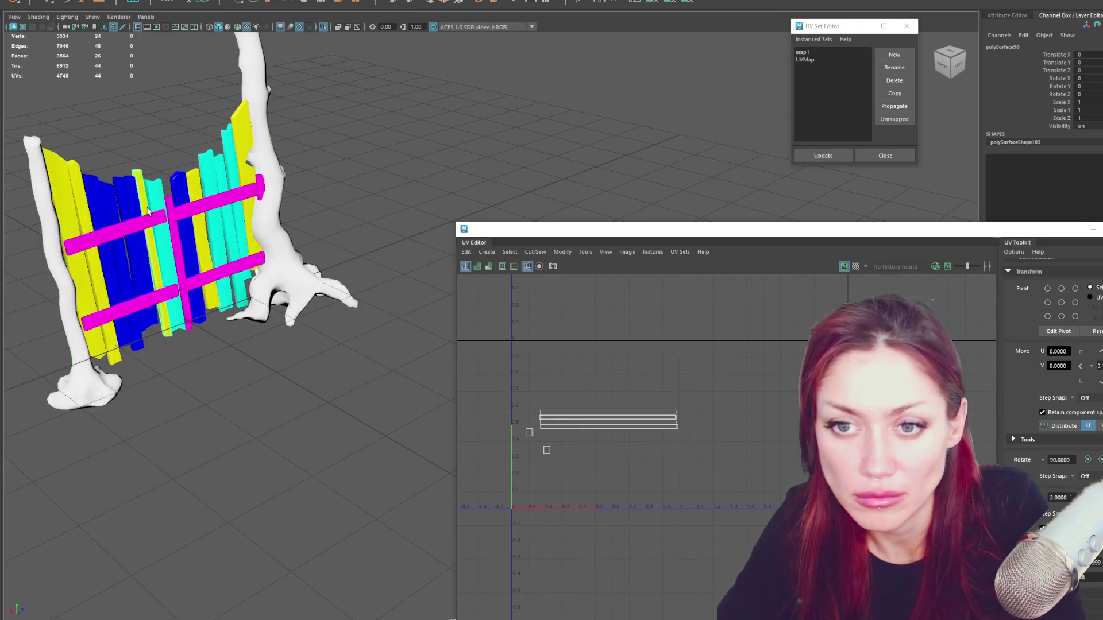
Delete the left pink rails and check the right rails' UV shells.
key(Delete)
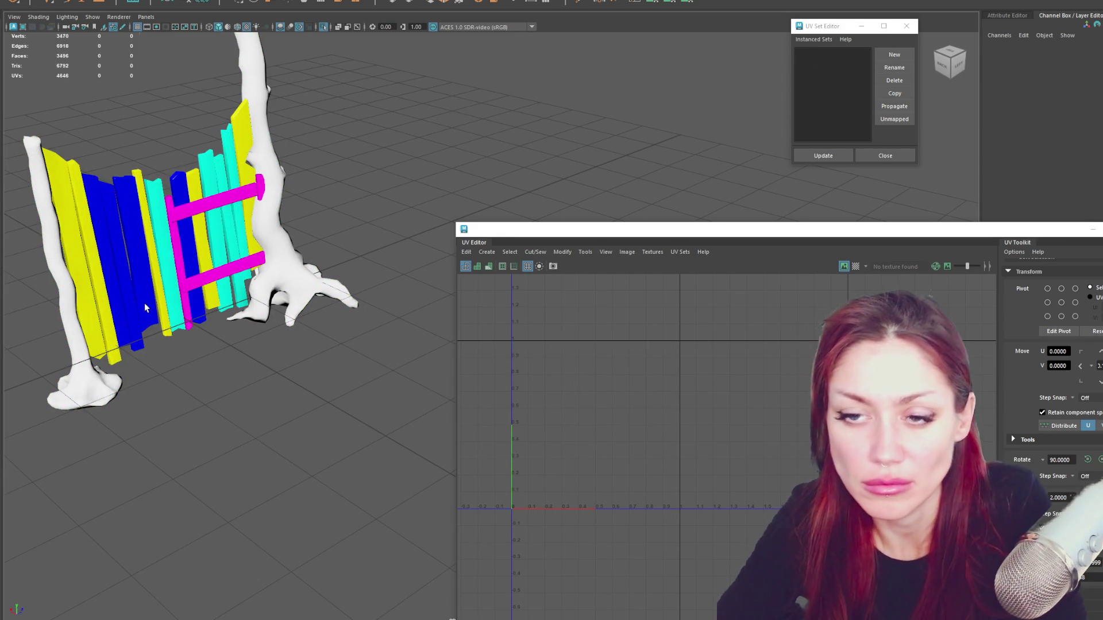
click(215, 205)
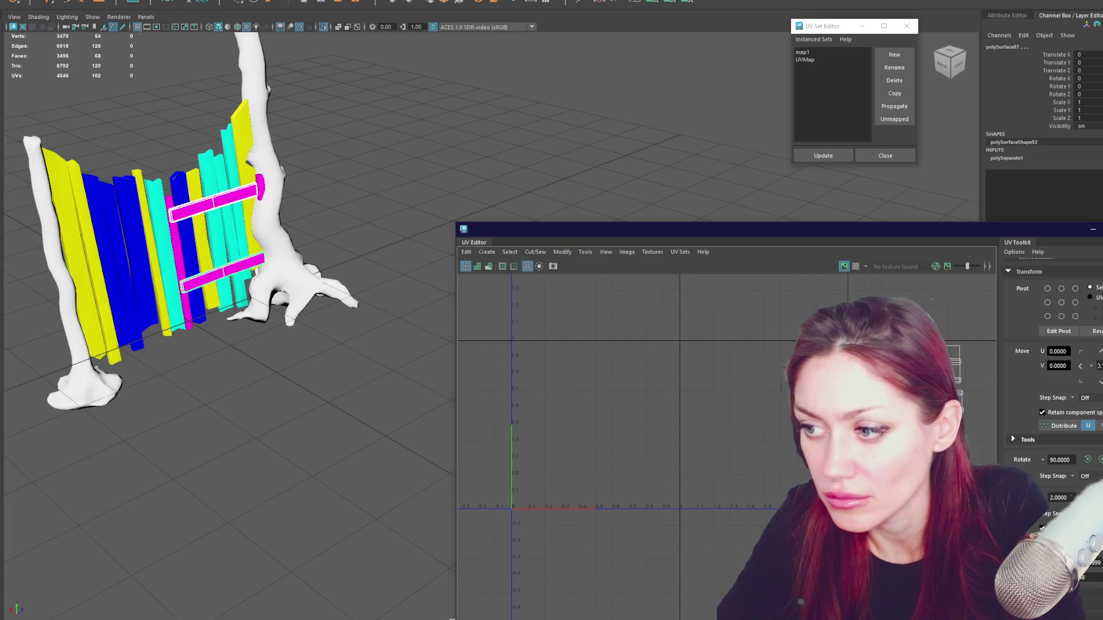
drag(990, 306, 853, 456)
key(ctrl+z)
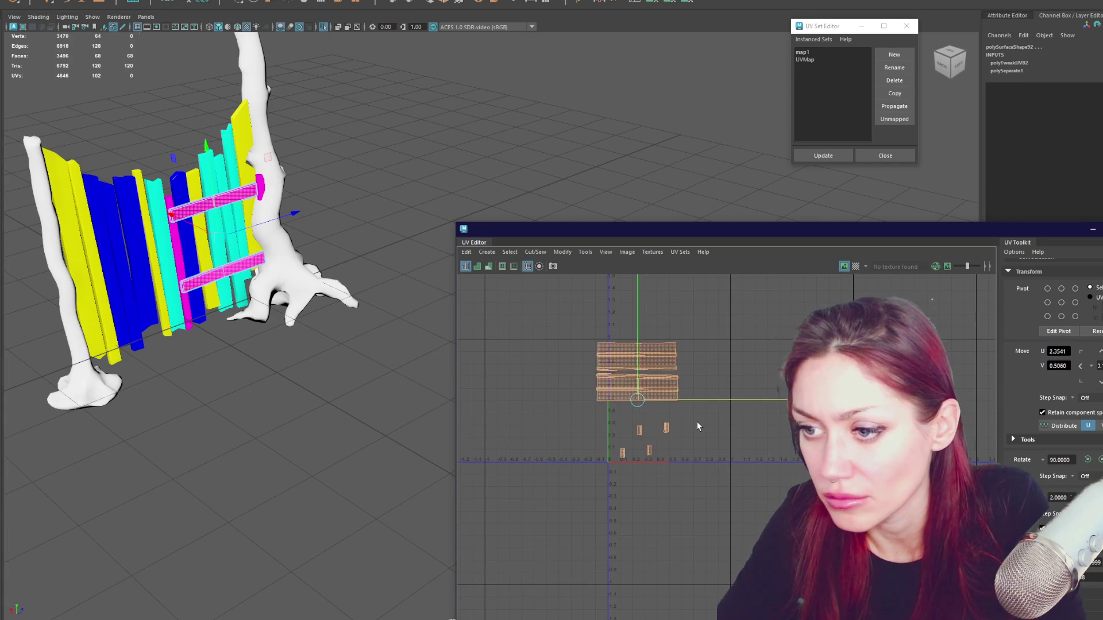
middle_drag(697, 422, 710, 421)
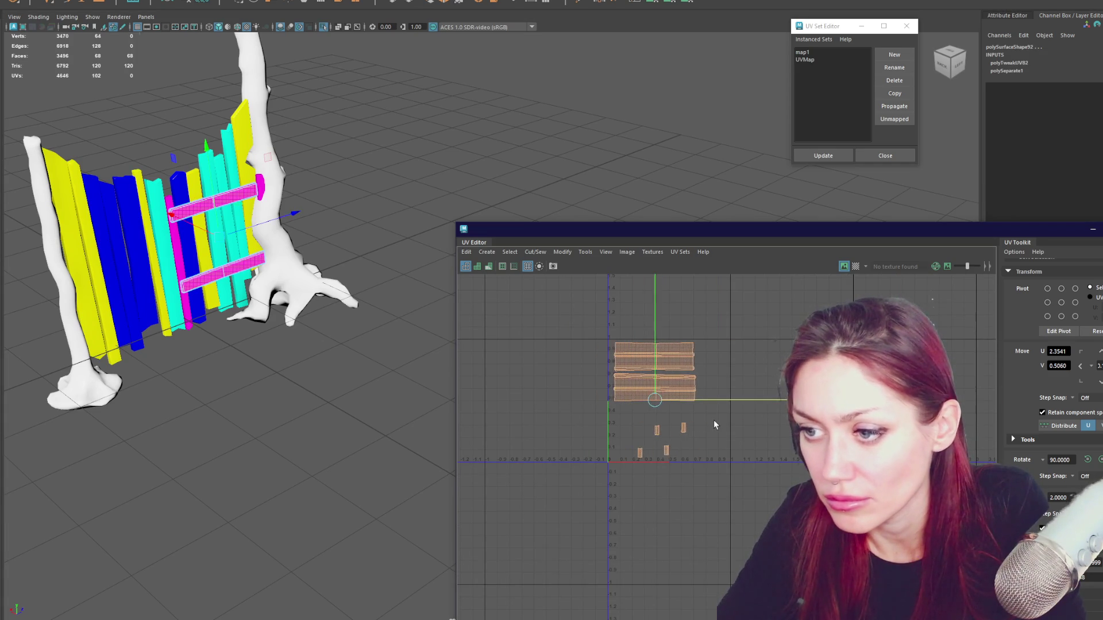
click(341, 180)
Duplicate the two right rails, move the copies over the left planks and rotate them 180°.
click(225, 207)
shift+click(233, 269)
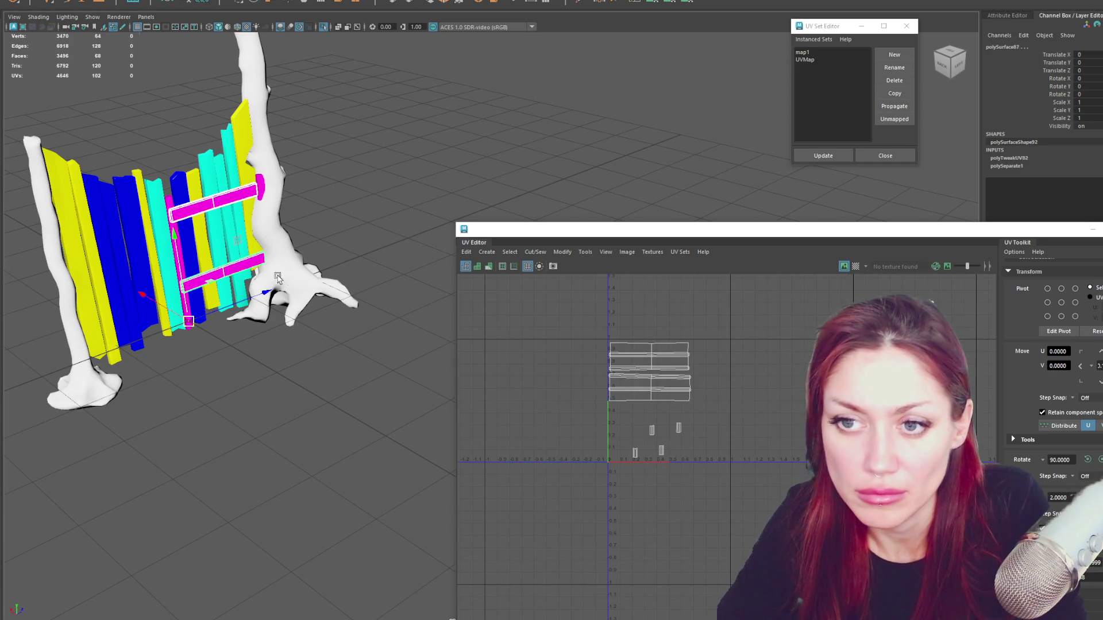
key(ctrl+d)
mouse_move(266, 287)
mouse_down()
mouse_move(170, 320)
mouse_move(183, 320)
mouse_up()
key(e)
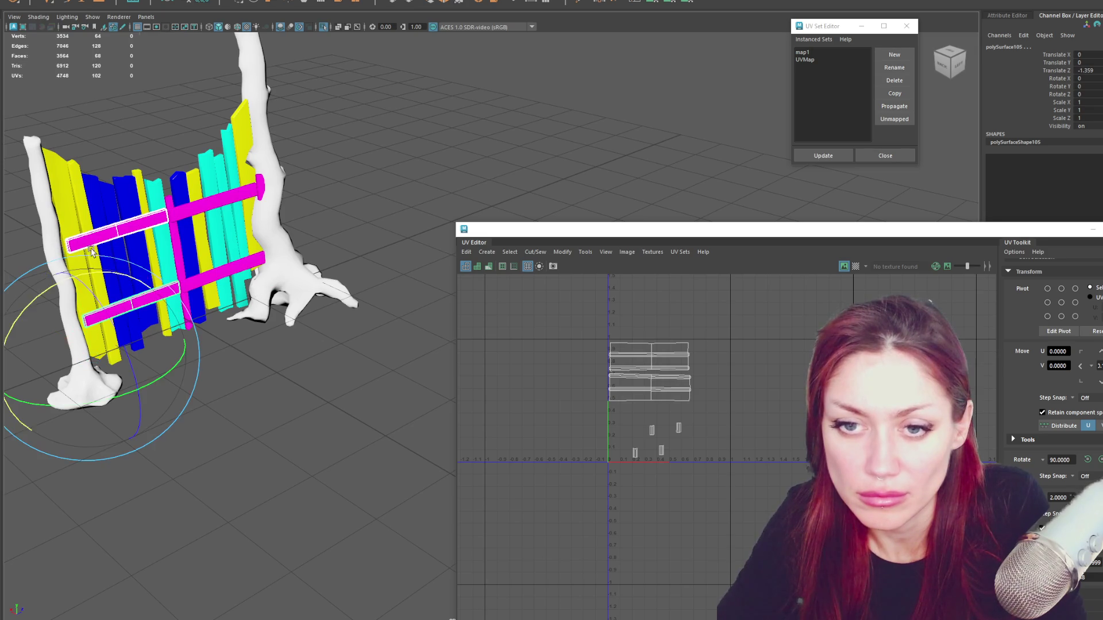
mouse_move(62, 283)
mouse_down()
mouse_move(152, 342)
mouse_move(170, 303)
mouse_move(170, 147)
mouse_move(354, 185)
mouse_move(318, 152)
mouse_up()
key(w)
scroll(149, 140, up, 5)
Tilt the top copied rail slightly so it lines up across the planks.
click(334, 174)
key(e)
drag(389, 140, 383, 144)
key(w)
click(327, 362)
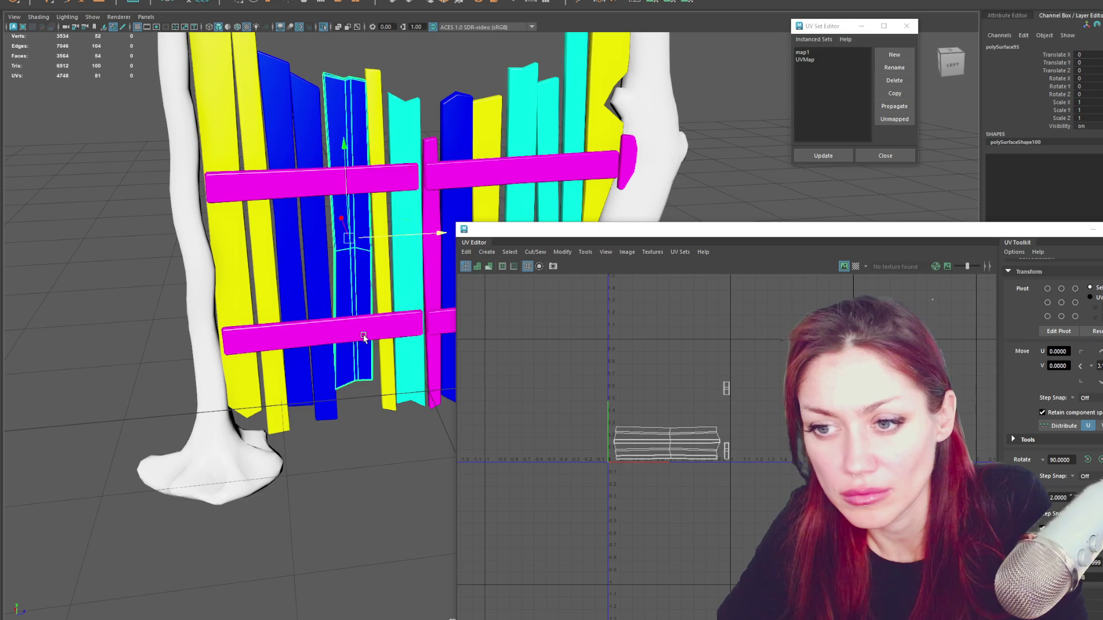
click(394, 332)
alt+drag(390, 331, 307, 187)
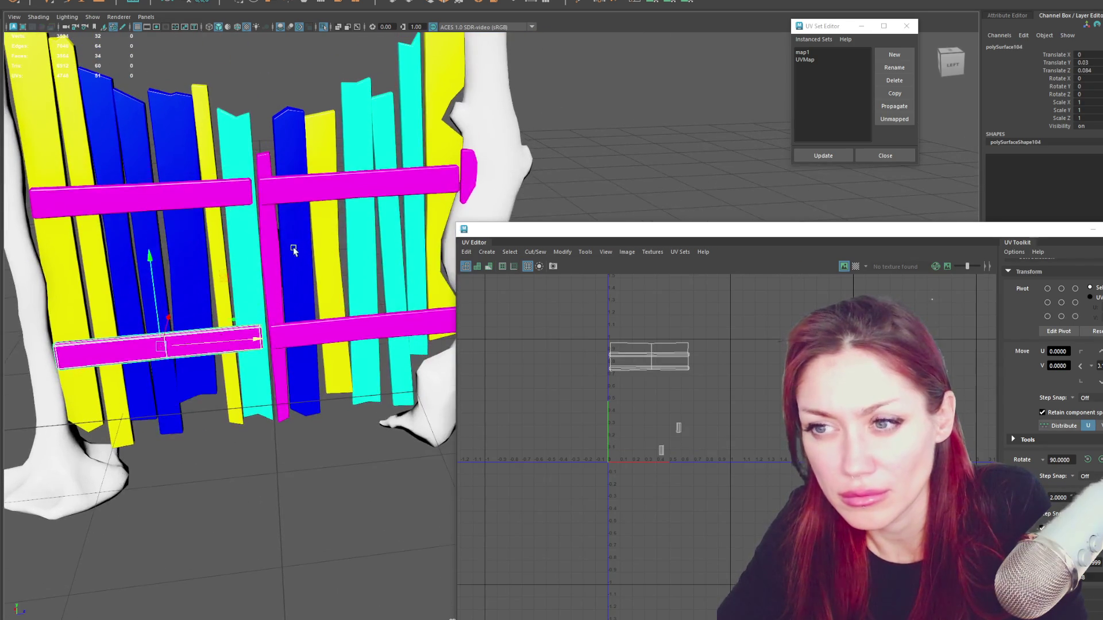
Delete history on the rails with Alt+Shift+D and select the gate's right-half planks.
click(308, 187)
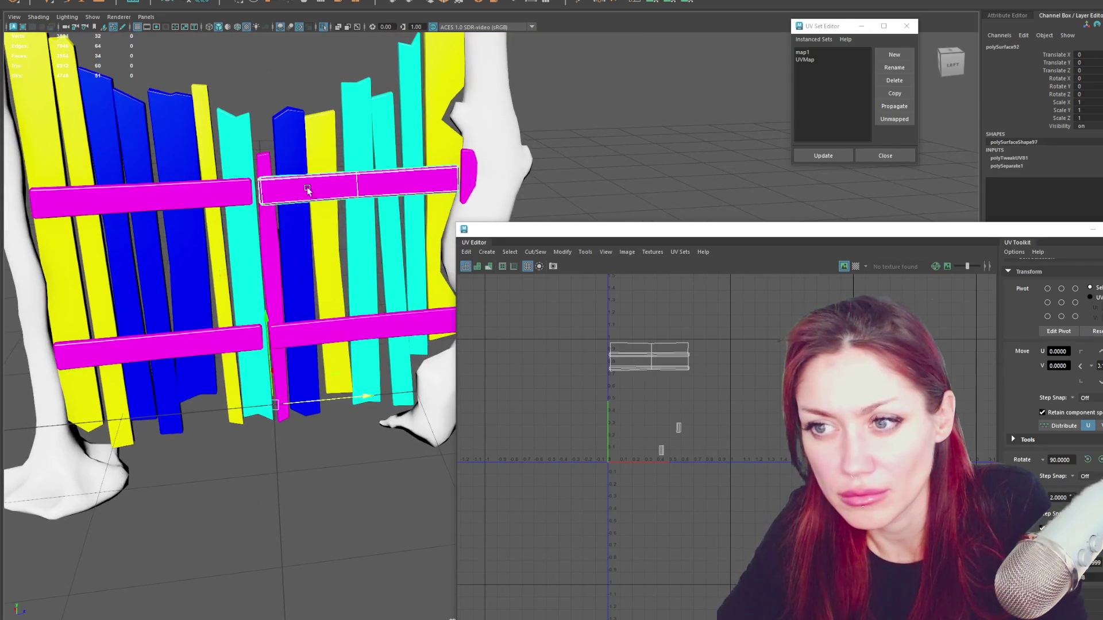
shift+click(283, 333)
key(alt+shift+d)
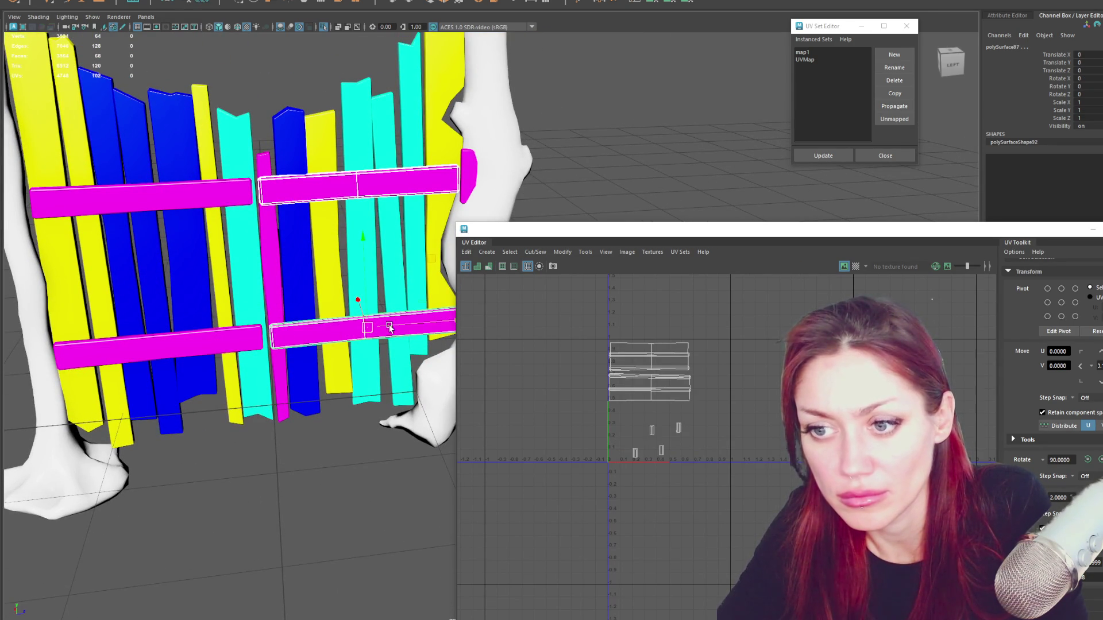
alt+drag(390, 327, 321, 198)
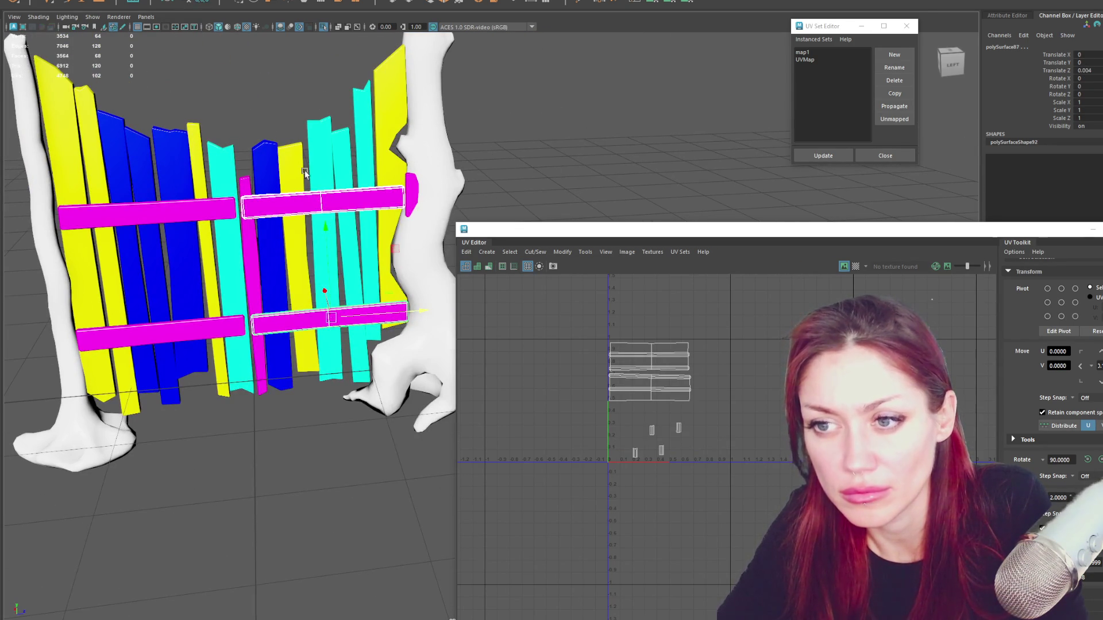
drag(257, 116, 429, 257)
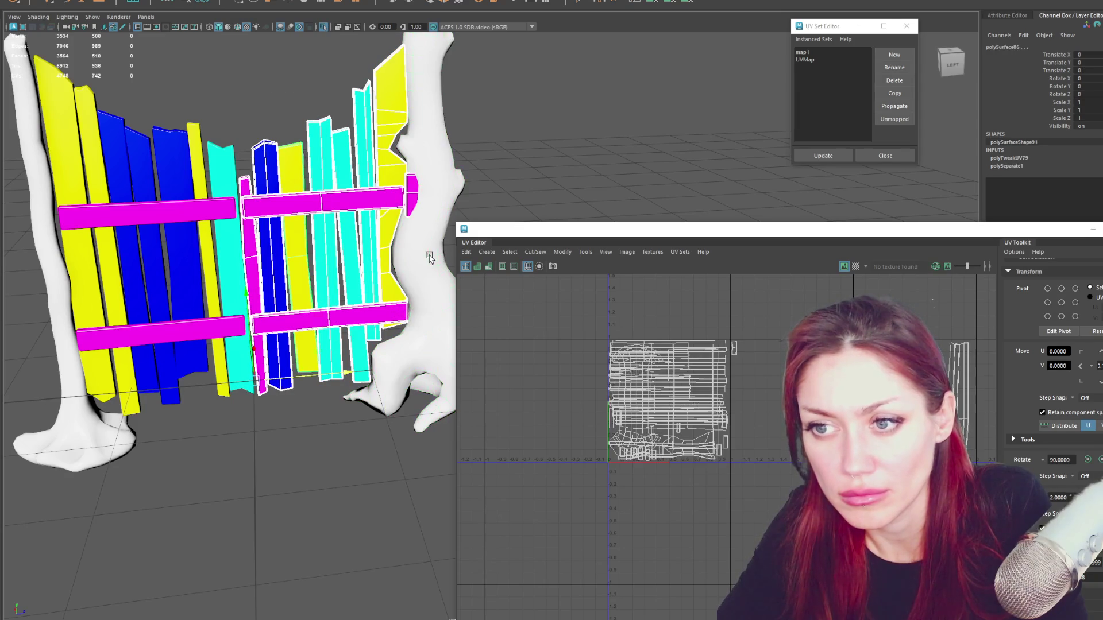
Select and inspect several cyan and blue door planks from side and top views.
alt+drag(420, 204, 363, 207)
click(35, 3)
click(111, 153)
scroll(227, 242, down, 3)
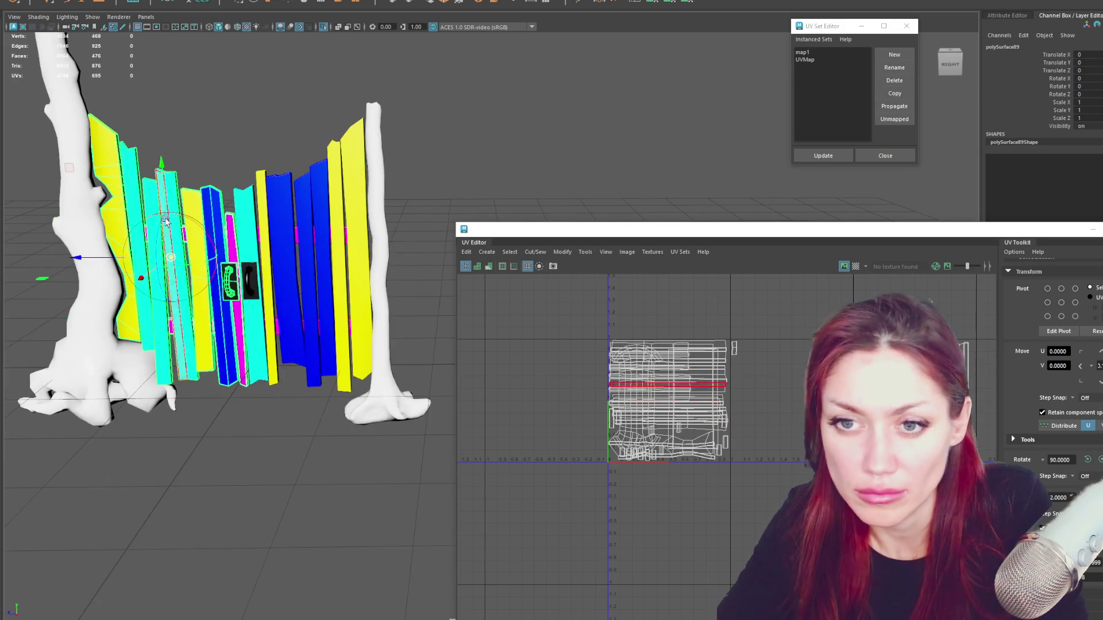
mouse_move(317, 259)
alt+mouse_down()
mouse_move(317, 351)
mouse_move(310, 259)
alt+mouse_up()
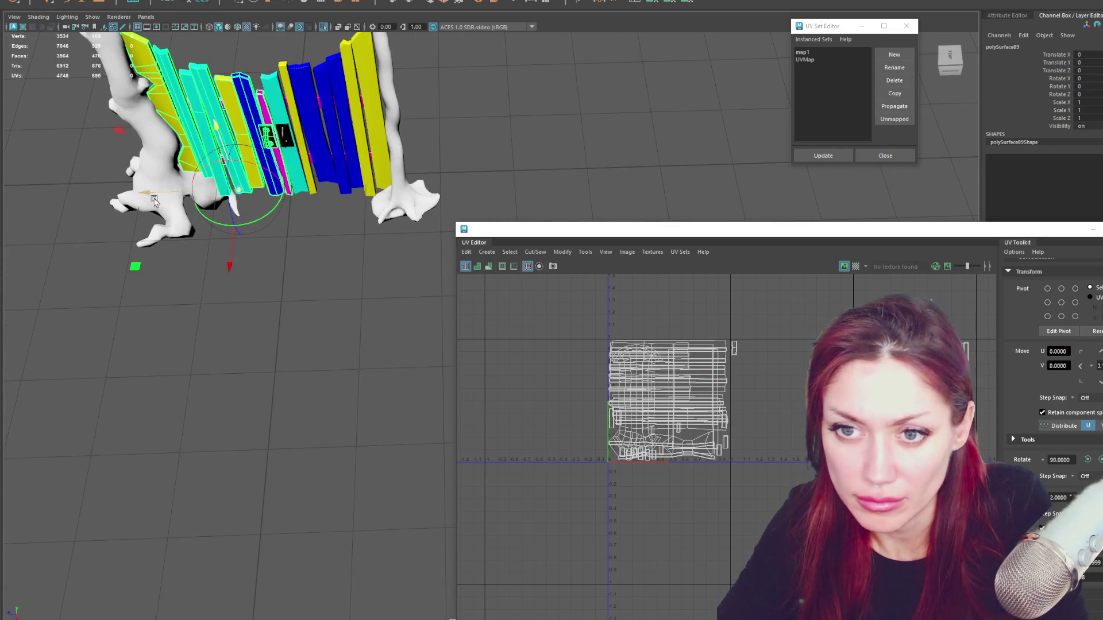
click(285, 173)
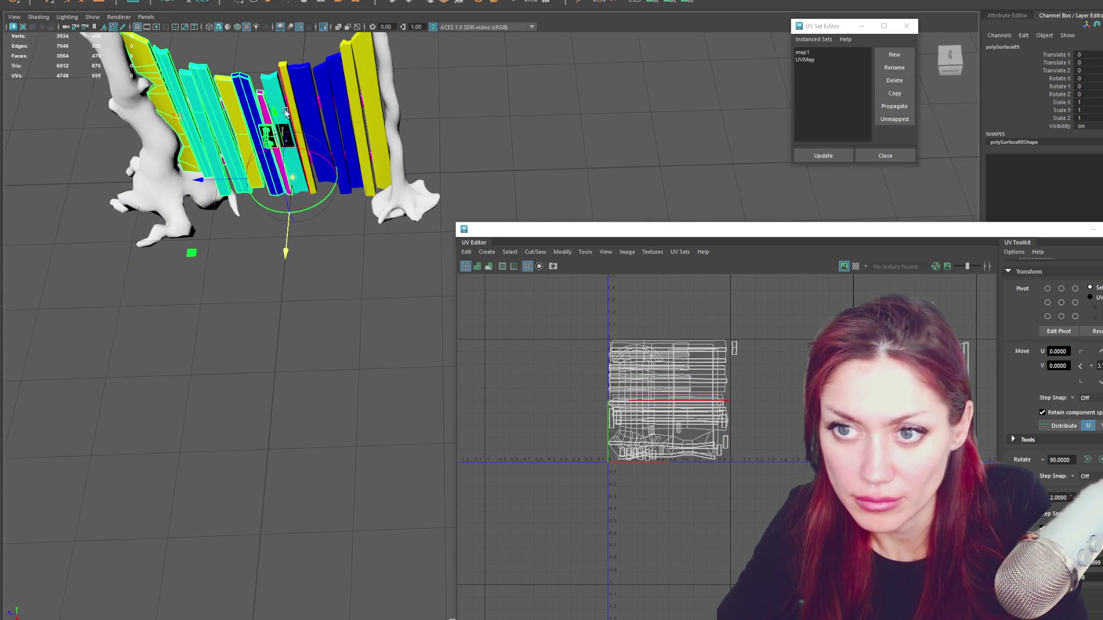
drag(373, 138, 373, 138)
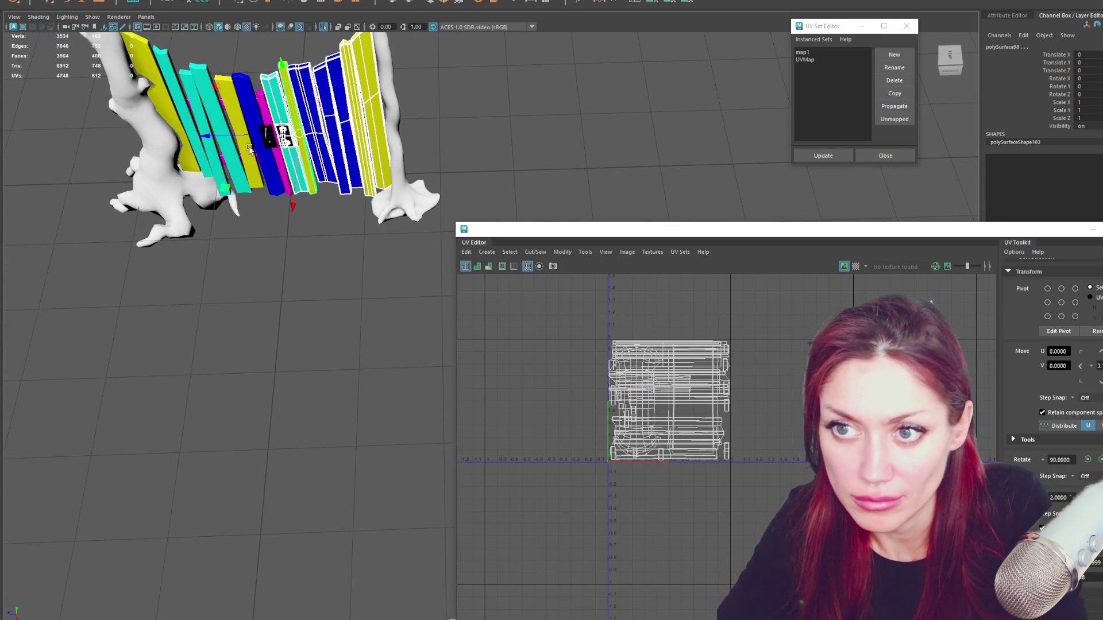
Move the UV Editor window aside and close it so the gate fills the viewport.
alt+drag(299, 158, 650, 139)
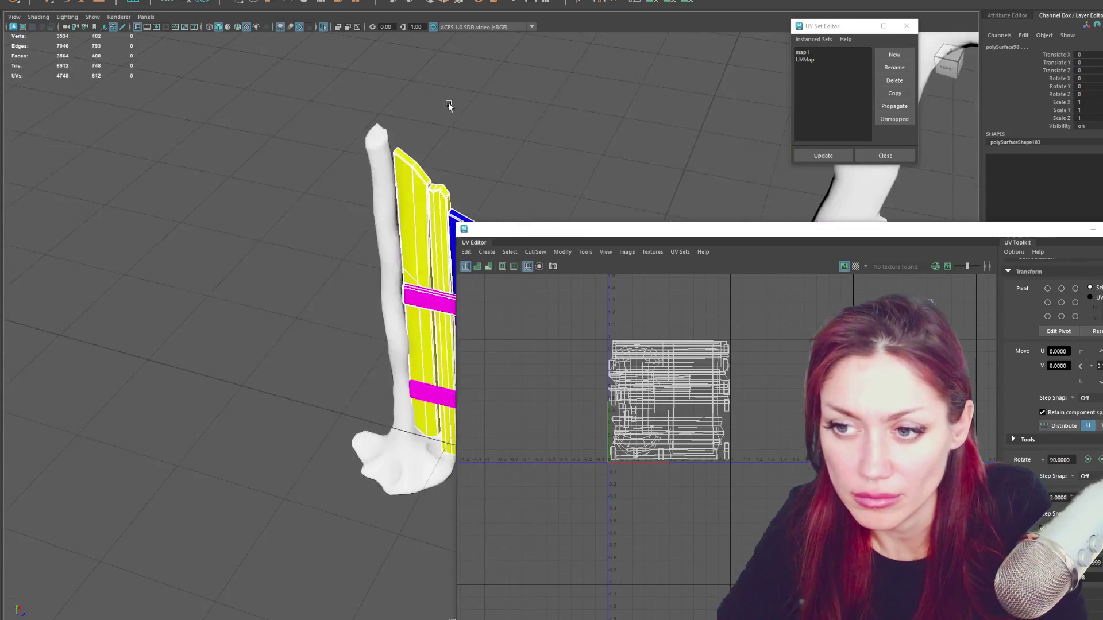
drag(1086, 232, 957, 242)
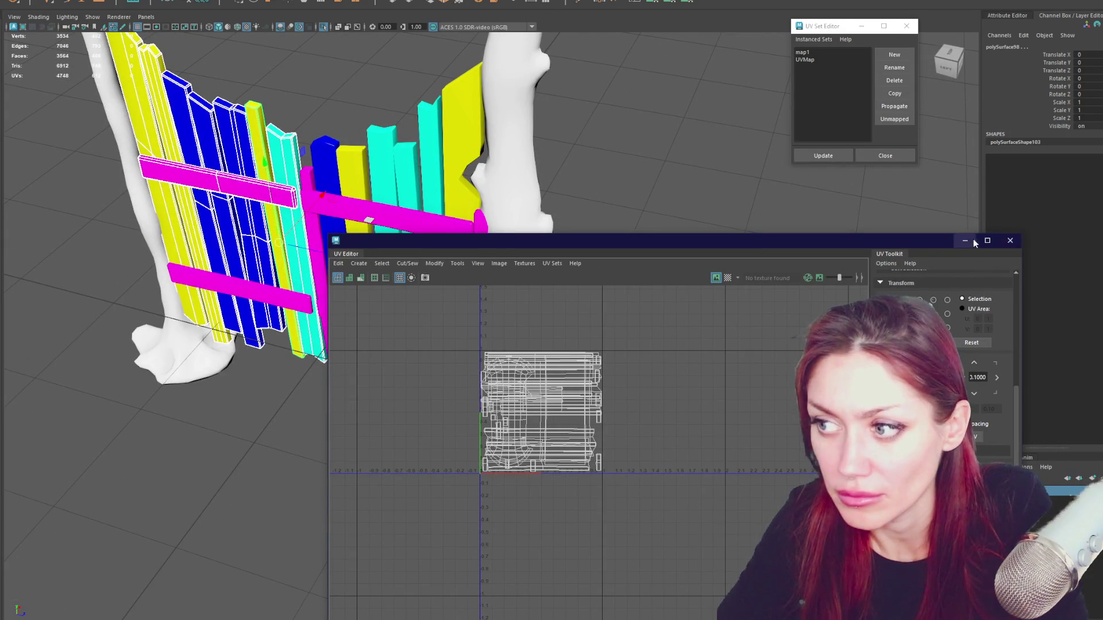
click(1012, 242)
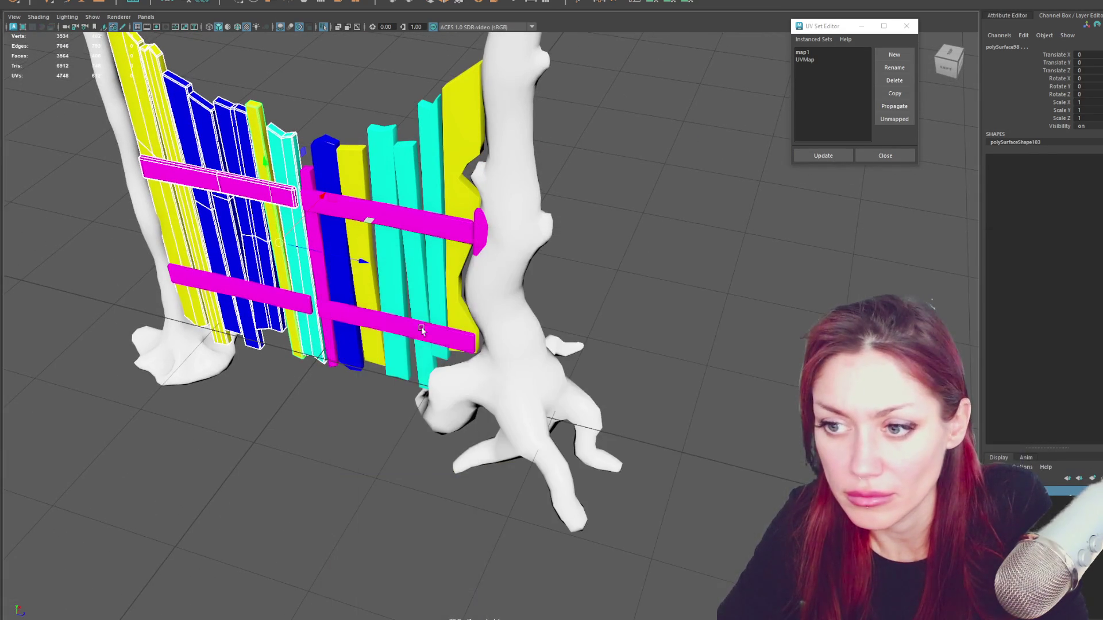
mouse_move(285, 307)
alt+mouse_down()
mouse_move(292, 261)
mouse_move(175, 239)
alt+mouse_up()
click(35, 2)
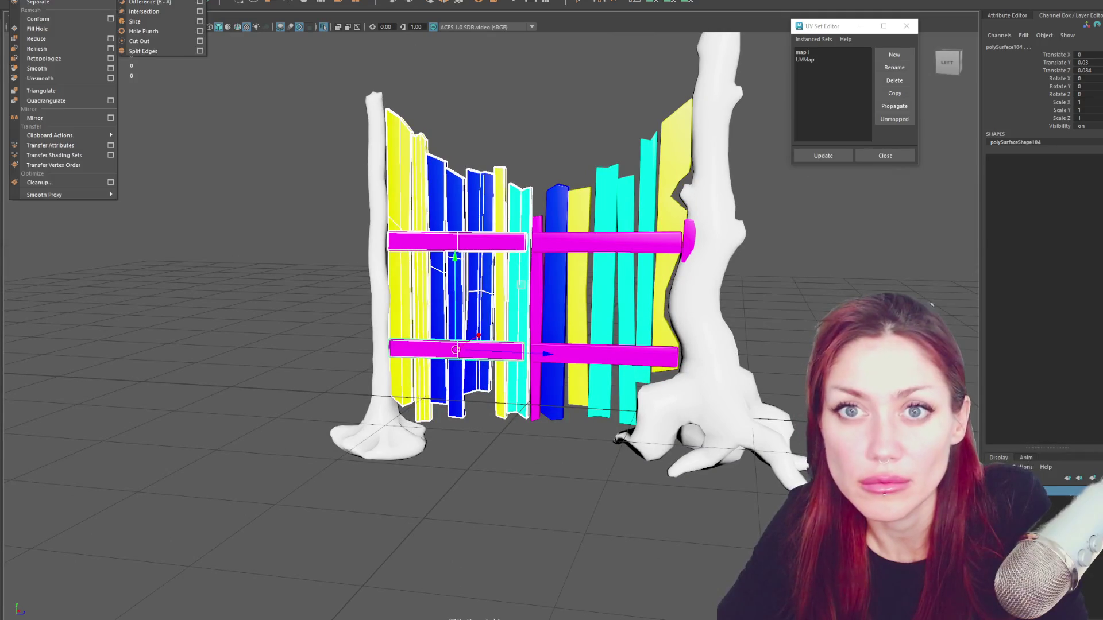
click(142, 4)
click(205, 3)
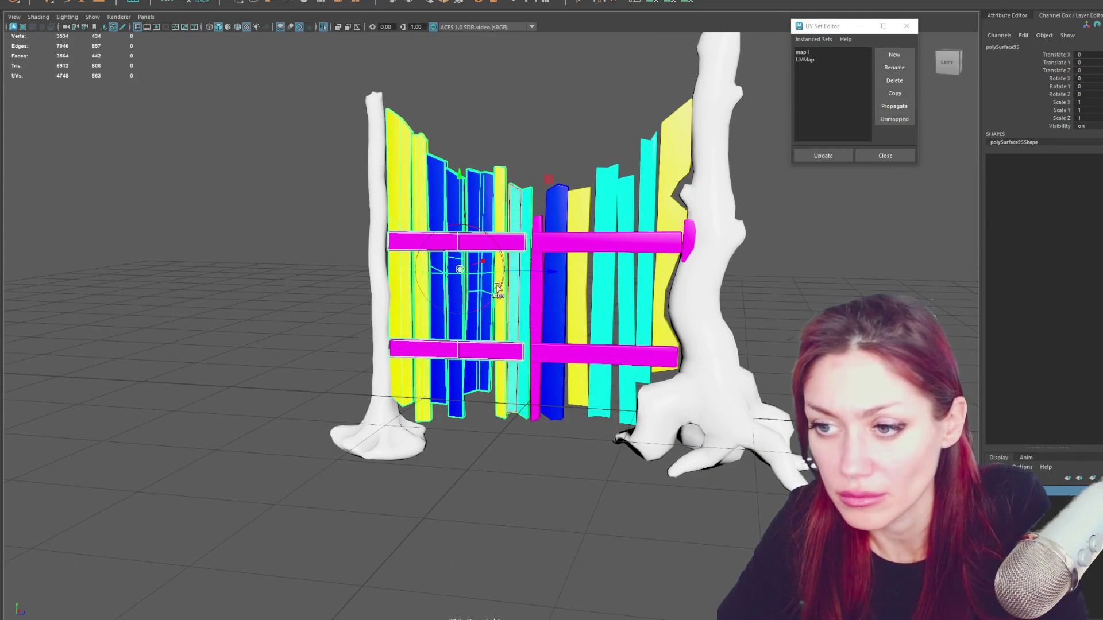
mouse_move(458, 207)
alt+mouse_down()
mouse_move(545, 366)
mouse_move(35, 349)
alt+mouse_up()
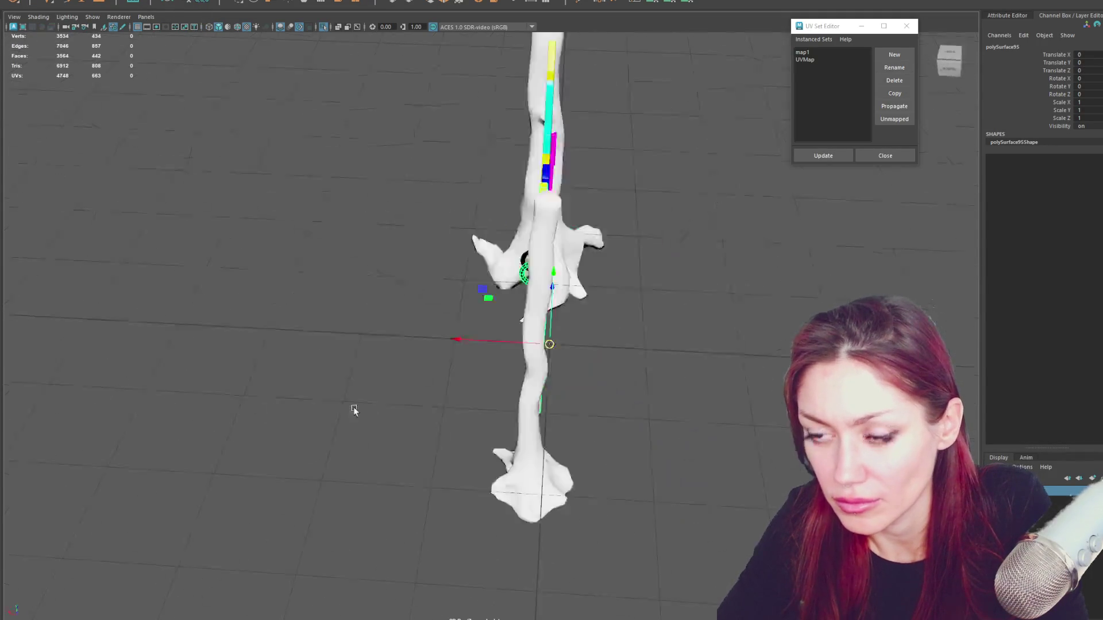
double_click(1003, 46)
text(Door_1)
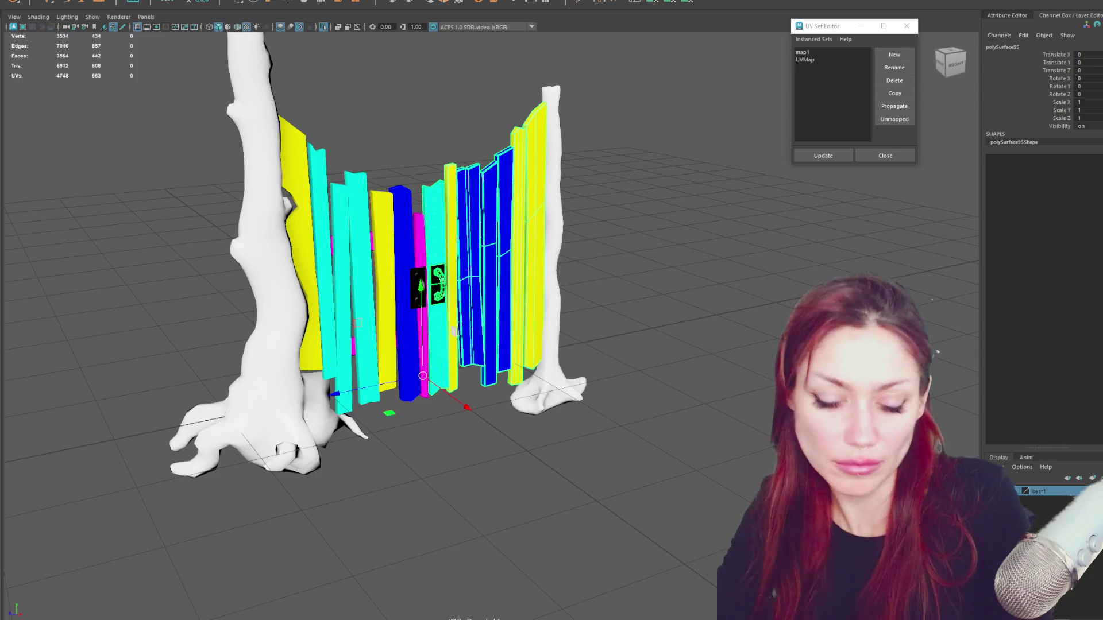
key(Return)
key(Right)
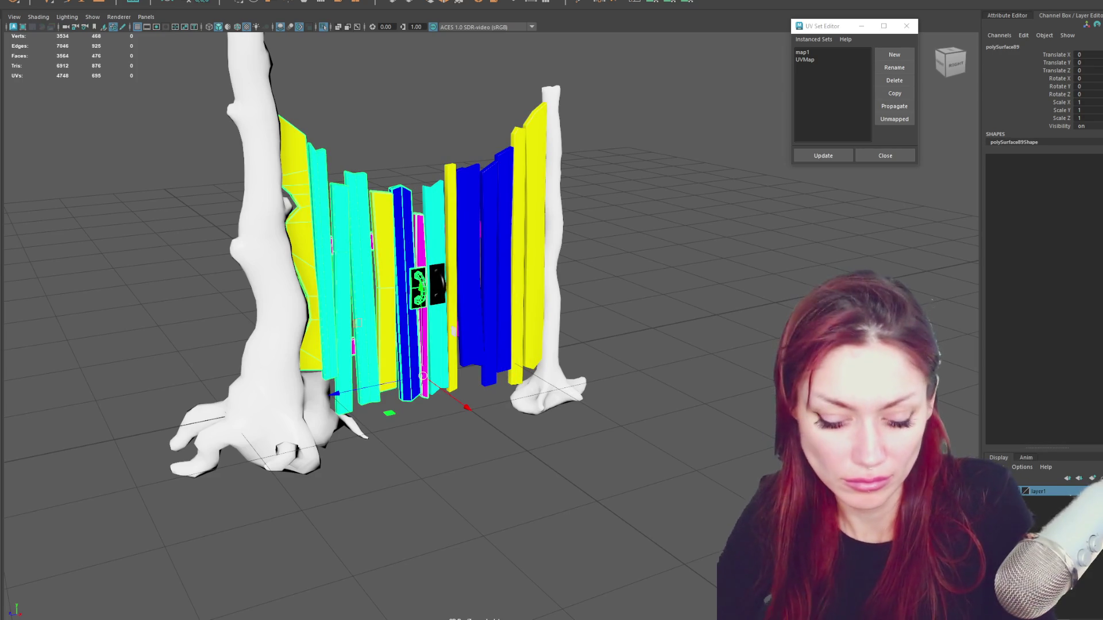
key(Left)
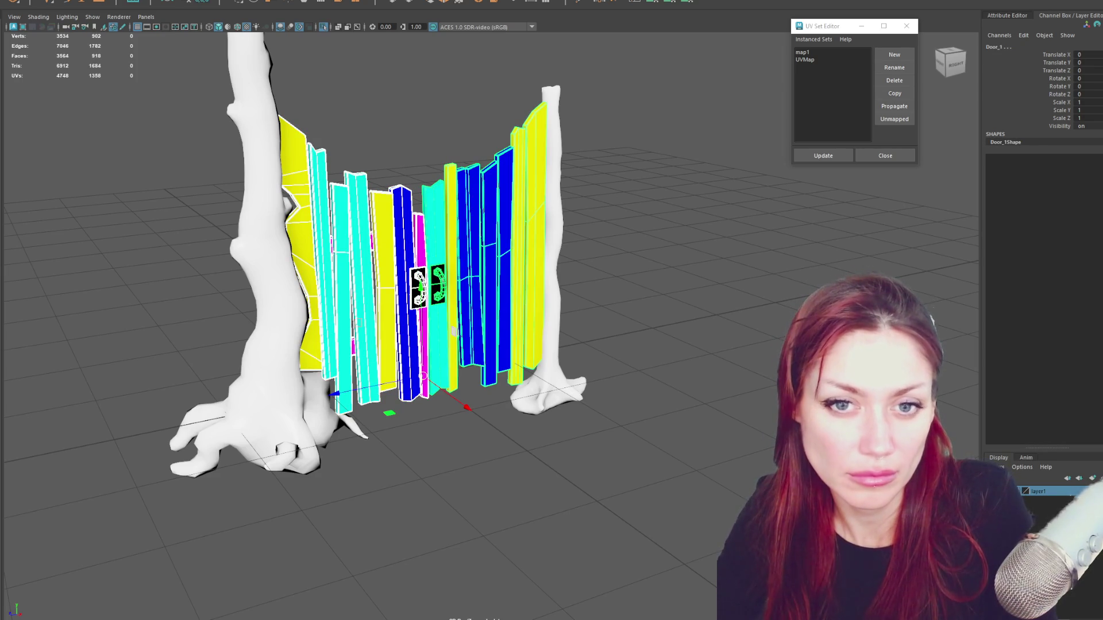
key(Up)
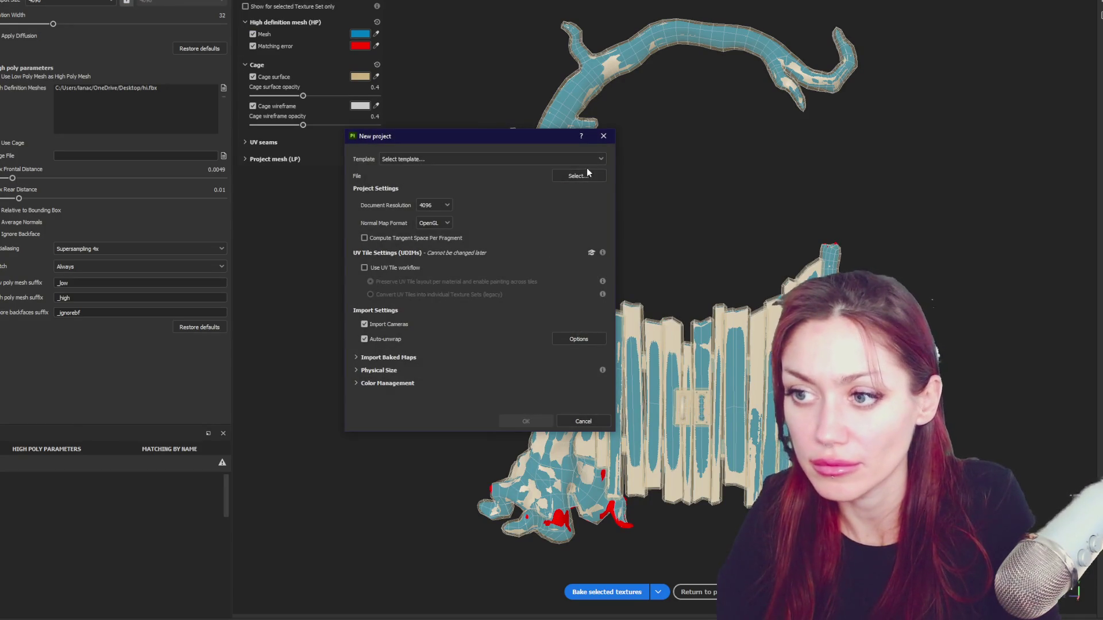
Create a new project using lo.fbx as the mesh, discarding the current project.
click(576, 177)
double_click(467, 276)
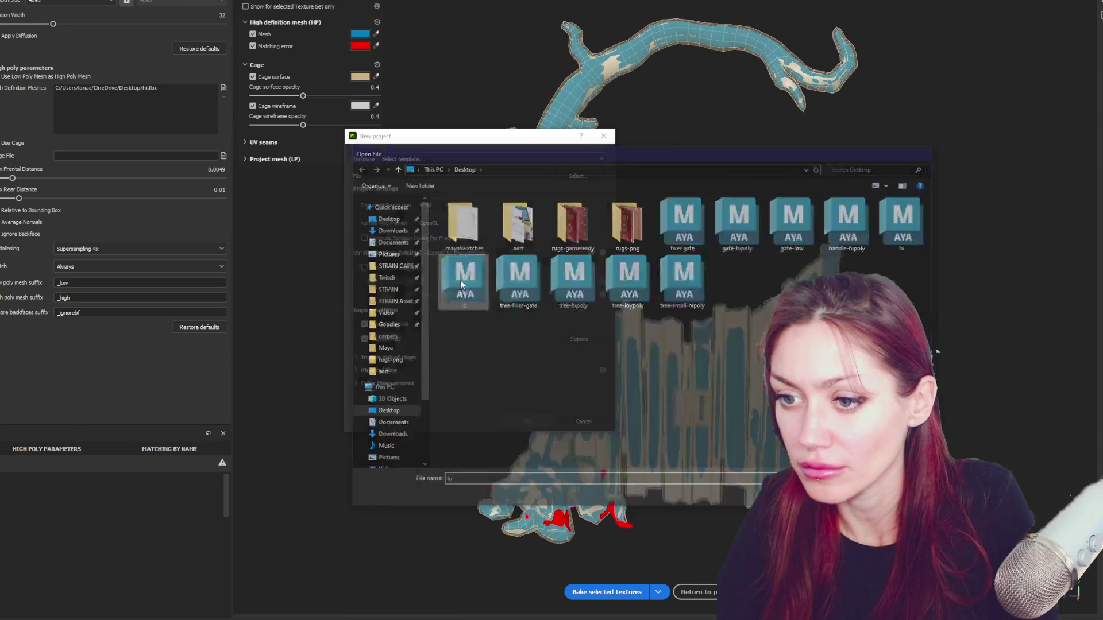
click(526, 422)
click(443, 298)
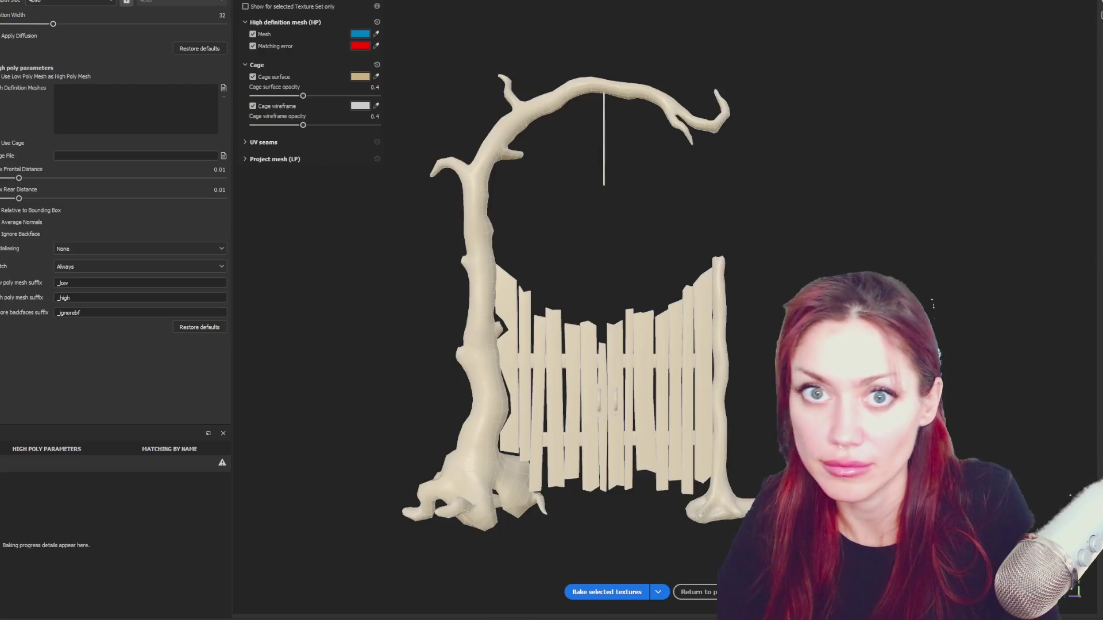
Add hi.fbx as the high-definition bake mesh and reduce the Max Frontal Distance.
click(223, 90)
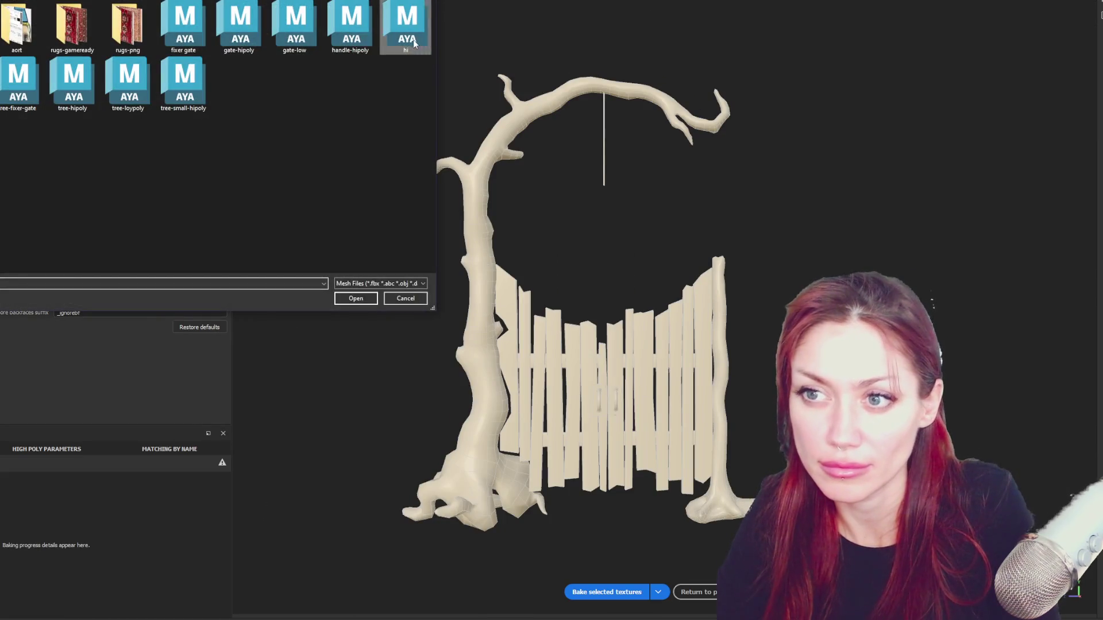
double_click(407, 30)
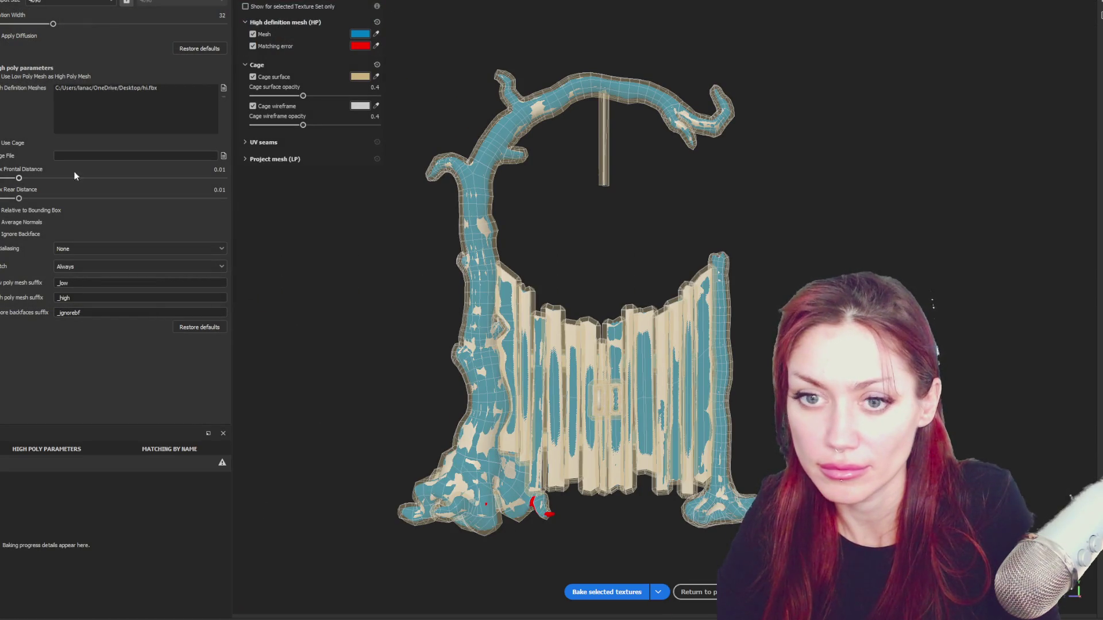
drag(18, 181, 14, 180)
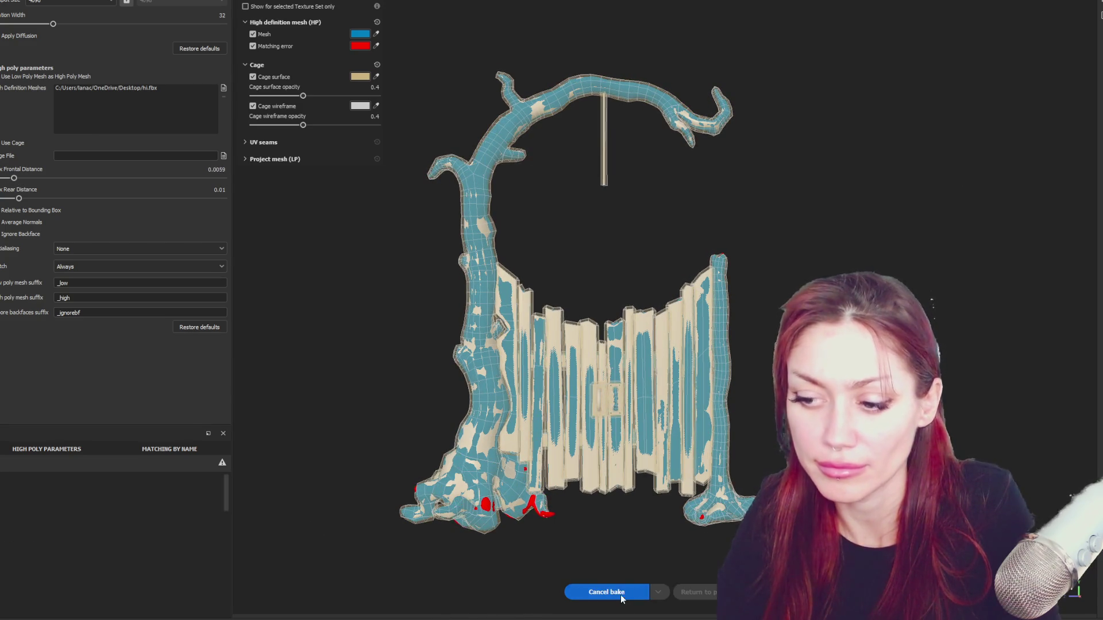
Bake the selected textures from hi.fbx onto the gate.
click(612, 593)
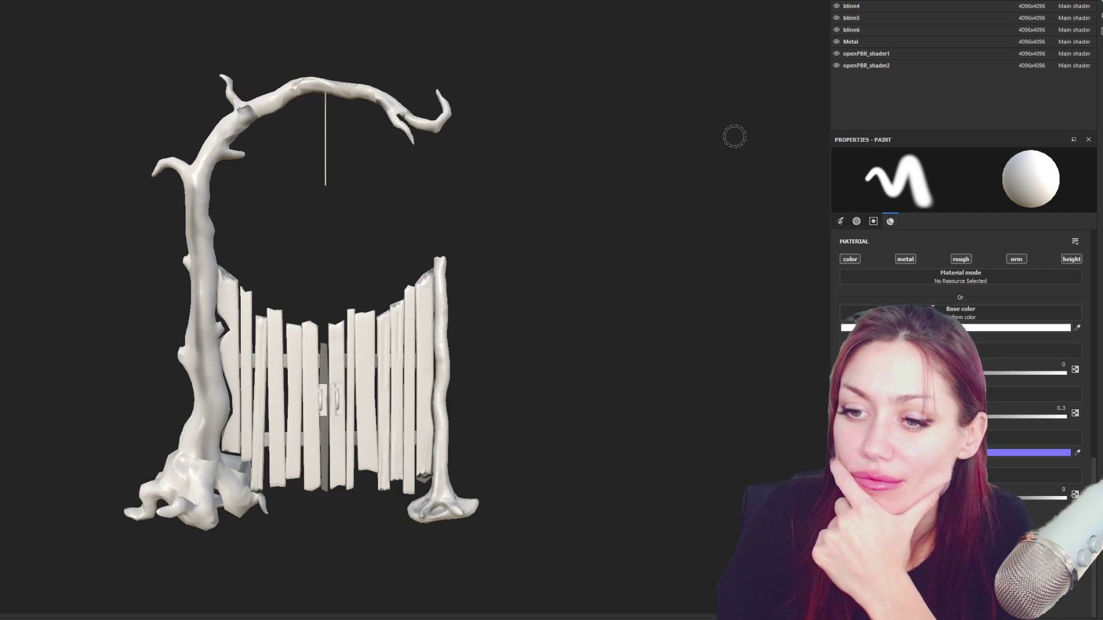
scroll(408, 335, up, 3)
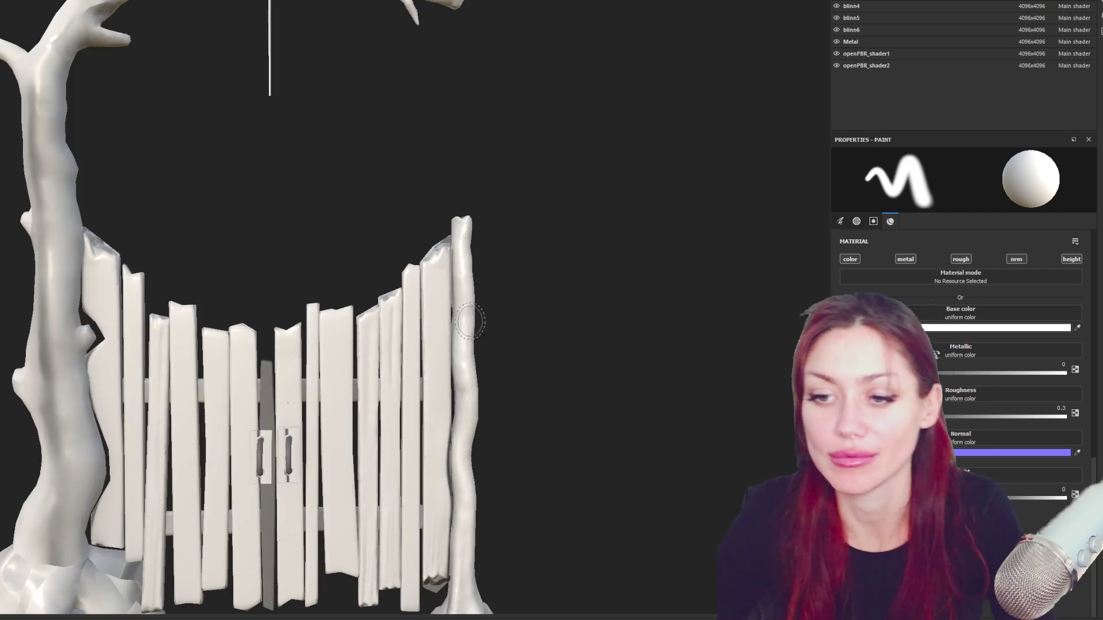
scroll(408, 334, down, 5)
mouse_move(407, 334)
alt+mouse_down()
mouse_move(374, 317)
mouse_move(875, 290)
alt+mouse_up()
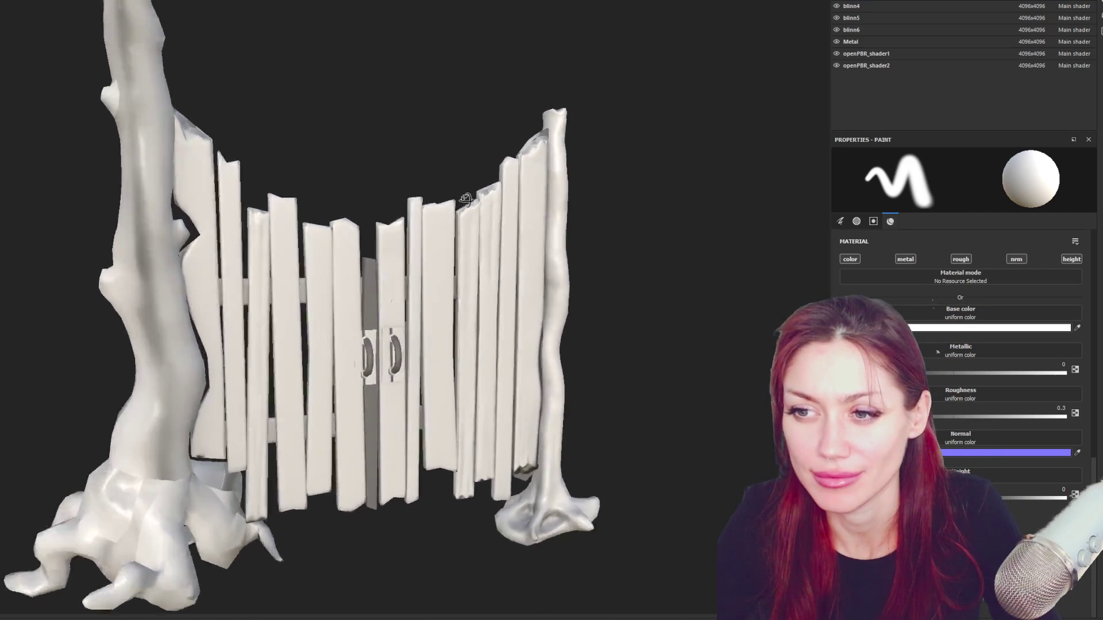
key(f)
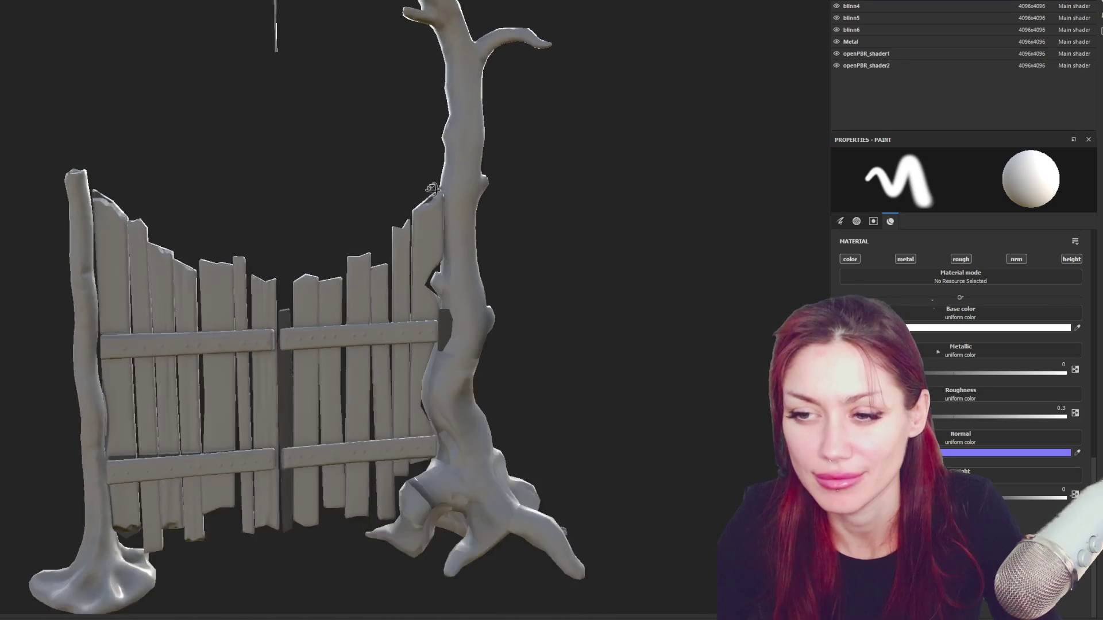
shift+right_drag(392, 214, 392, 212)
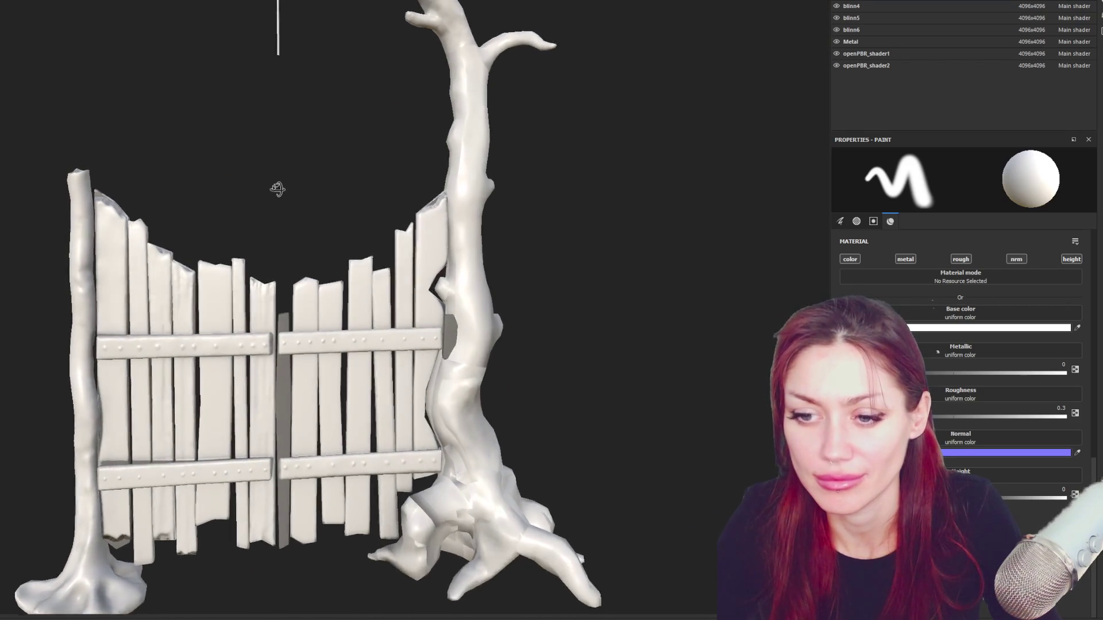
mouse_move(259, 180)
alt+mouse_down()
mouse_move(328, 227)
mouse_move(462, 243)
mouse_move(431, 244)
alt+mouse_up()
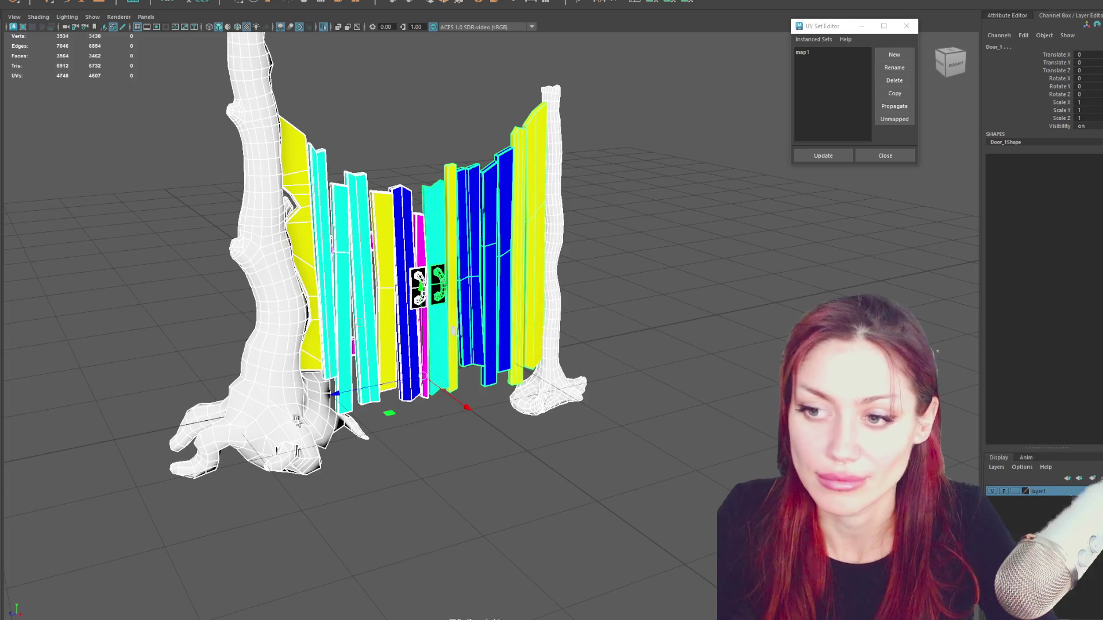
click(432, 284)
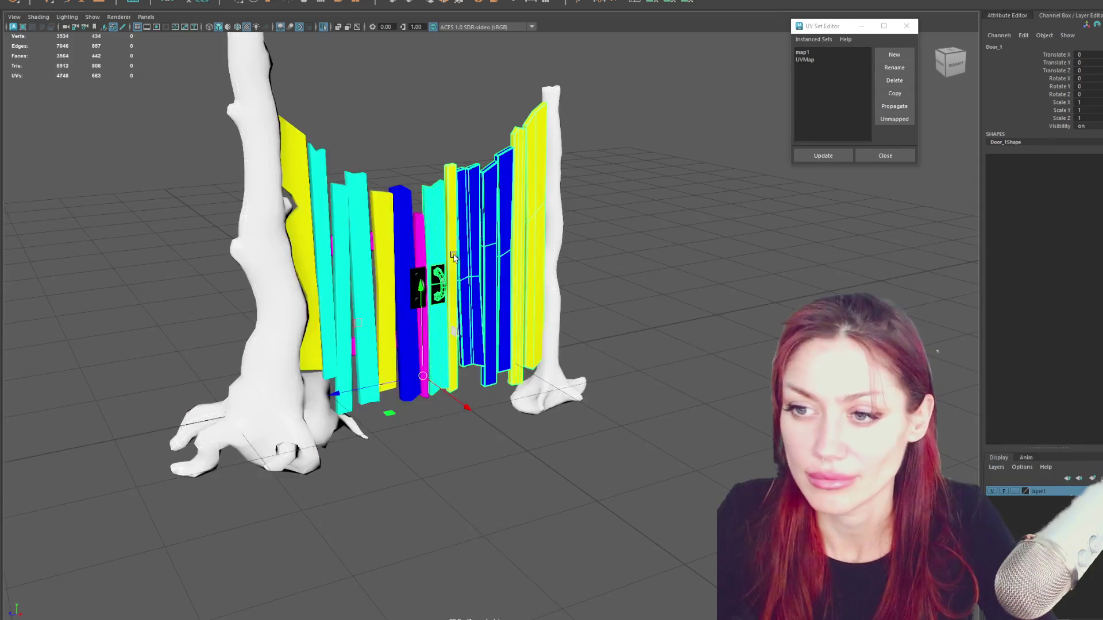
scroll(372, 205, up, 5)
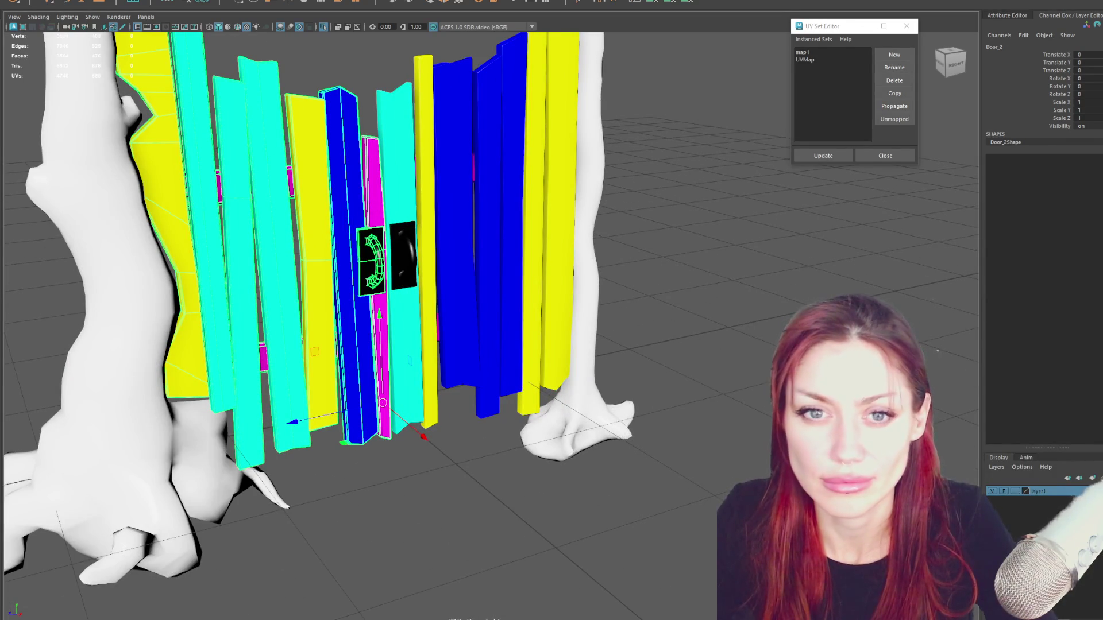
Hide the HI_POLY gate group, then select the door handle in UV component mode.
key(Up)
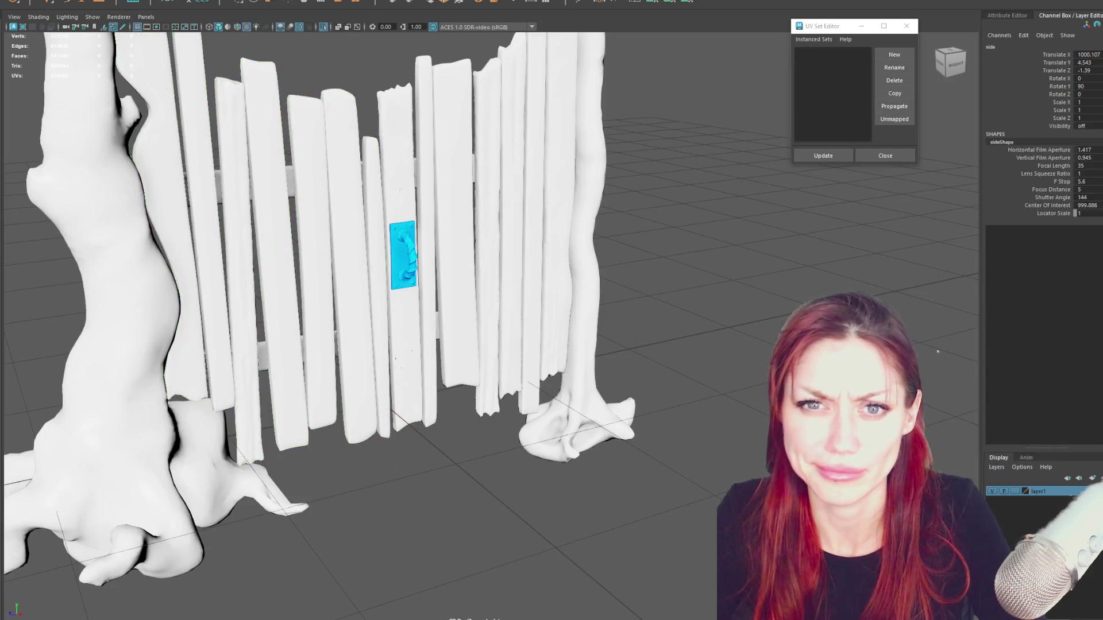
key(ctrl+h)
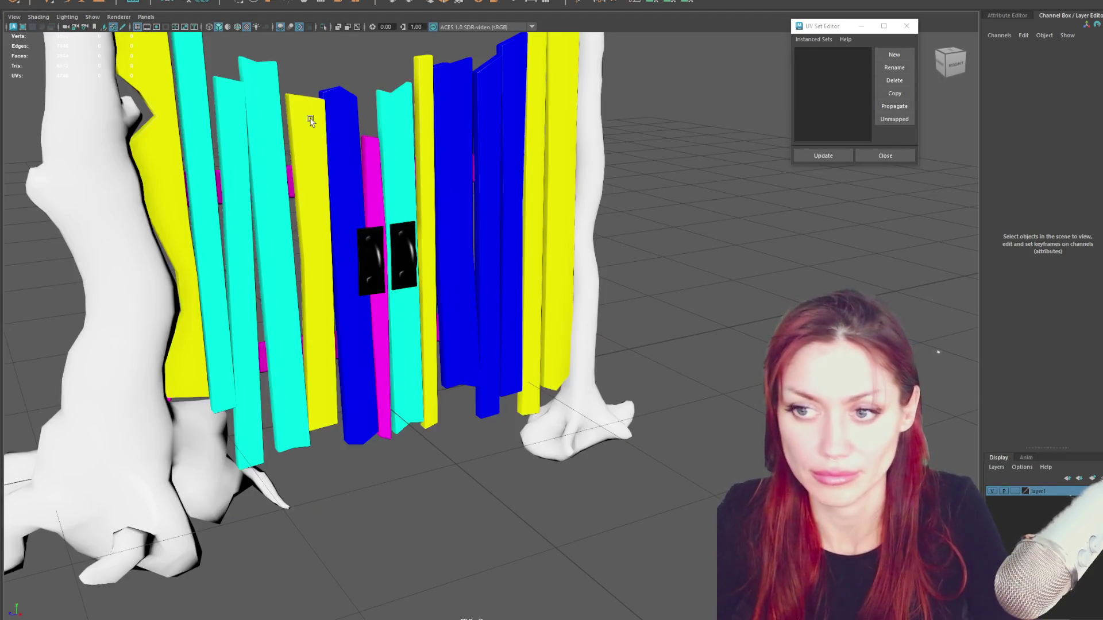
click(370, 254)
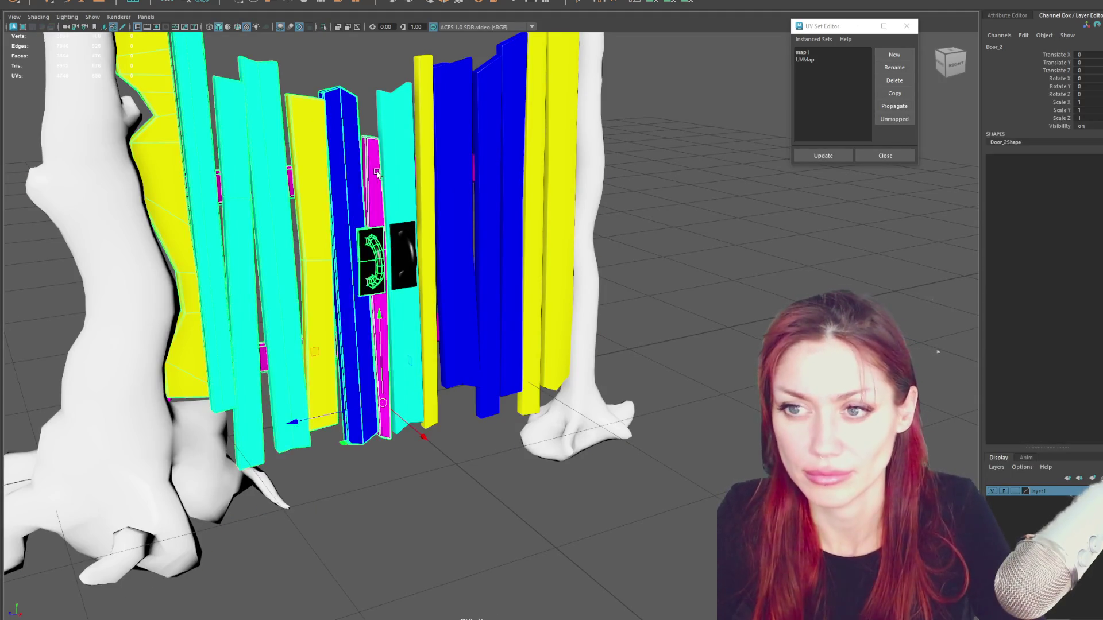
right_drag(369, 155, 308, 237)
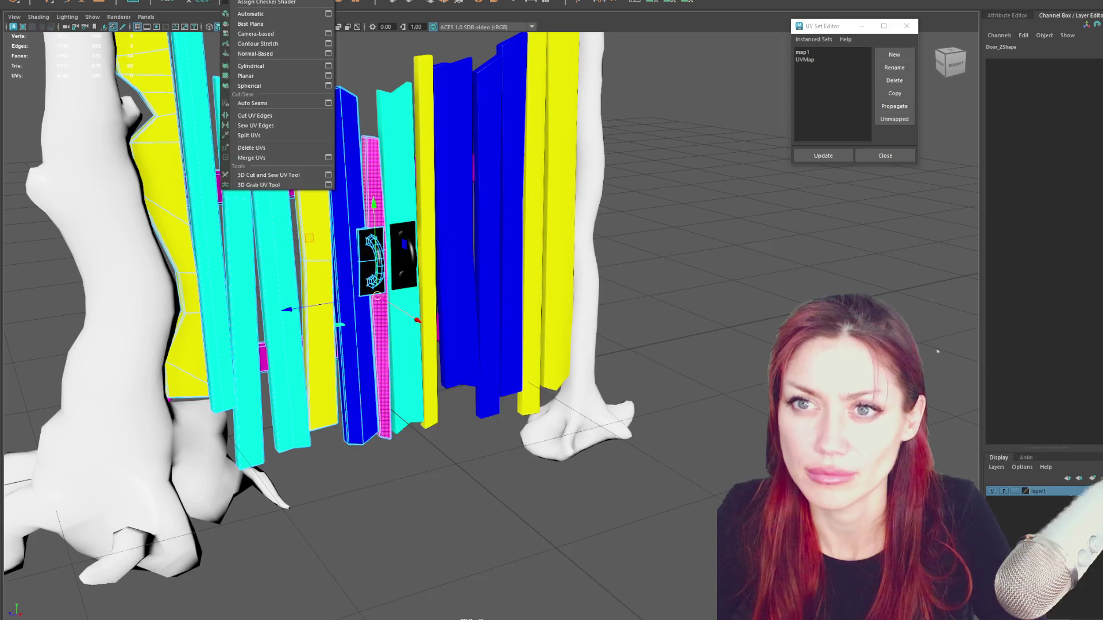
Drag the door's stray orange UV shell left into the 0–1 tile in the UV Editor.
click(259, 7)
scroll(680, 227, down, 1)
scroll(655, 237, down, 2)
scroll(655, 238, up, 2)
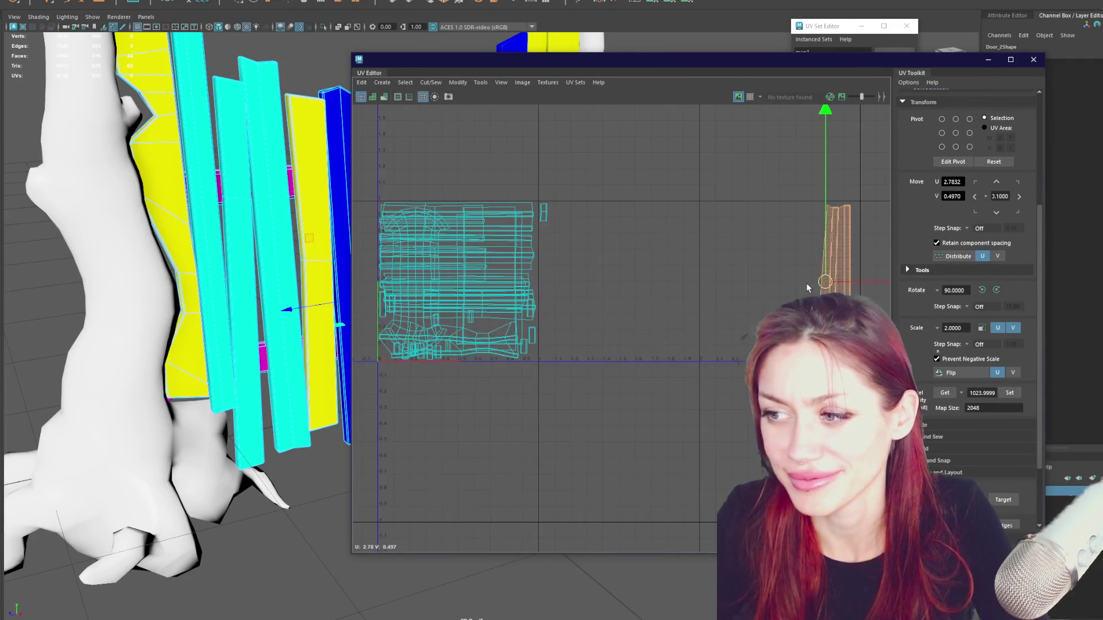
drag(856, 285, 534, 283)
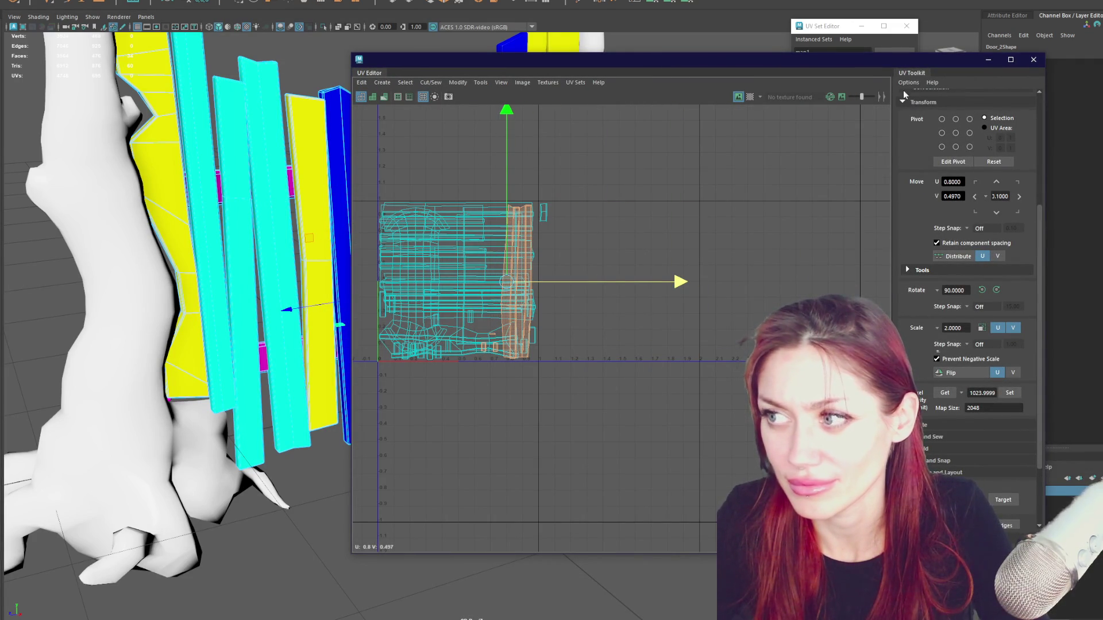
click(1033, 59)
mouse_move(309, 77)
alt+mouse_down()
mouse_move(370, 157)
mouse_move(355, 161)
alt+mouse_up()
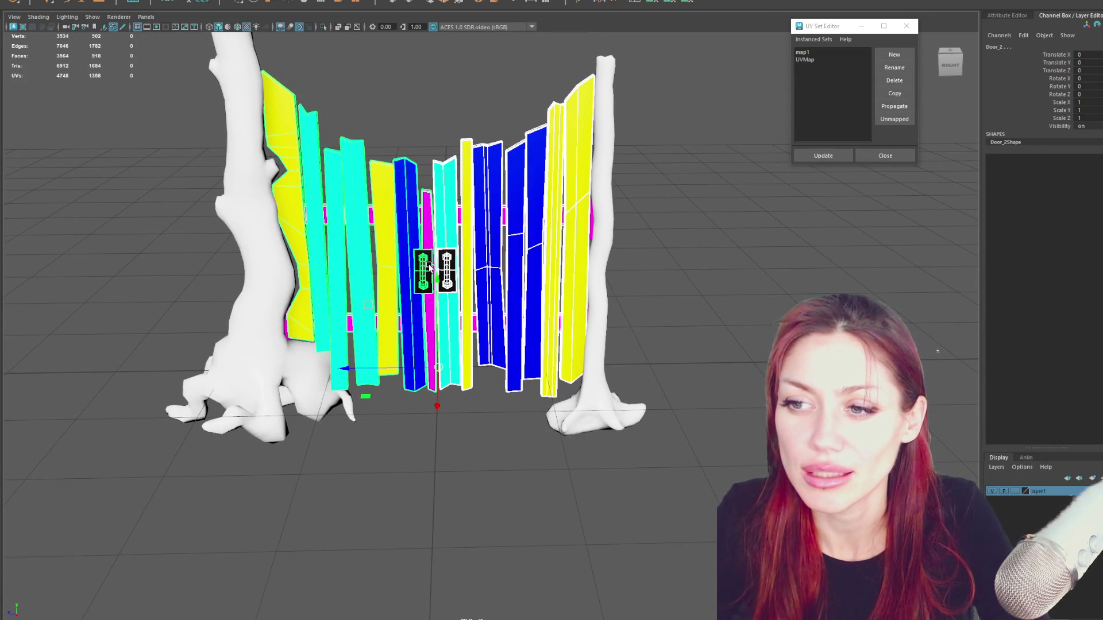
Isolate the Door_1 planks, separate and recombine them, and delete construction history.
right_drag(436, 125, 436, 136)
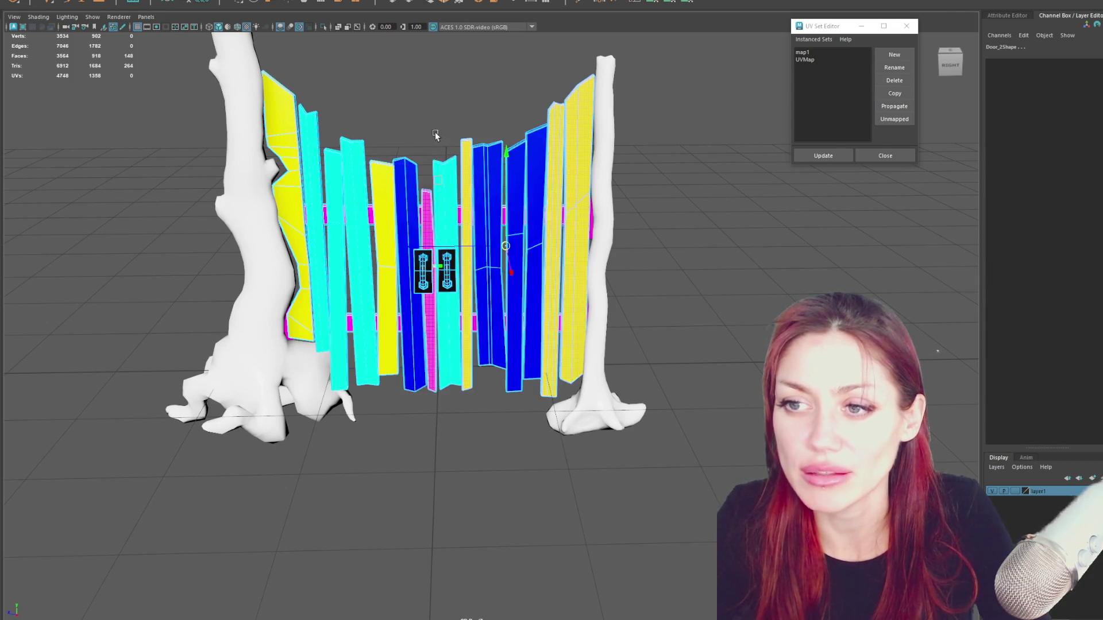
click(448, 248)
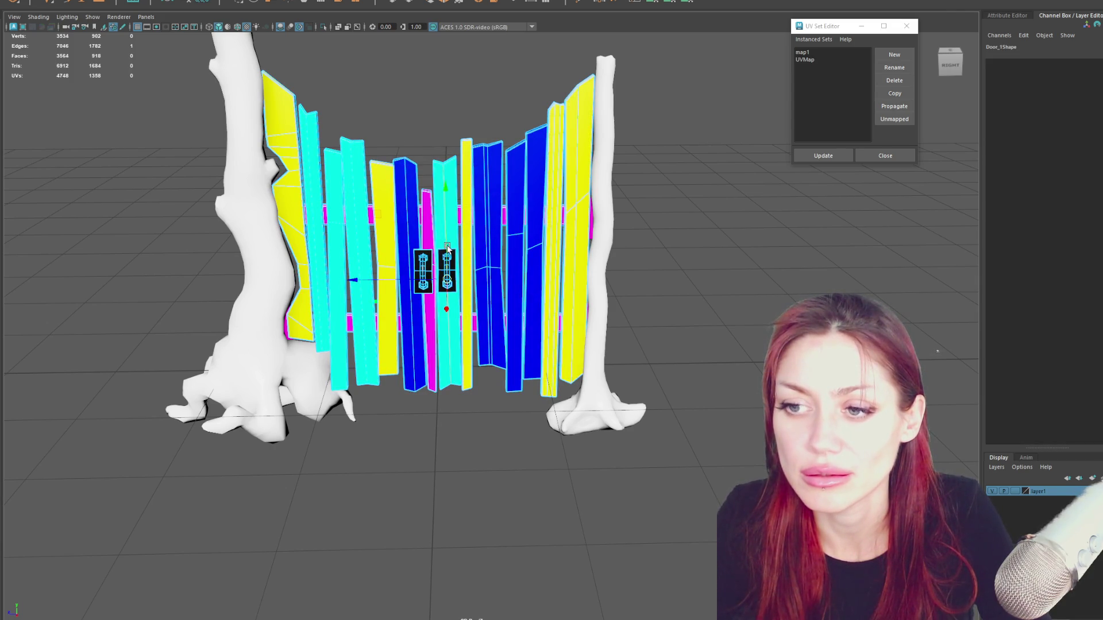
key(F8)
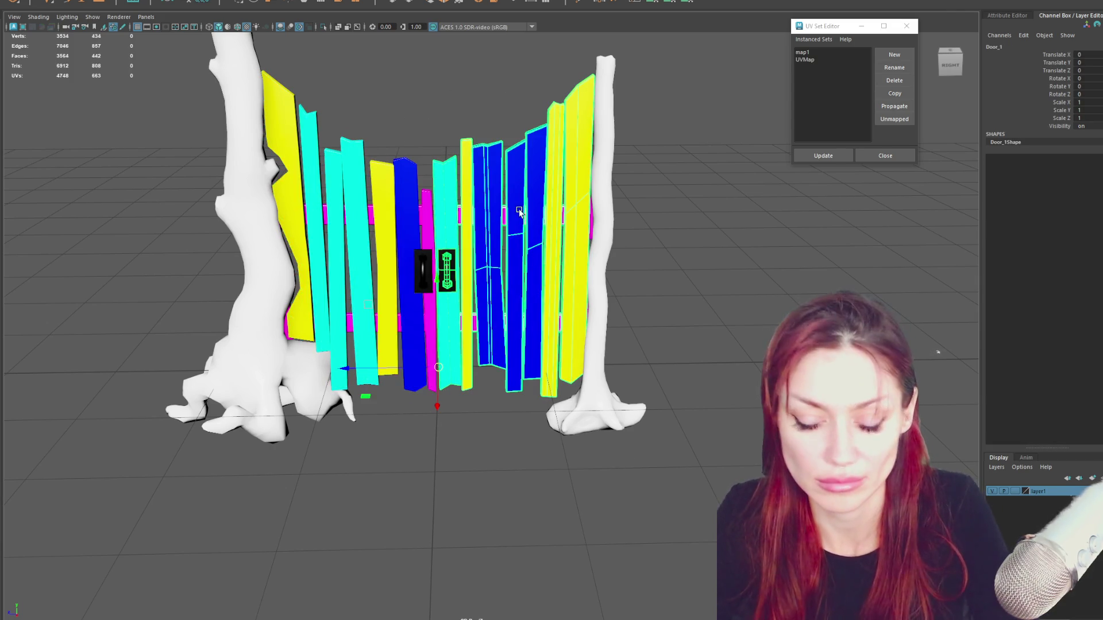
key(ctrl+1)
click(35, 18)
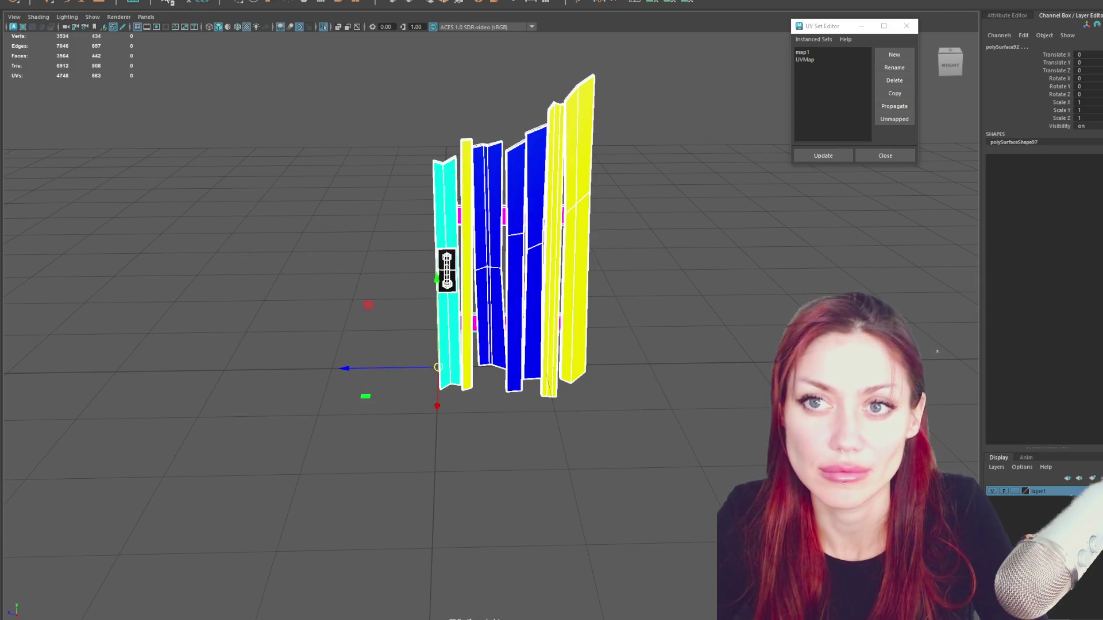
click(444, 224)
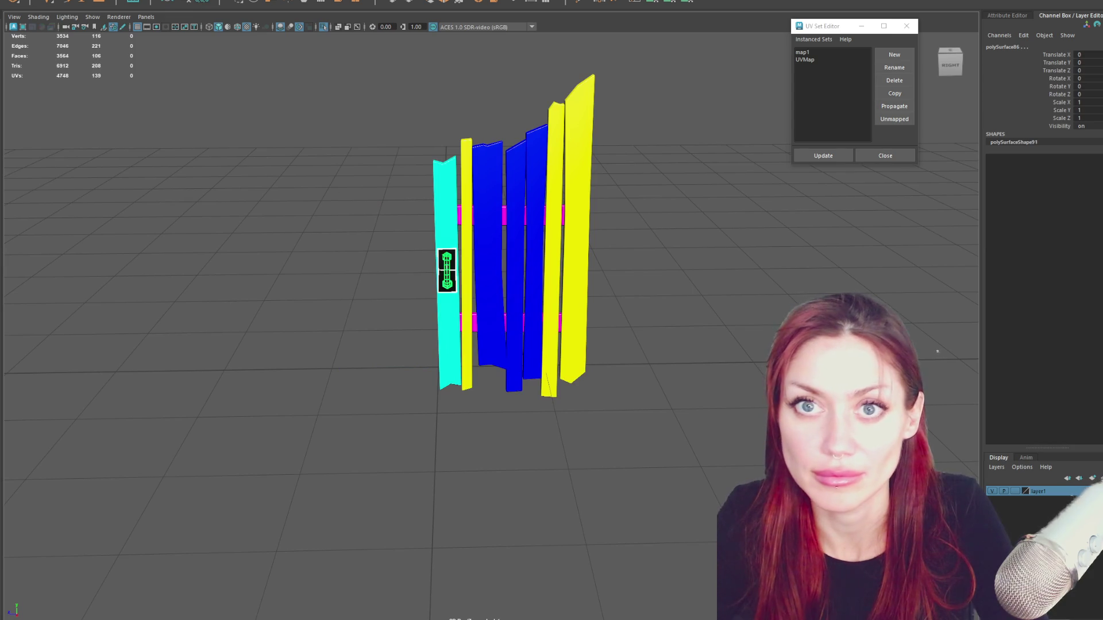
click(43, 7)
click(188, 2)
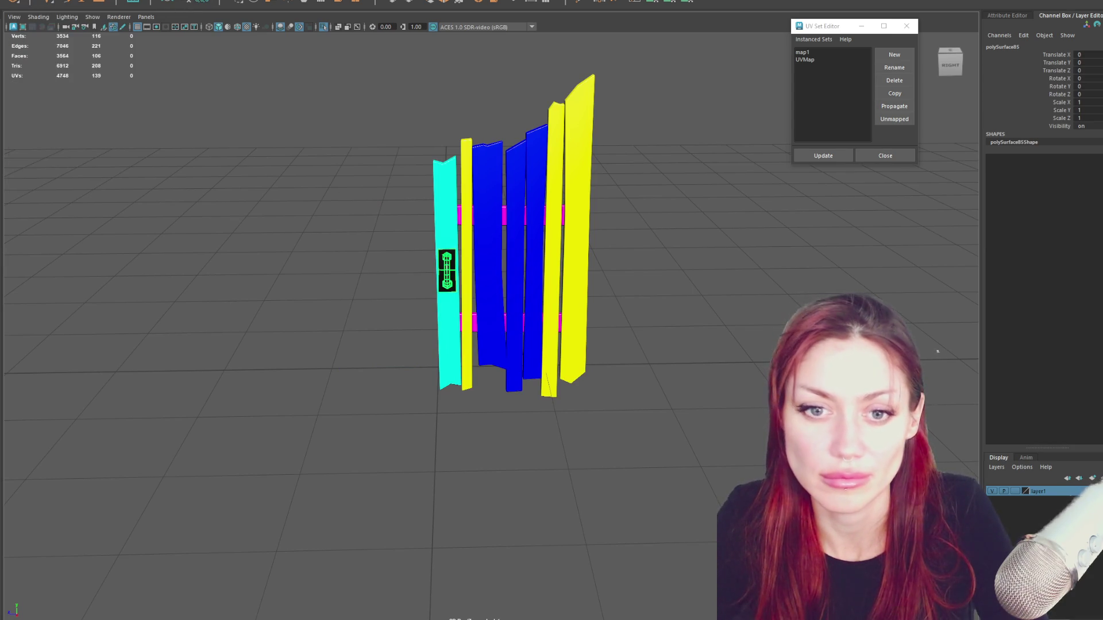
Delete the door handle and combine the door pieces into a single mesh.
click(447, 270)
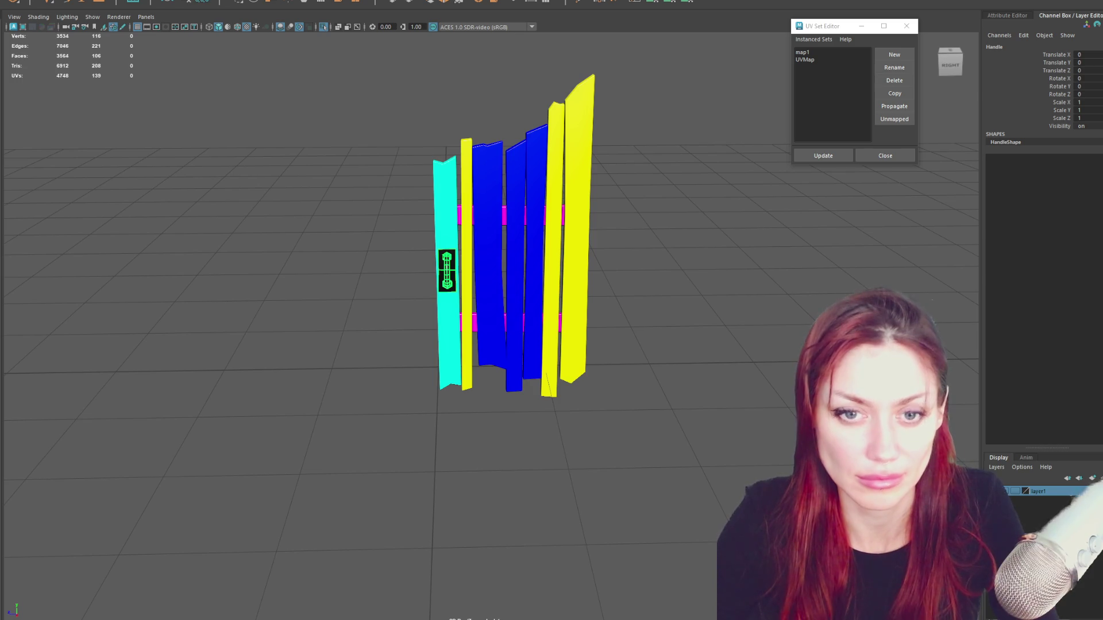
key(Delete)
drag(371, 109, 621, 414)
click(43, 7)
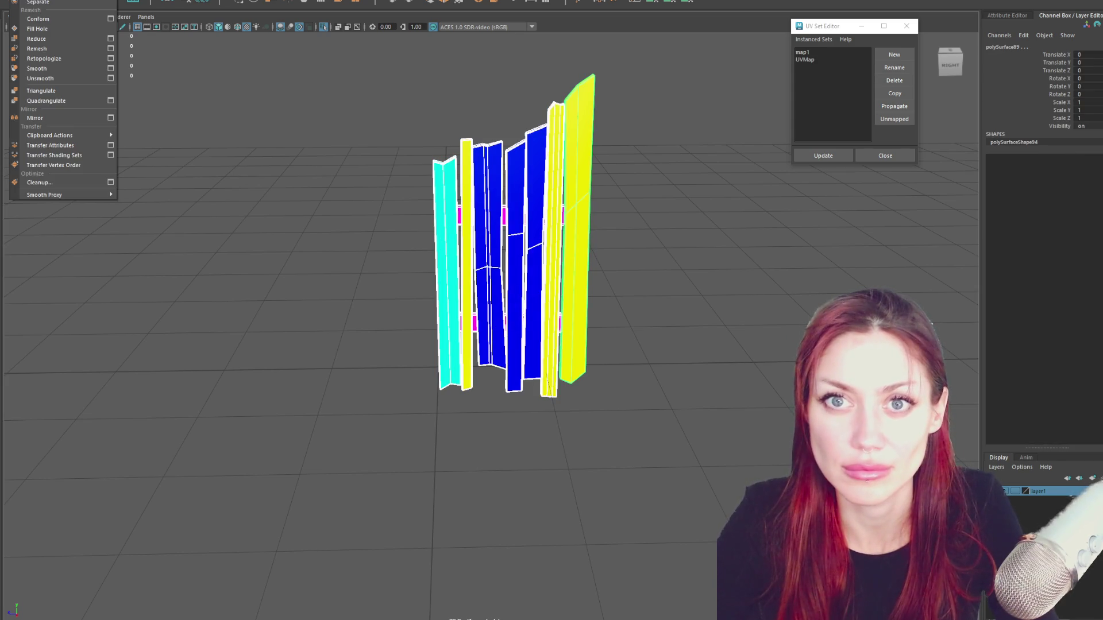
click(166, 4)
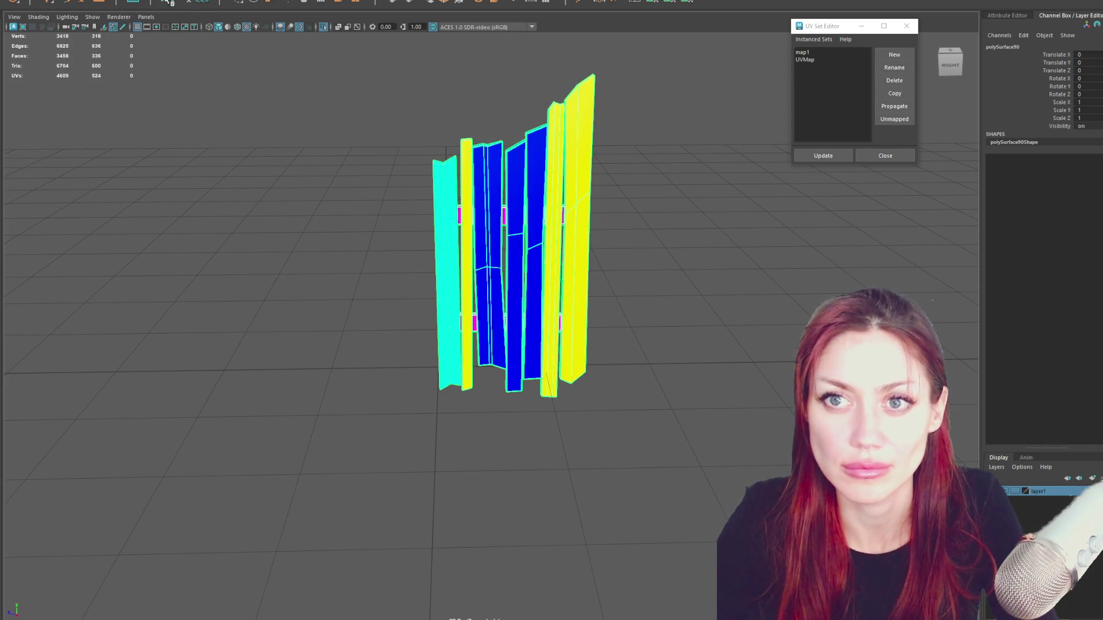
Duplicate the door mesh and move its pivot down to the mesh base with D.
key(ctrl+d)
key(w)
drag(419, 245, 432, 246)
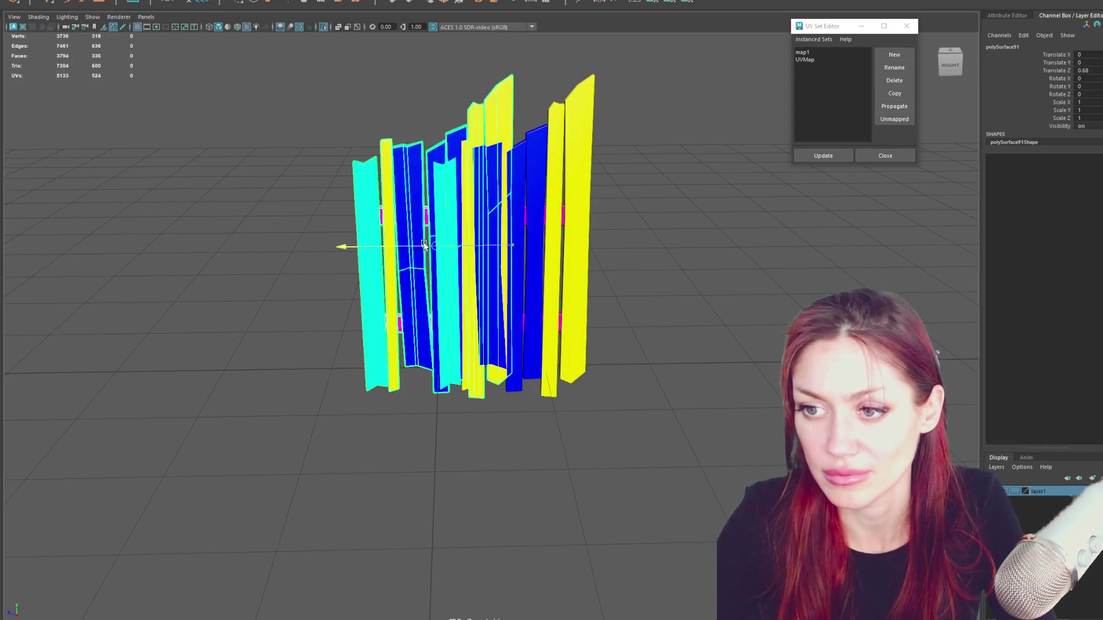
click(433, 123)
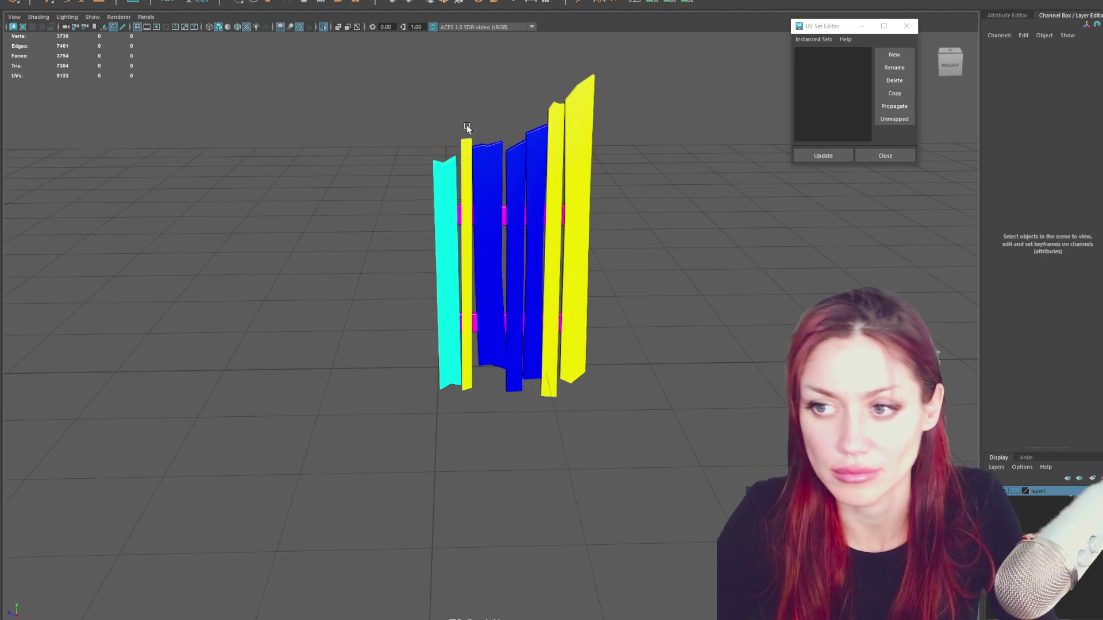
click(489, 222)
drag(513, 245, 427, 251)
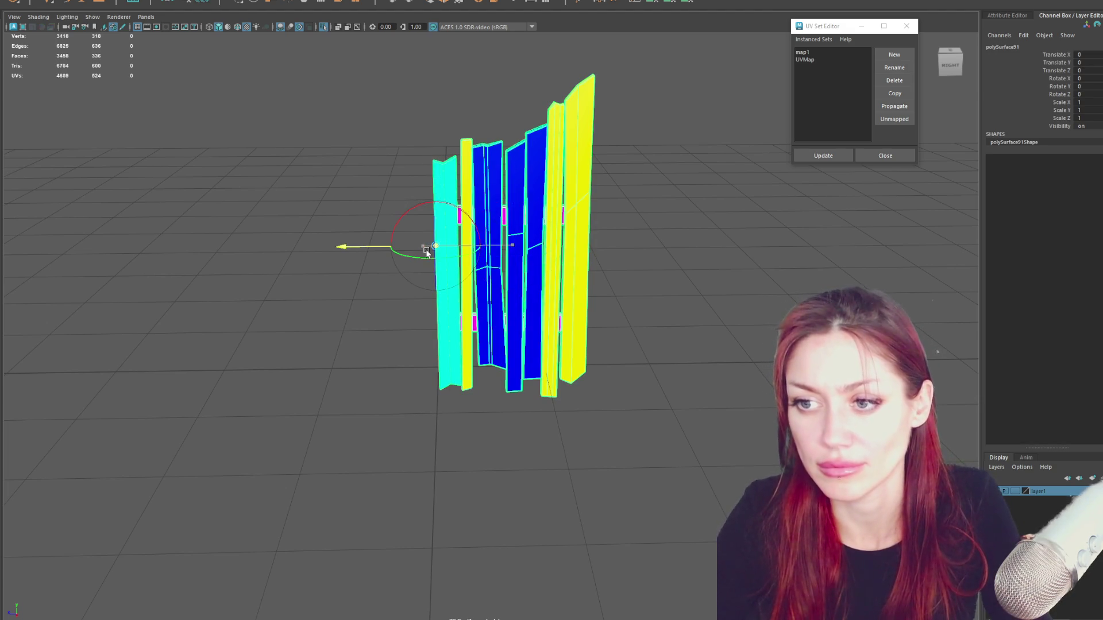
mouse_move(437, 179)
mouse_down()
mouse_move(432, 360)
mouse_move(513, 364)
mouse_up()
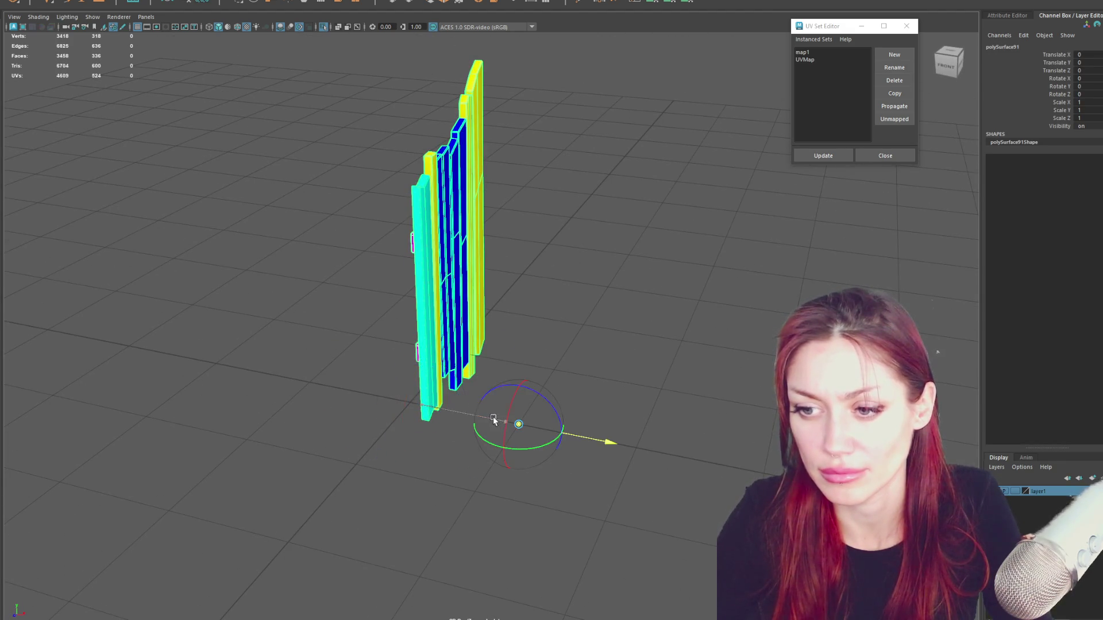
Unhide the tree trunks and planks, then inspect Door_2, the HingeHolding_Block and fence planks.
alt+drag(493, 420, 335, 266)
click(334, 266)
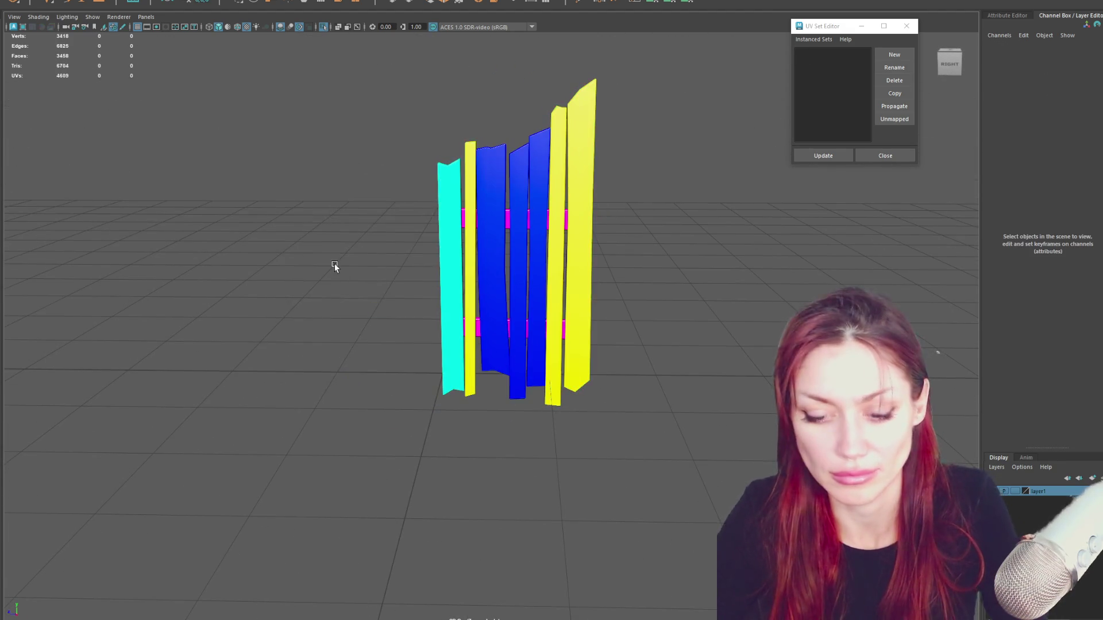
key(ctrl+shift+h)
click(432, 259)
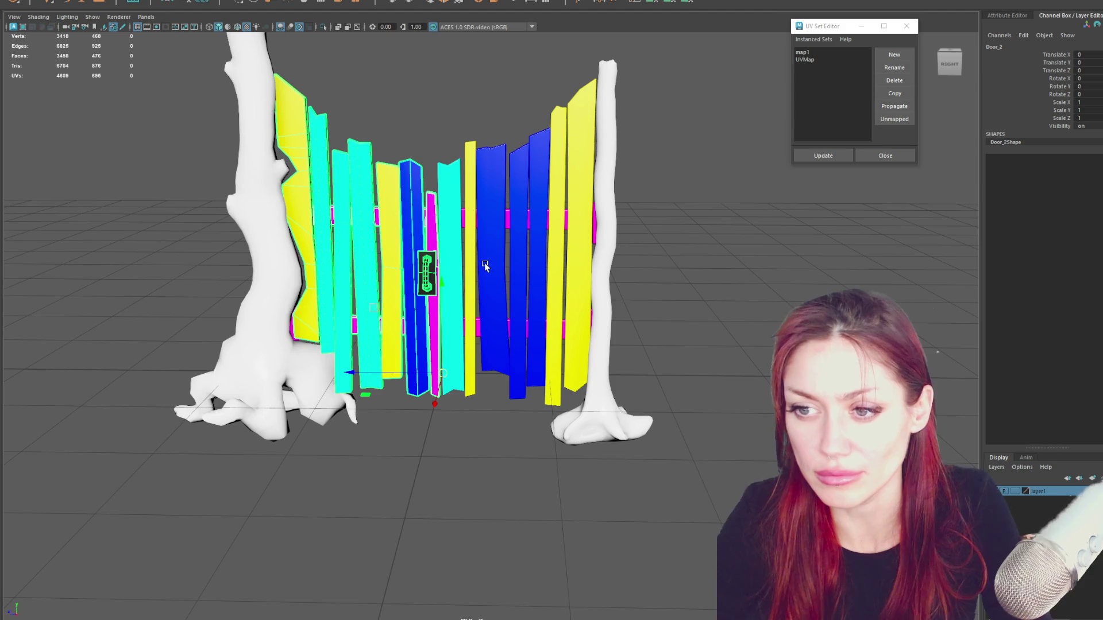
right_drag(415, 231, 412, 99)
click(425, 274)
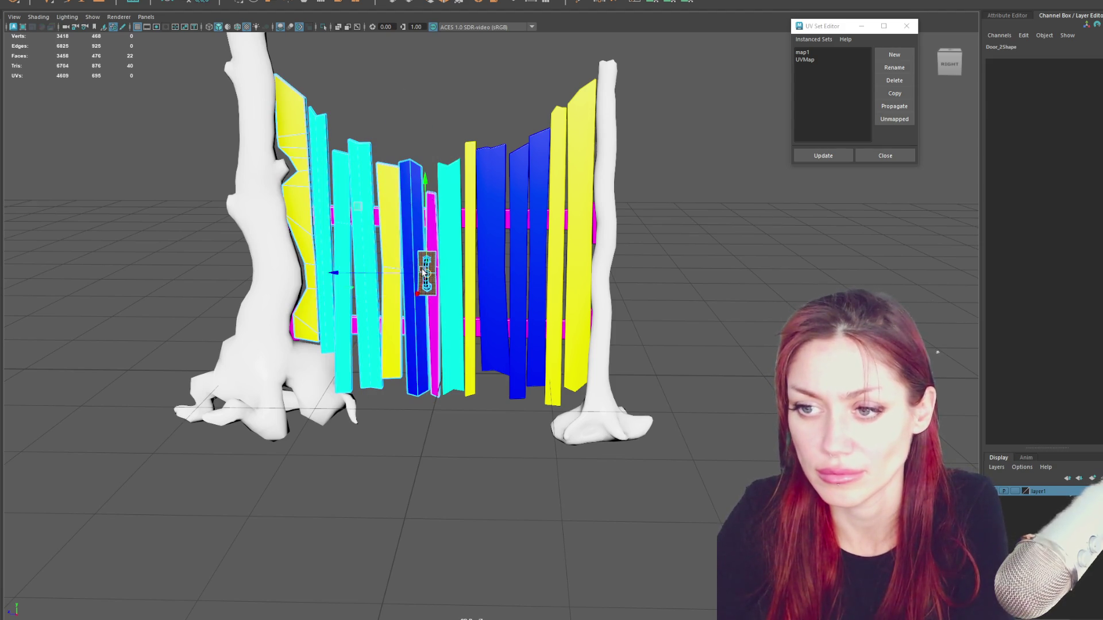
click(392, 102)
mouse_move(391, 101)
alt+mouse_down()
mouse_move(495, 147)
mouse_move(613, 248)
alt+mouse_up()
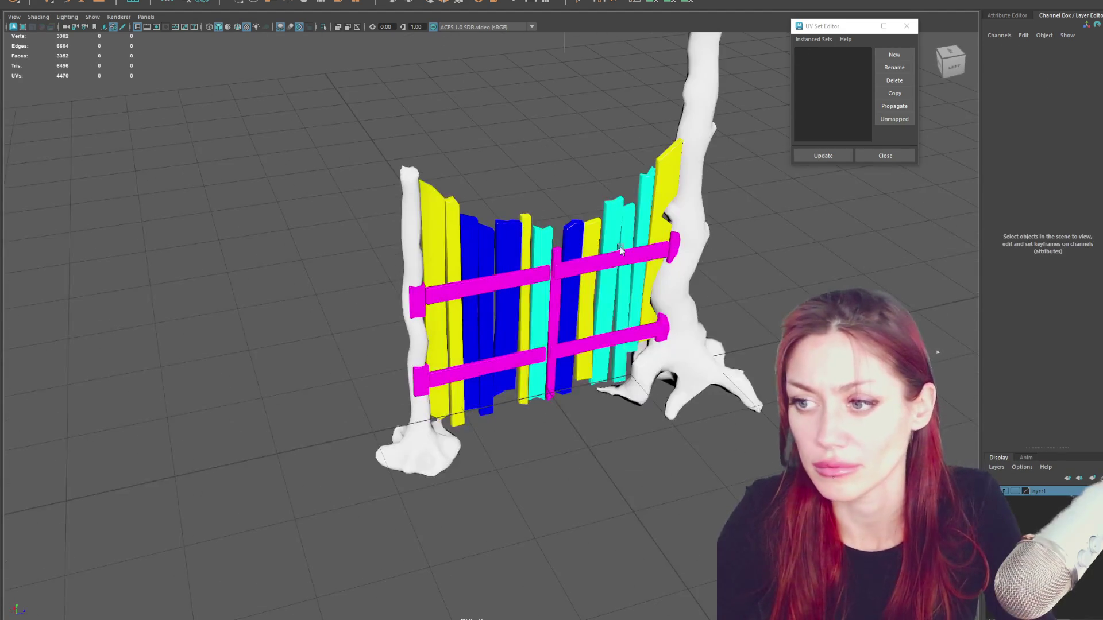
click(665, 247)
alt+middle_drag(666, 248, 569, 249)
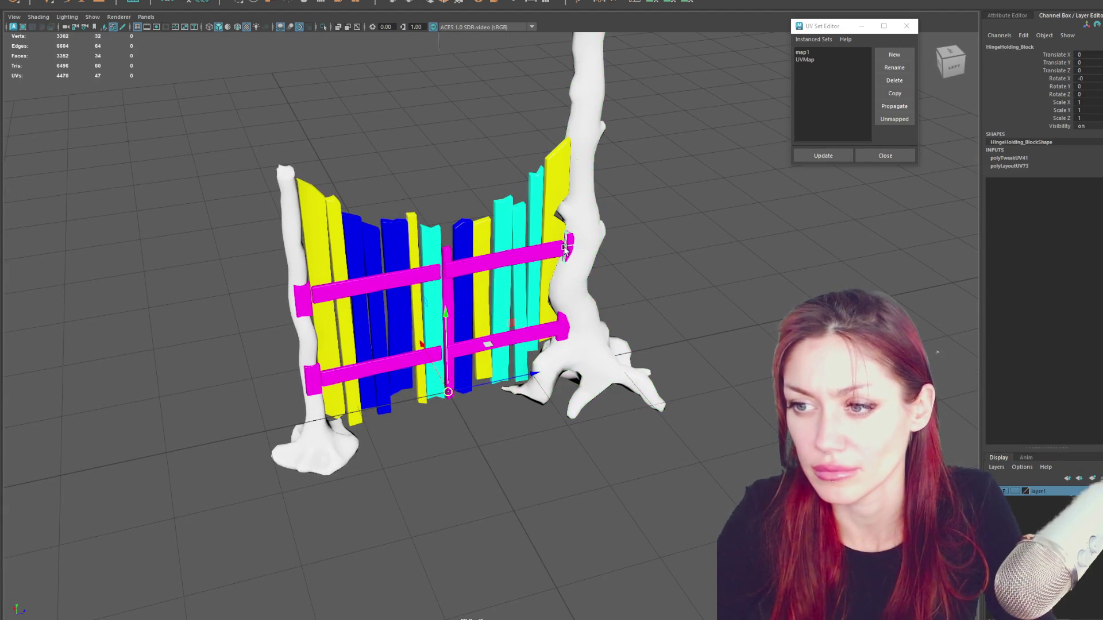
click(521, 262)
mouse_move(522, 261)
alt+mouse_down()
mouse_move(670, 271)
mouse_move(635, 257)
alt+mouse_up()
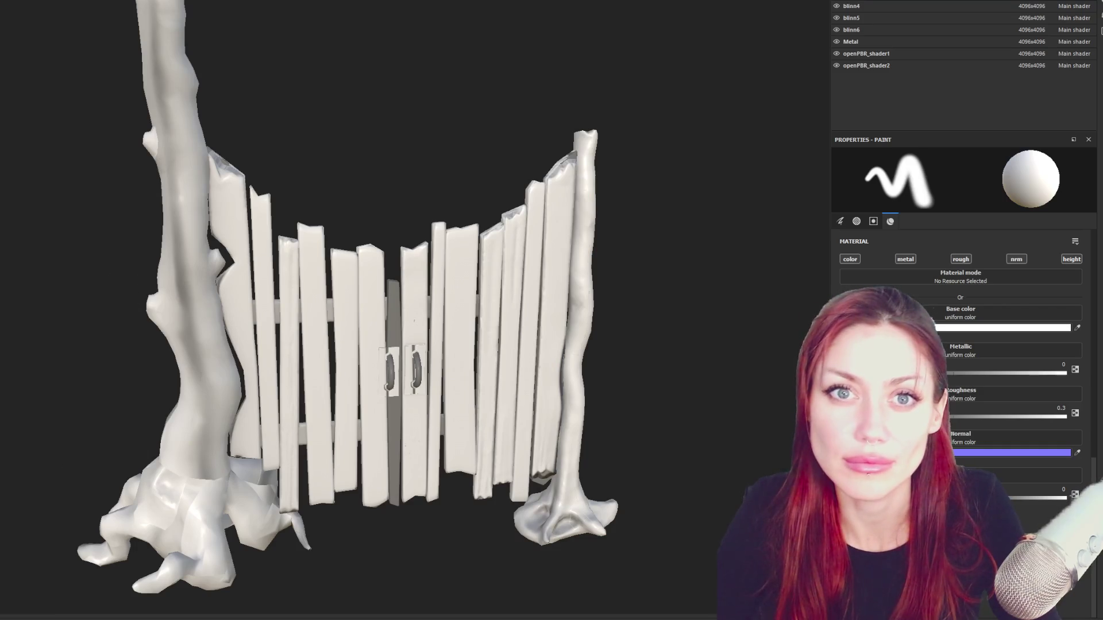
Start a new project from the low-poly lo.fbx gate mesh, discarding unsaved changes.
key(ctrl+n)
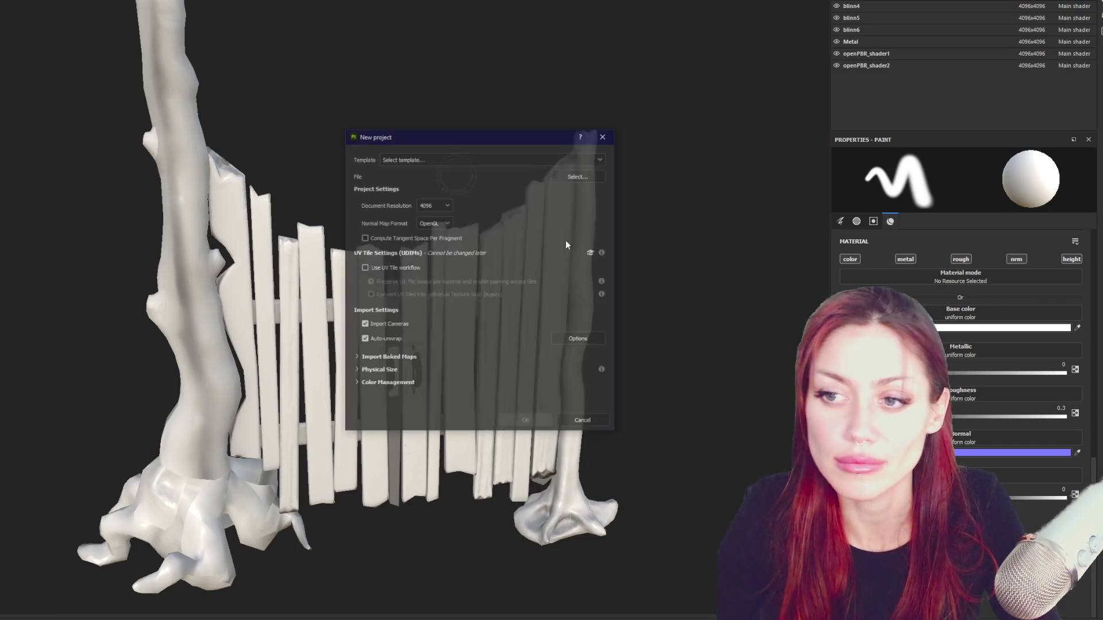
click(572, 176)
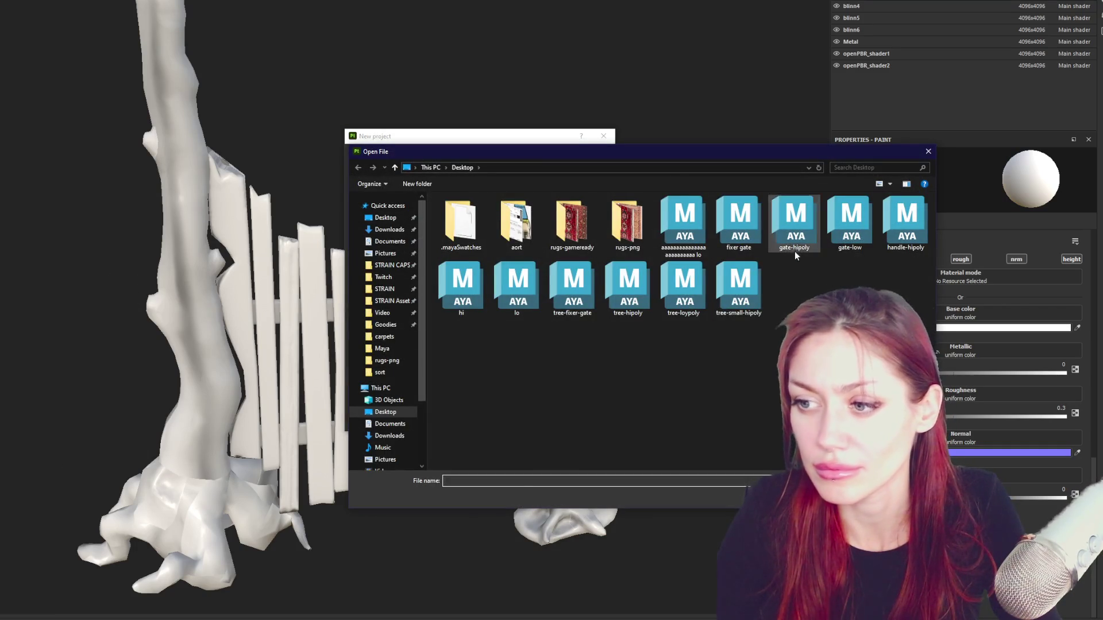
double_click(683, 211)
click(522, 420)
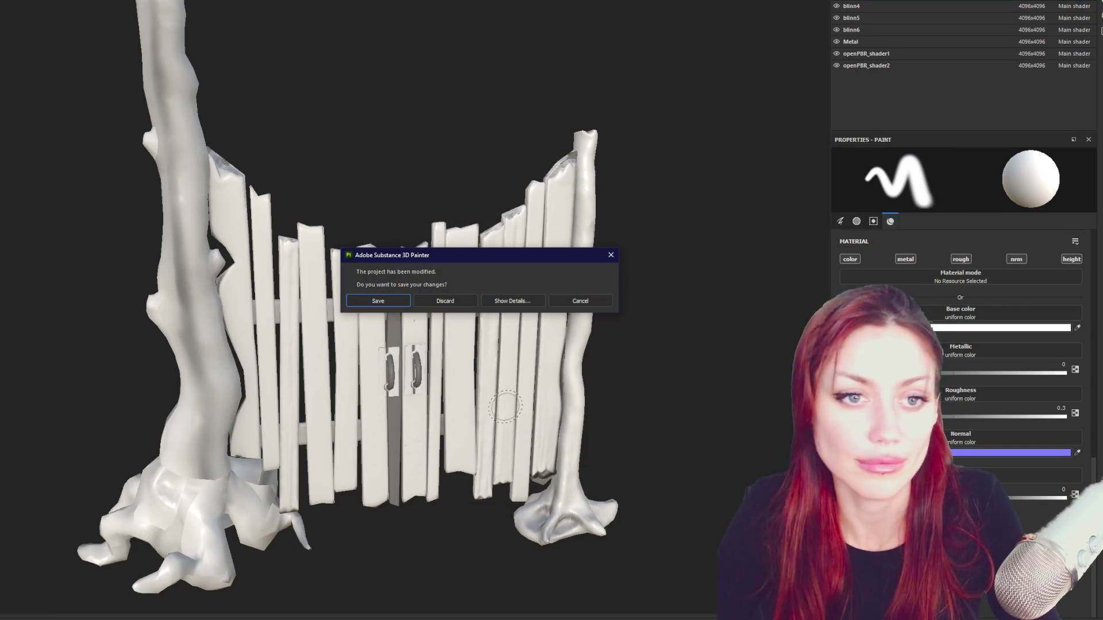
click(594, 299)
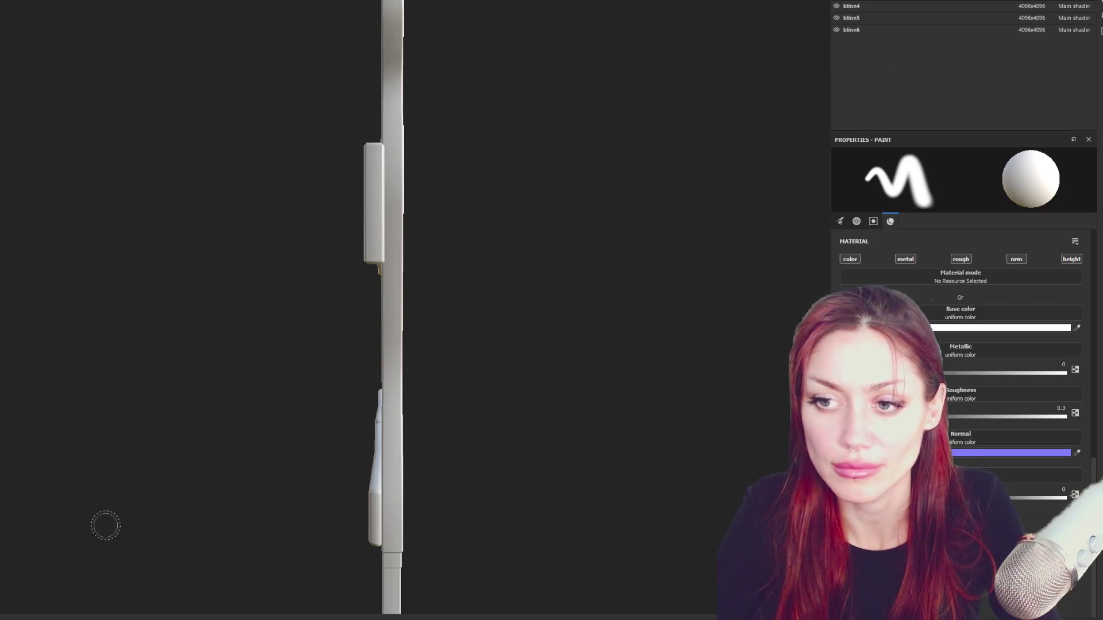
Frame the whole fence in a three-quarter view and browse for the high-poly bake mesh.
alt+drag(43, 587, 468, 394)
alt+right_drag(468, 395, 468, 290)
alt+drag(468, 291, 440, 259)
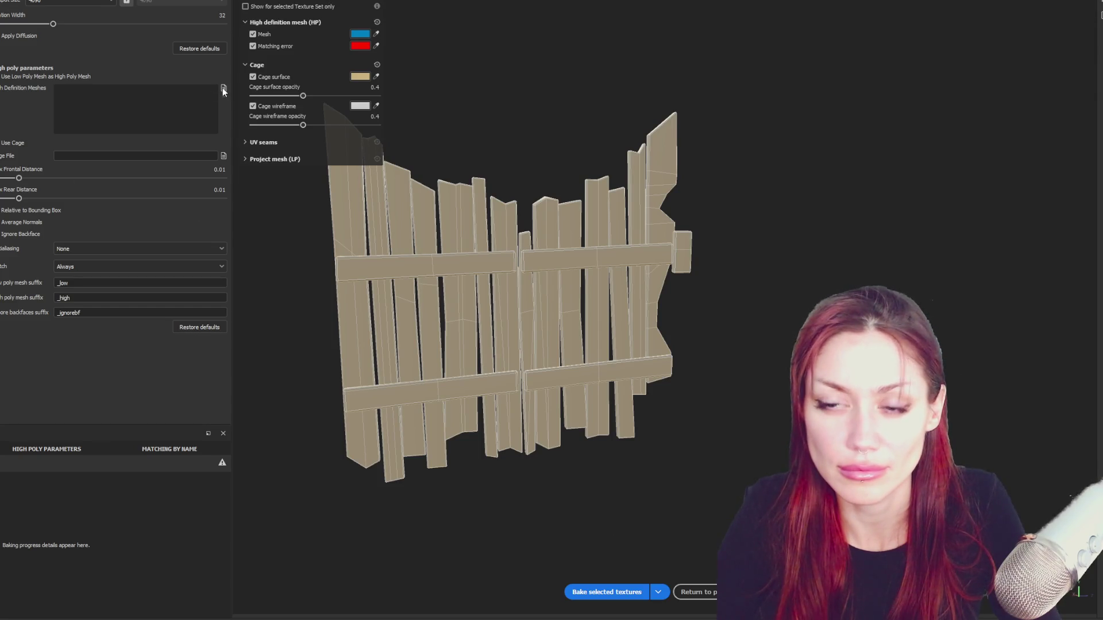
click(223, 87)
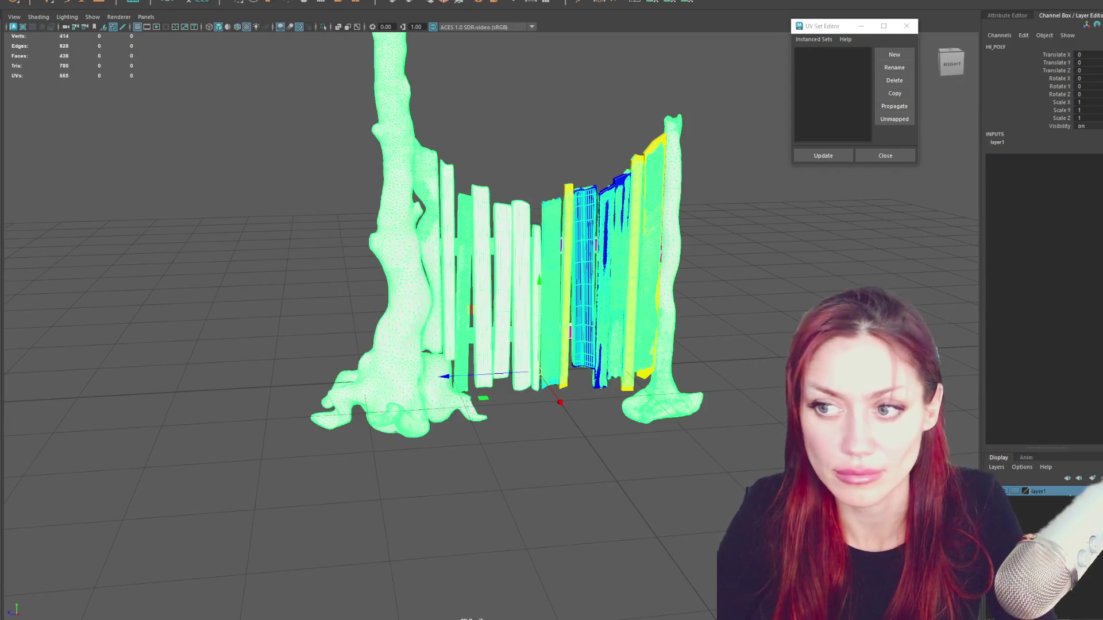
click(336, 170)
click(556, 269)
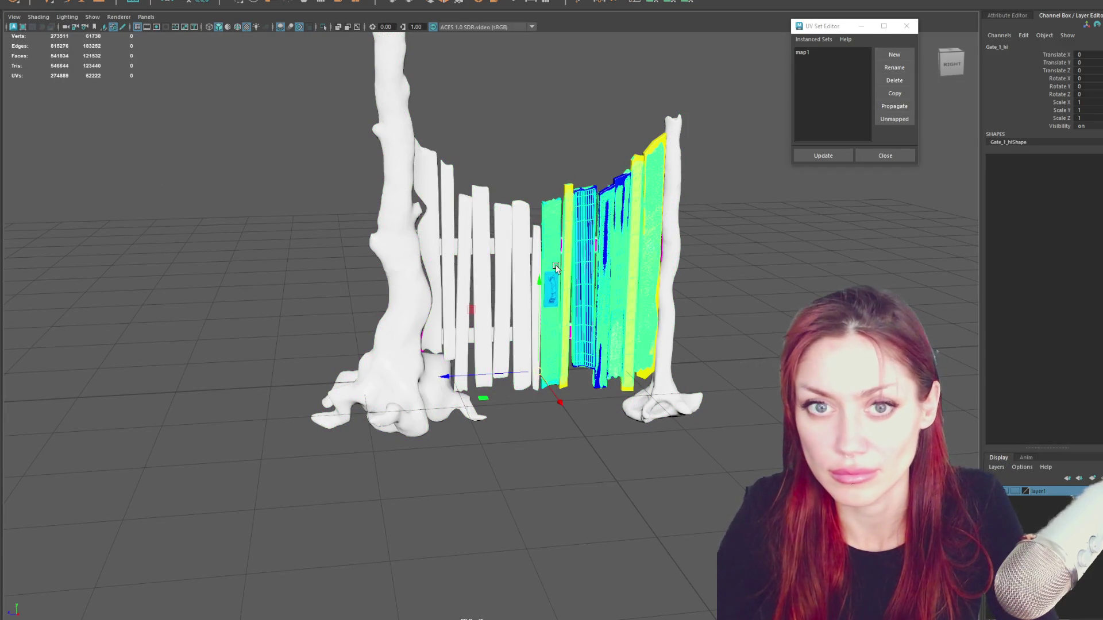
click(190, 207)
alt+drag(190, 207, 429, 265)
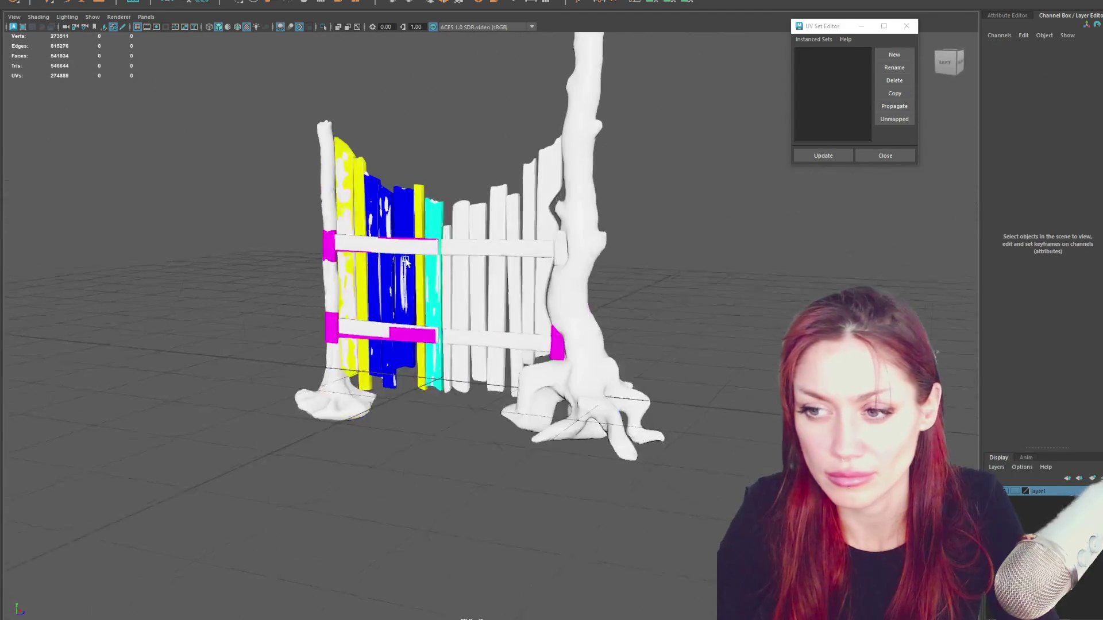
click(504, 318)
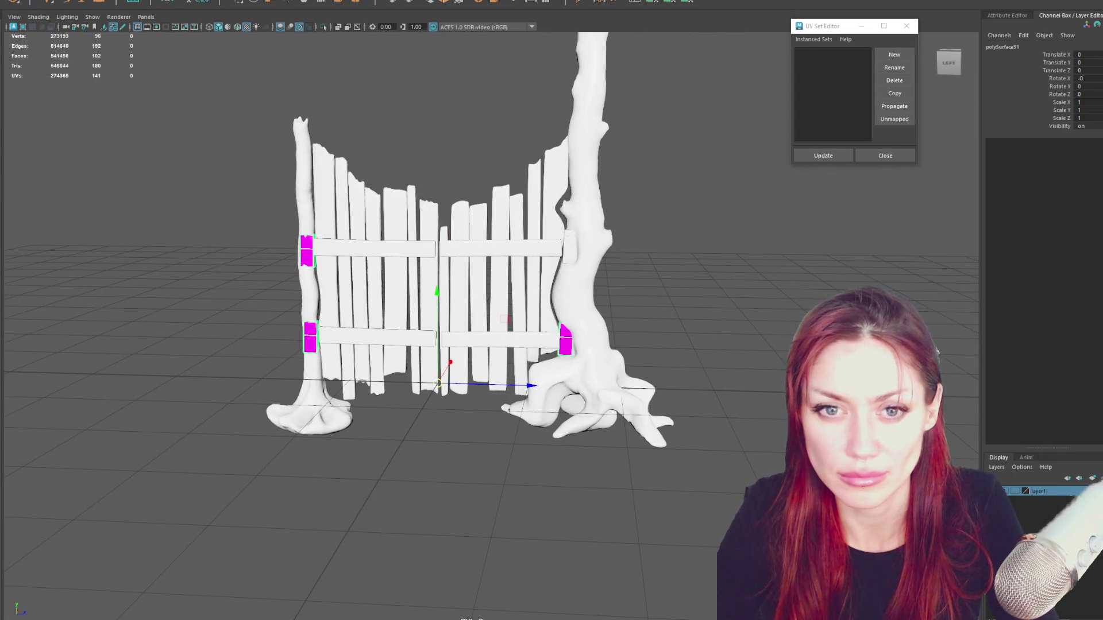
click(168, 197)
click(318, 201)
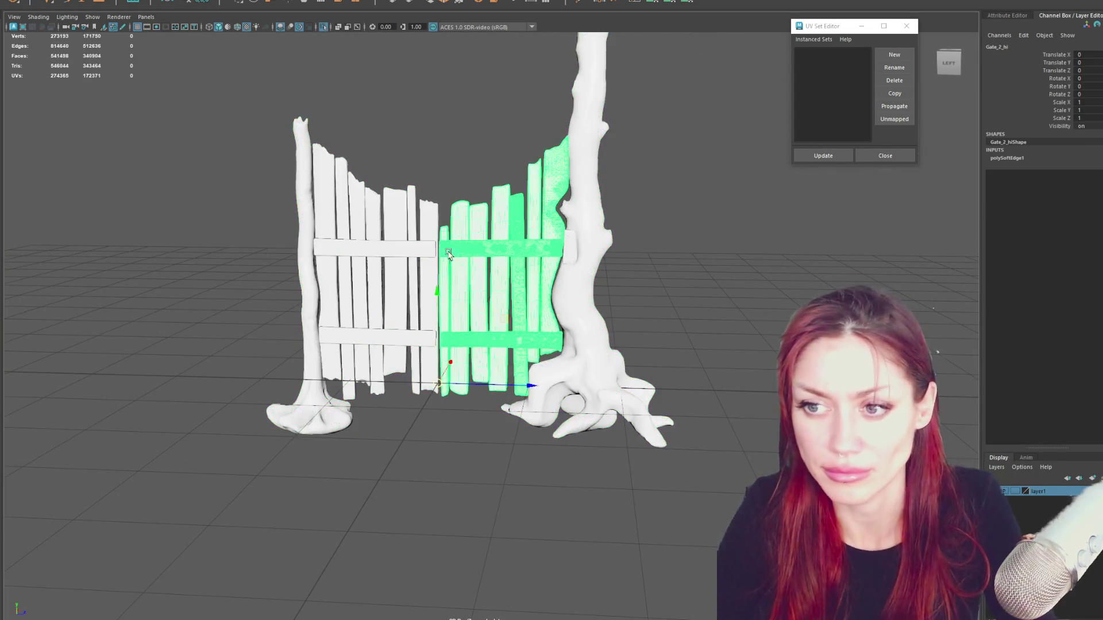
mouse_move(318, 200)
alt+mouse_down()
mouse_move(495, 293)
mouse_move(320, 262)
alt+mouse_up()
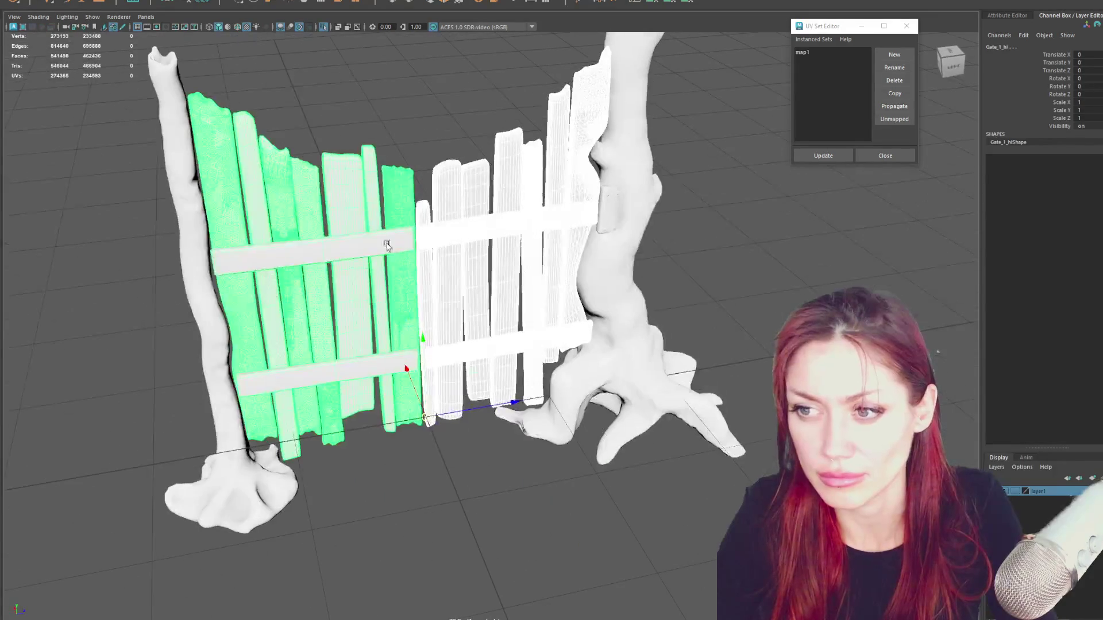
click(601, 223)
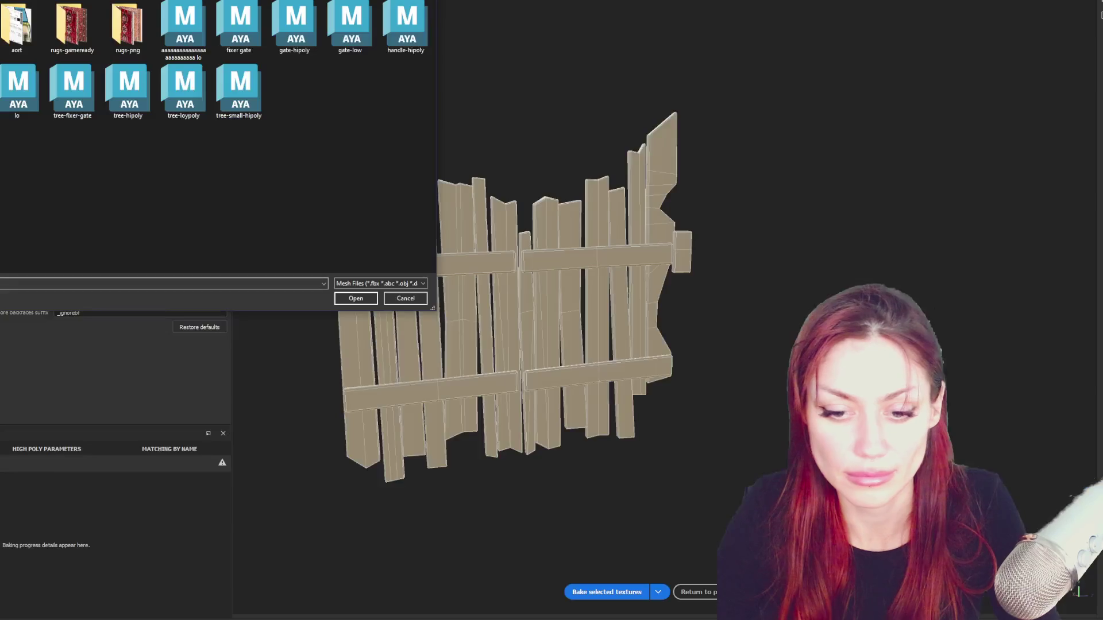
Bake from hi.fbx with Supersampling 4x antialiasing and a slightly raised Max Frontal Distance.
double_click(296, 95)
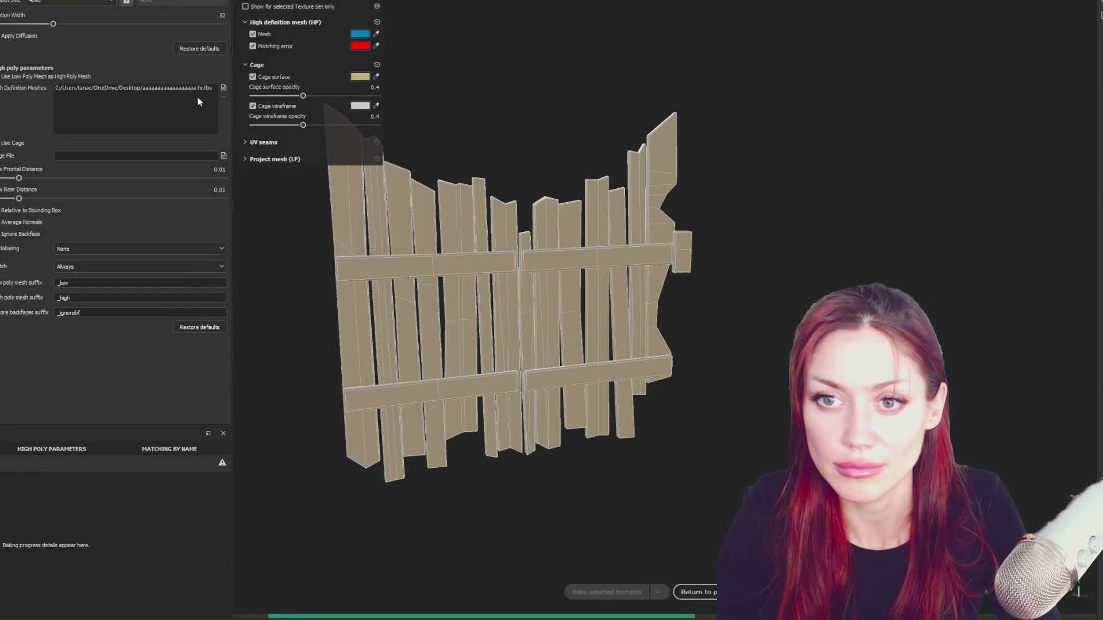
click(138, 249)
click(103, 270)
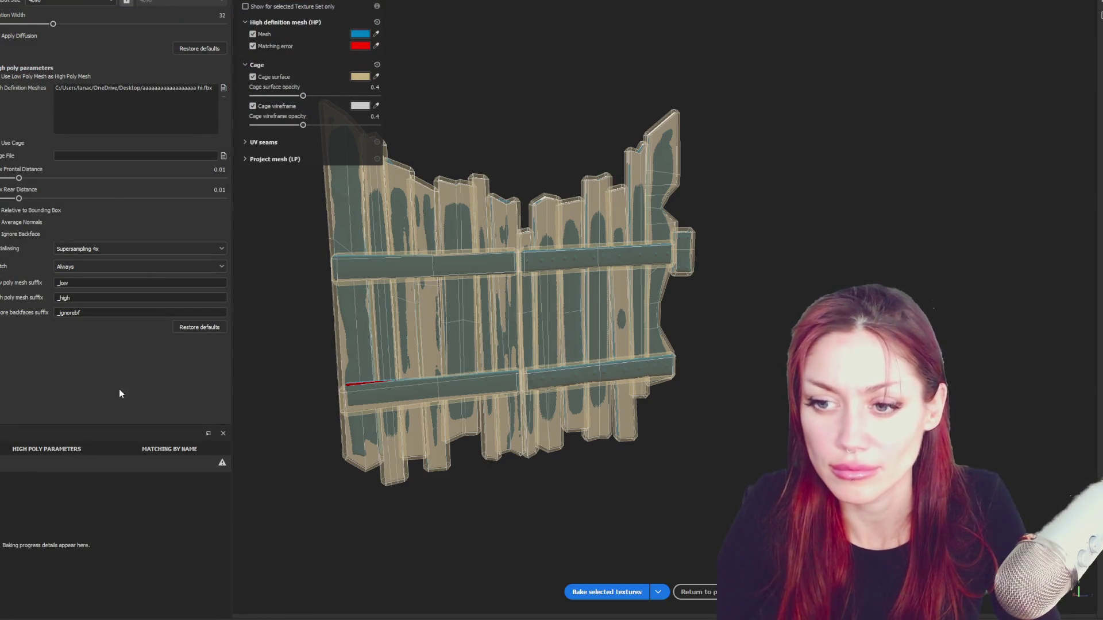
drag(19, 178, 21, 179)
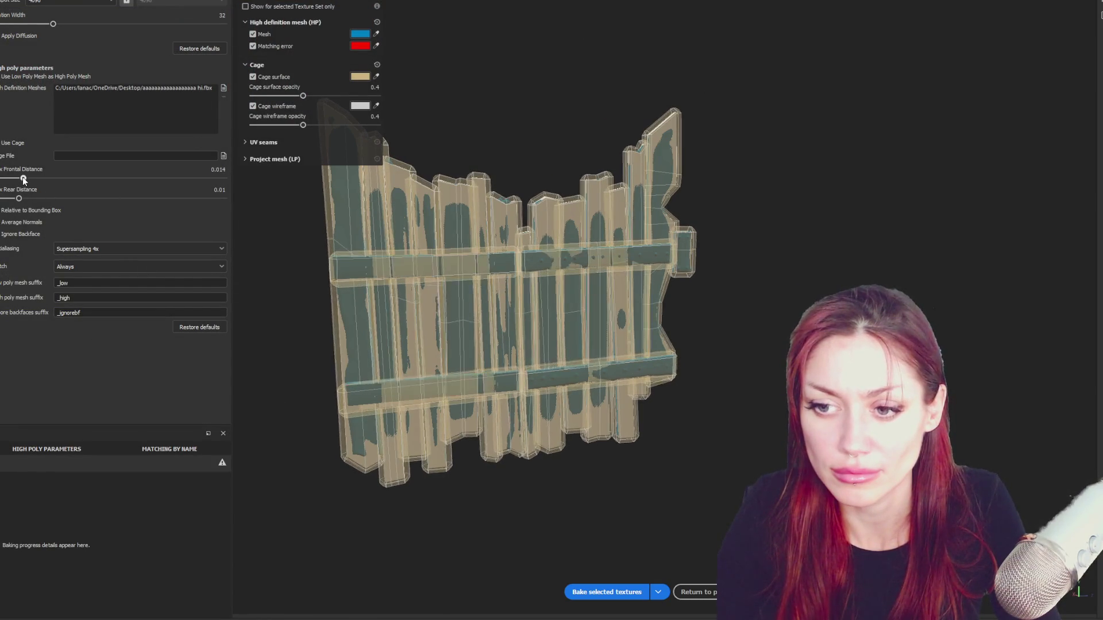
click(614, 592)
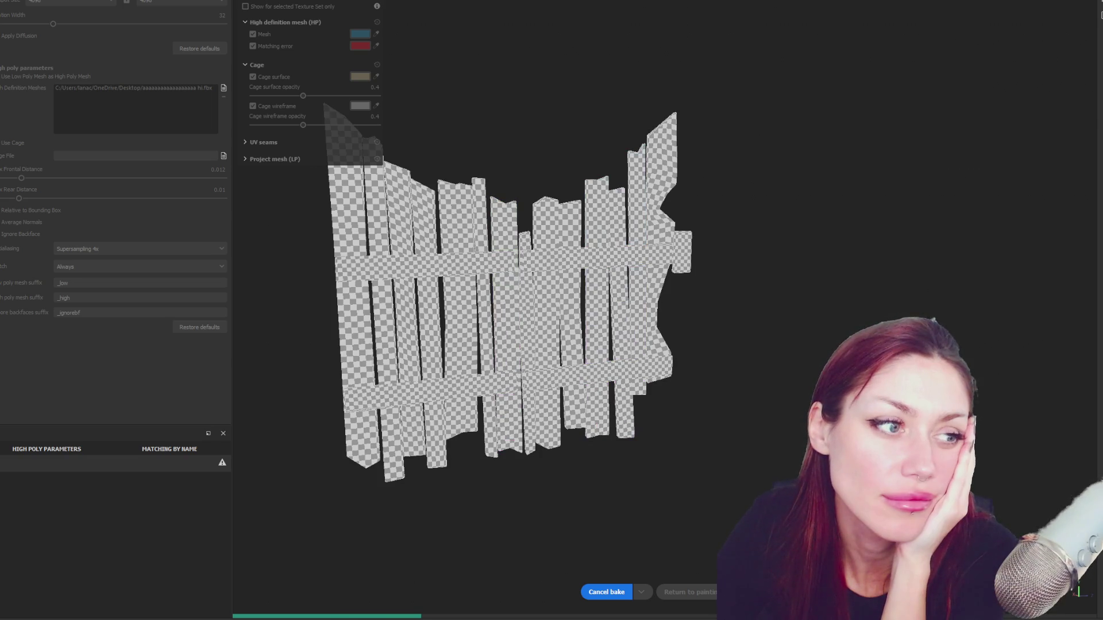
key(alt+Tab)
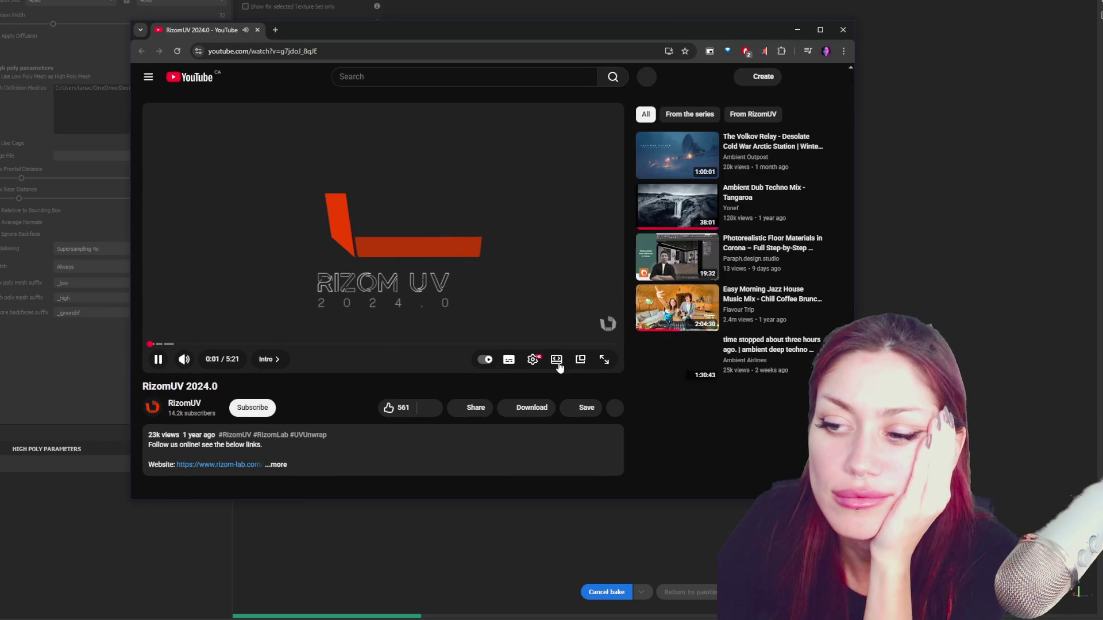
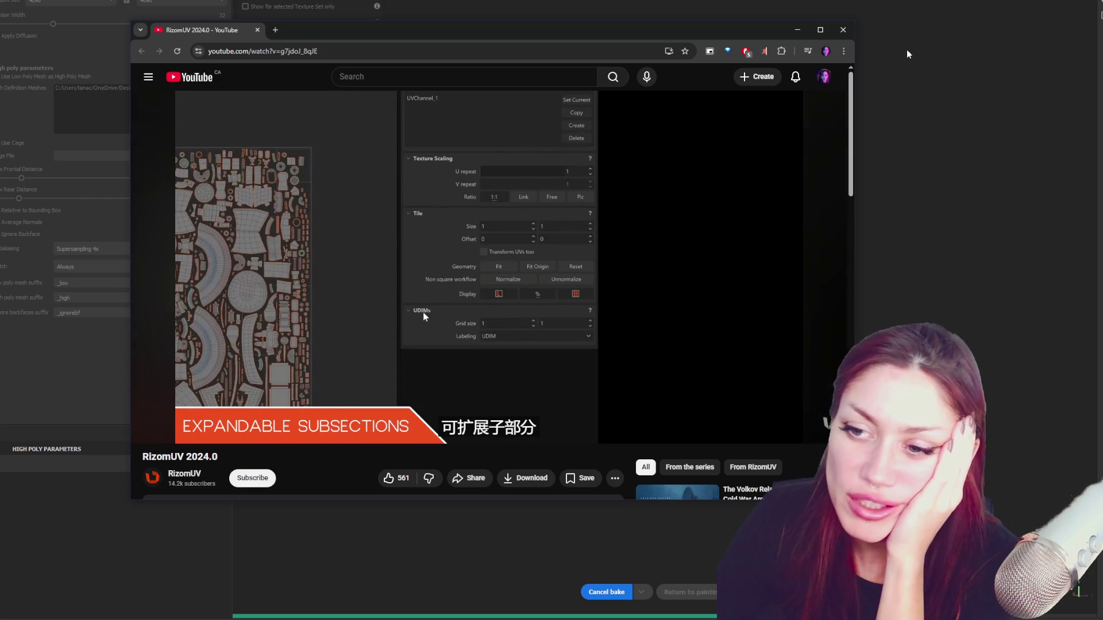
Close the RizomUV tutorial video window so the baking settings show again.
click(837, 31)
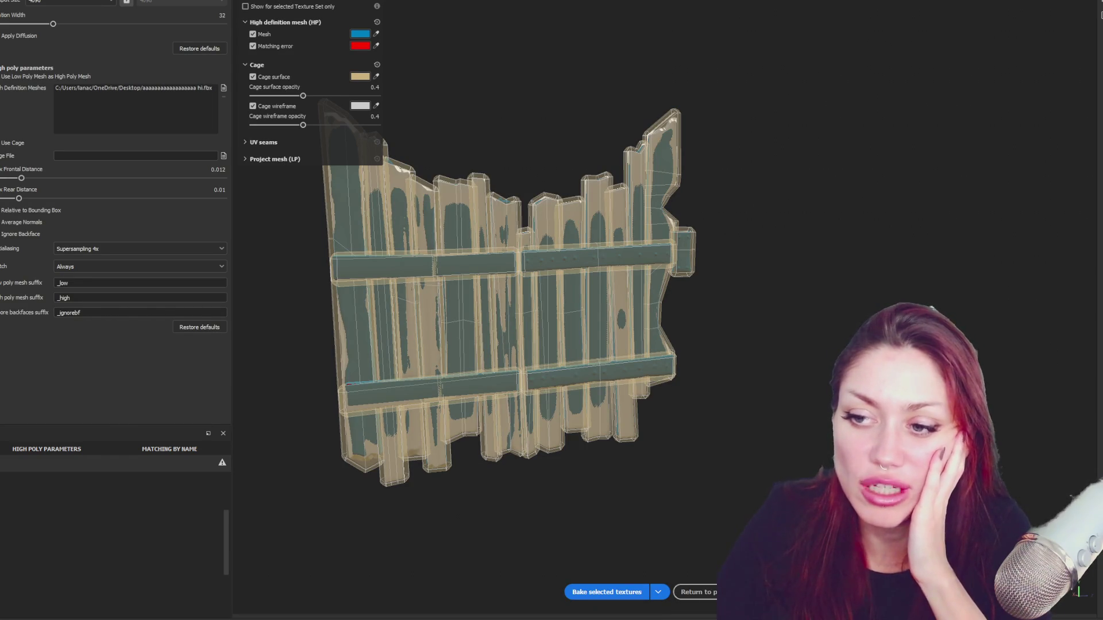
Orbit the bake preview to inspect the fence's back before returning to painting.
mouse_move(598, 296)
alt+mouse_down()
mouse_move(443, 319)
mouse_move(1029, 324)
alt+mouse_up()
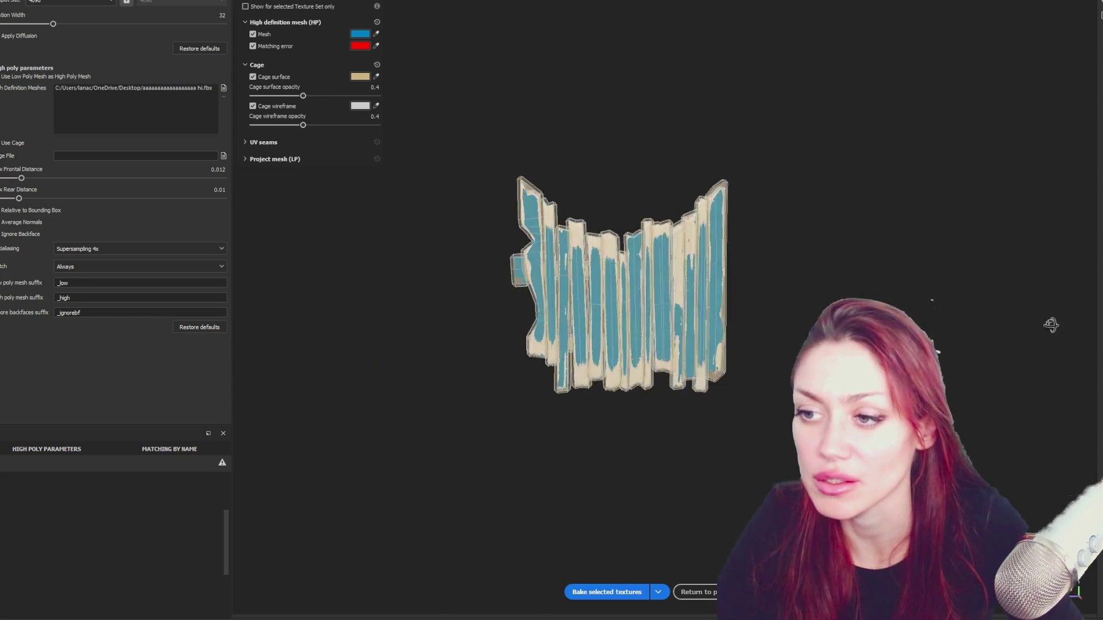
scroll(1029, 325, up, 3)
scroll(690, 216, down, 3)
scroll(360, 58, up, 2)
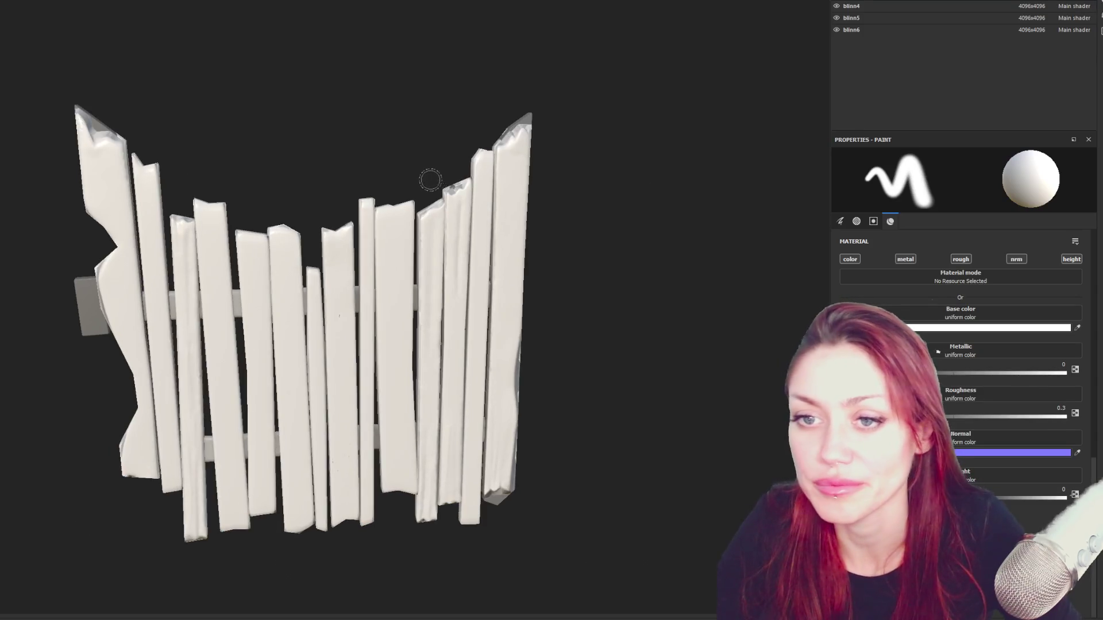
alt+drag(604, 197, 460, 229)
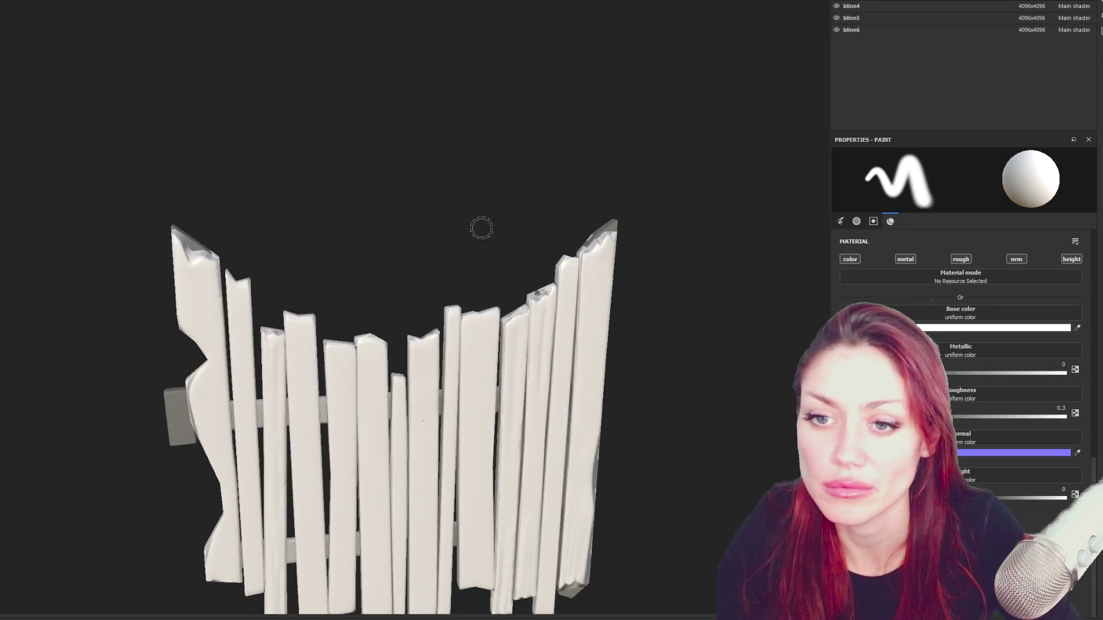
scroll(495, 198, up, 3)
scroll(377, 197, up, 2)
alt+drag(377, 198, 537, 184)
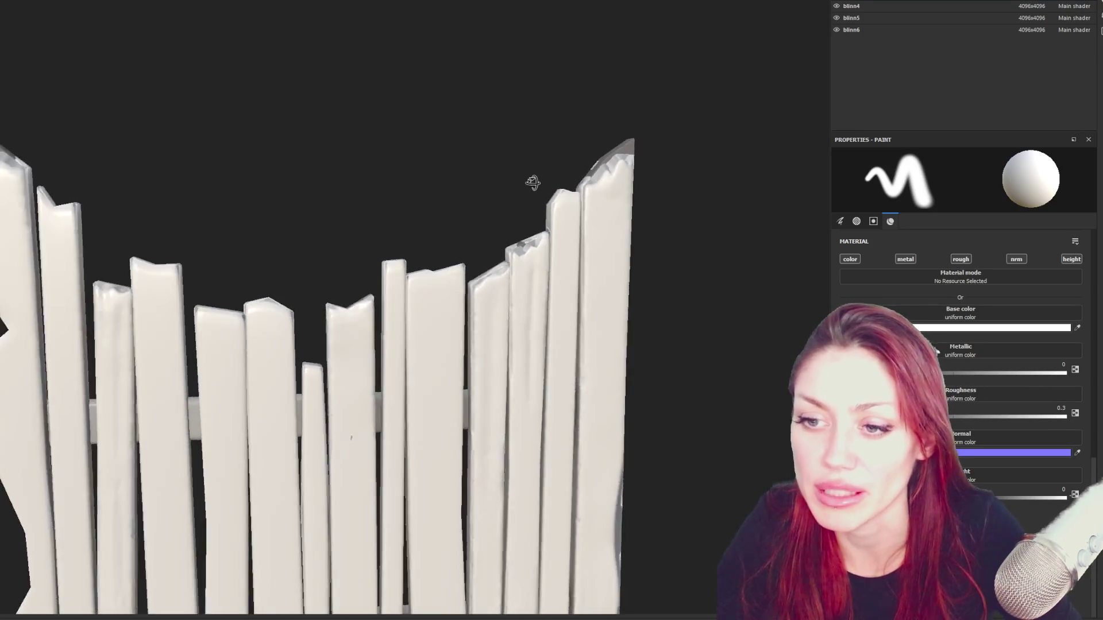
scroll(402, 177, down, 2)
mouse_move(402, 177)
alt+mouse_down()
mouse_move(603, 199)
mouse_move(550, 223)
alt+mouse_up()
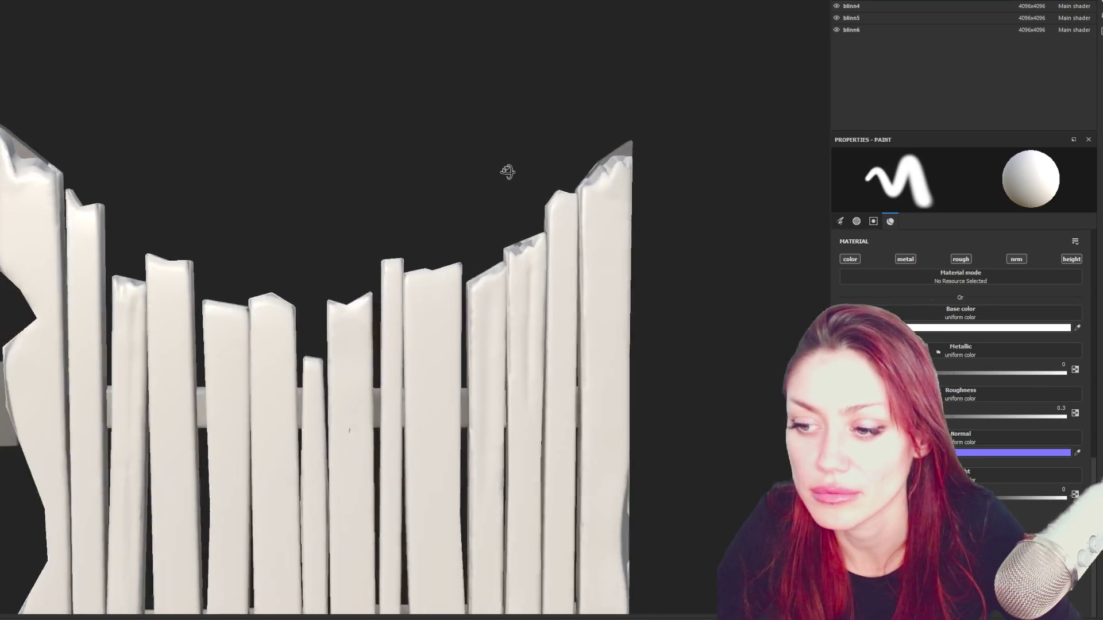
alt+middle_drag(550, 222, 534, 152)
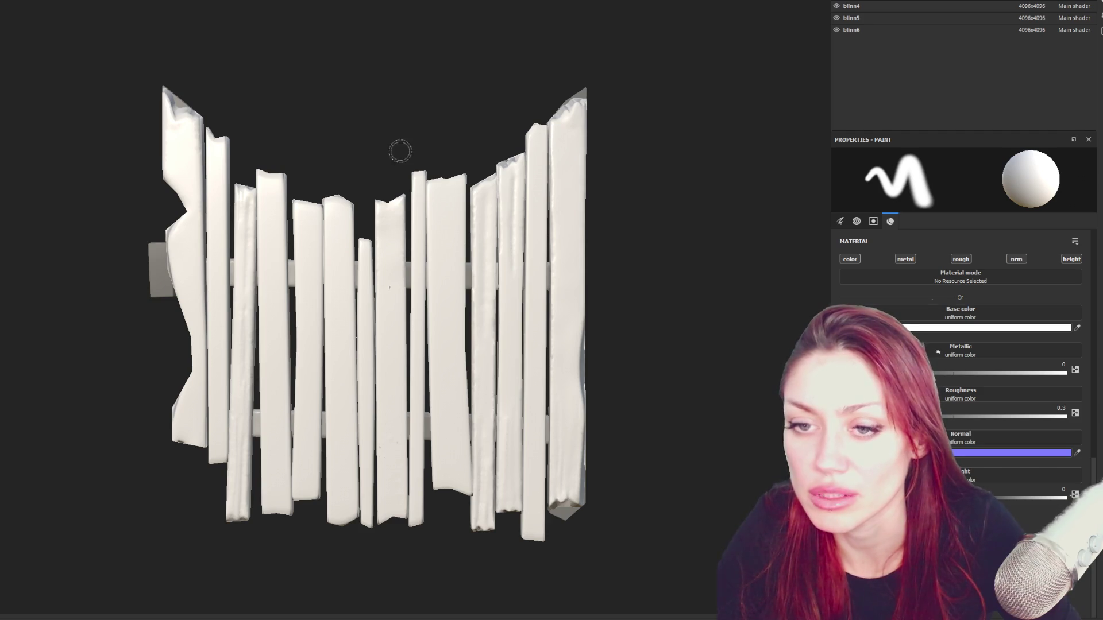
alt+middle_drag(400, 152, 495, 287)
mouse_move(413, 314)
alt+mouse_down()
mouse_move(640, 313)
mouse_move(365, 337)
mouse_move(476, 273)
alt+mouse_up()
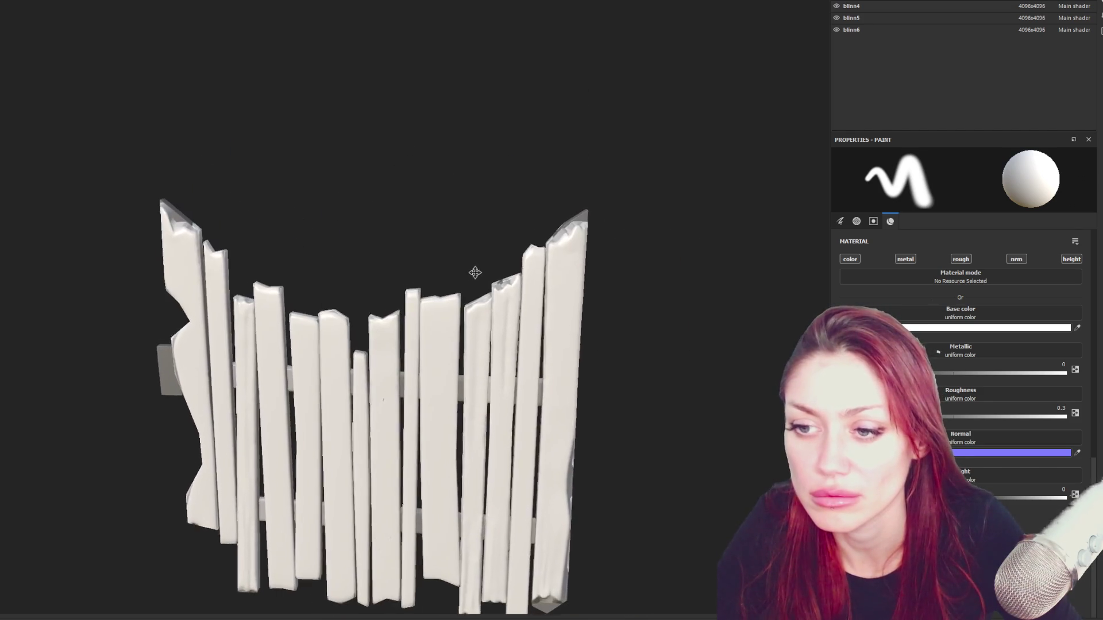
scroll(480, 250, up, 5)
scroll(479, 250, up, 2)
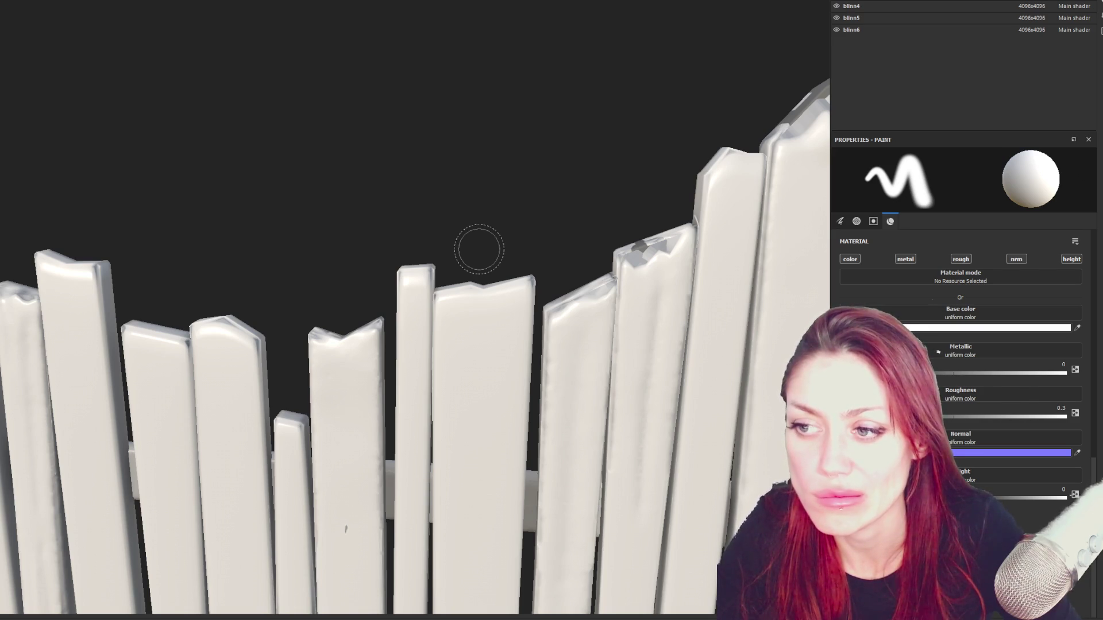
scroll(479, 250, down, 3)
scroll(475, 249, up, 2)
mouse_move(492, 227)
alt+mouse_down()
mouse_move(328, 222)
mouse_move(365, 392)
mouse_move(345, 387)
mouse_move(296, 236)
mouse_move(323, 250)
alt+mouse_up()
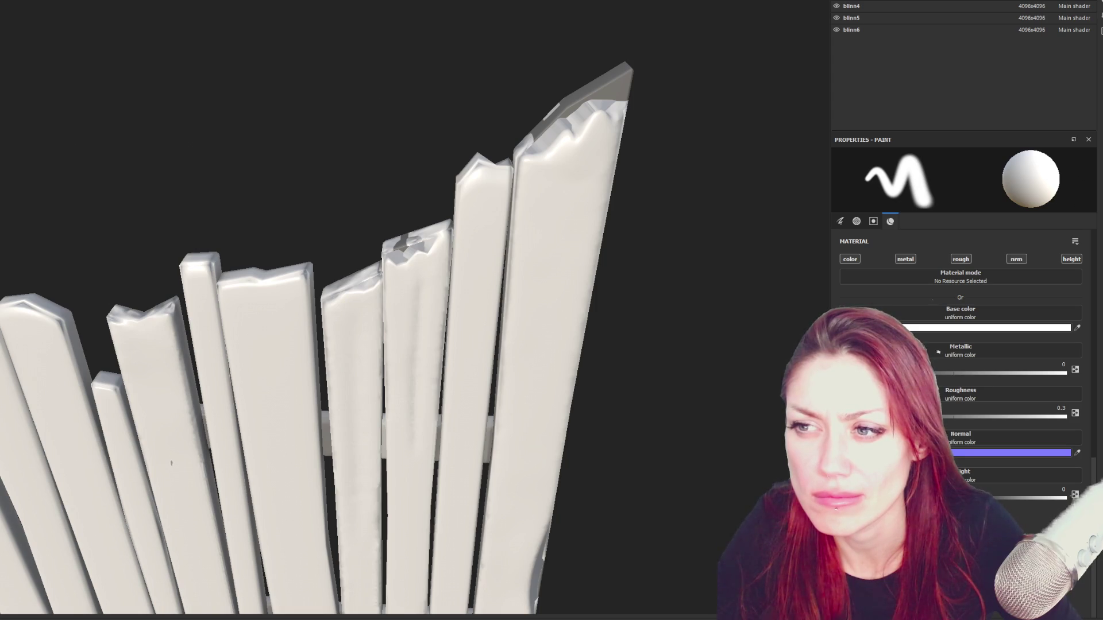
mouse_move(323, 248)
alt+mouse_down()
mouse_move(397, 247)
mouse_move(331, 207)
mouse_move(226, 201)
mouse_move(448, 203)
alt+mouse_up()
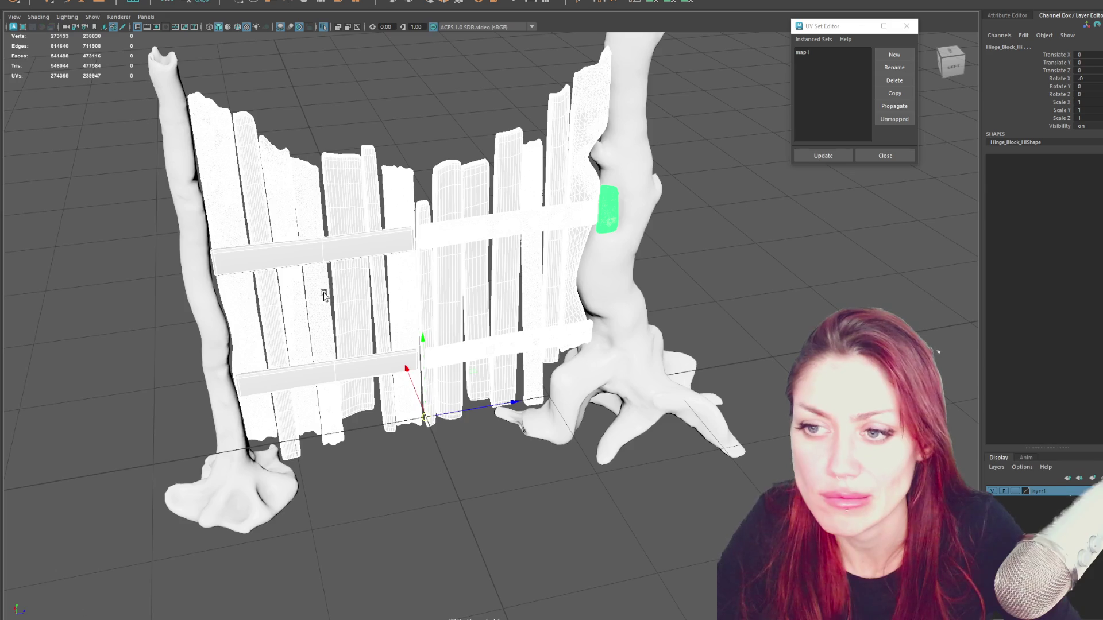
Select both high-poly fence meshes and hide them from the viewport.
click(375, 164)
click(452, 204)
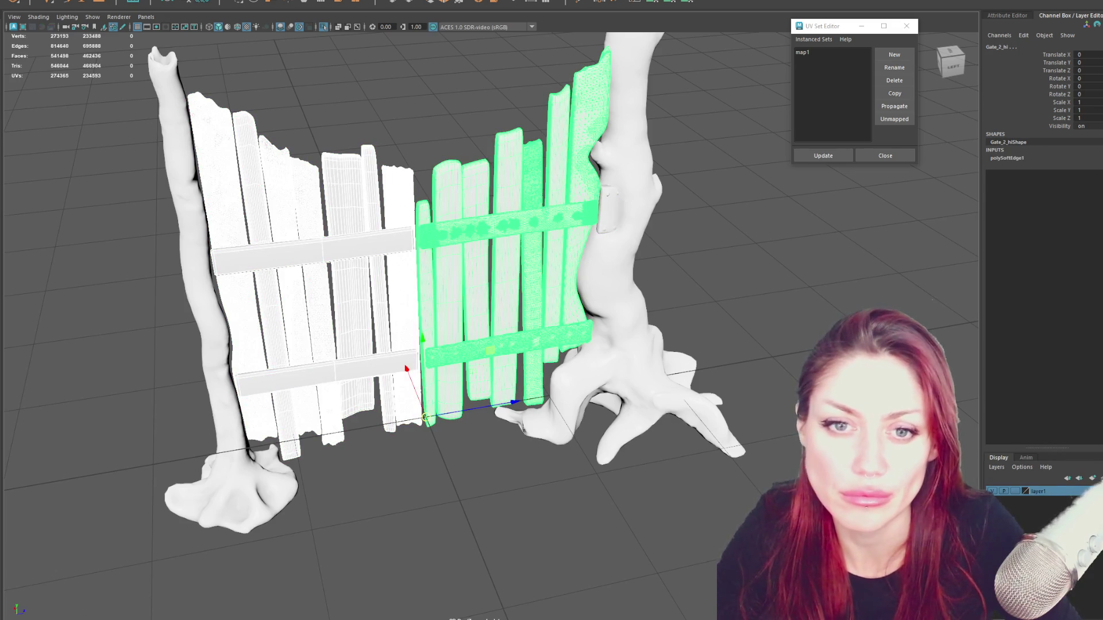
click(775, 216)
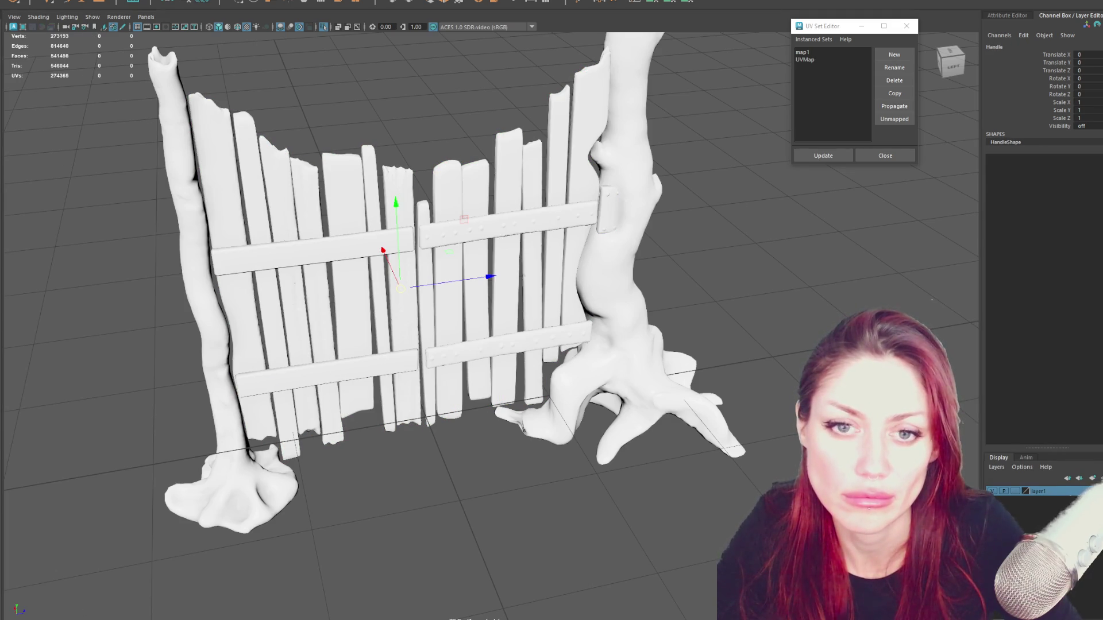
key(ctrl+a)
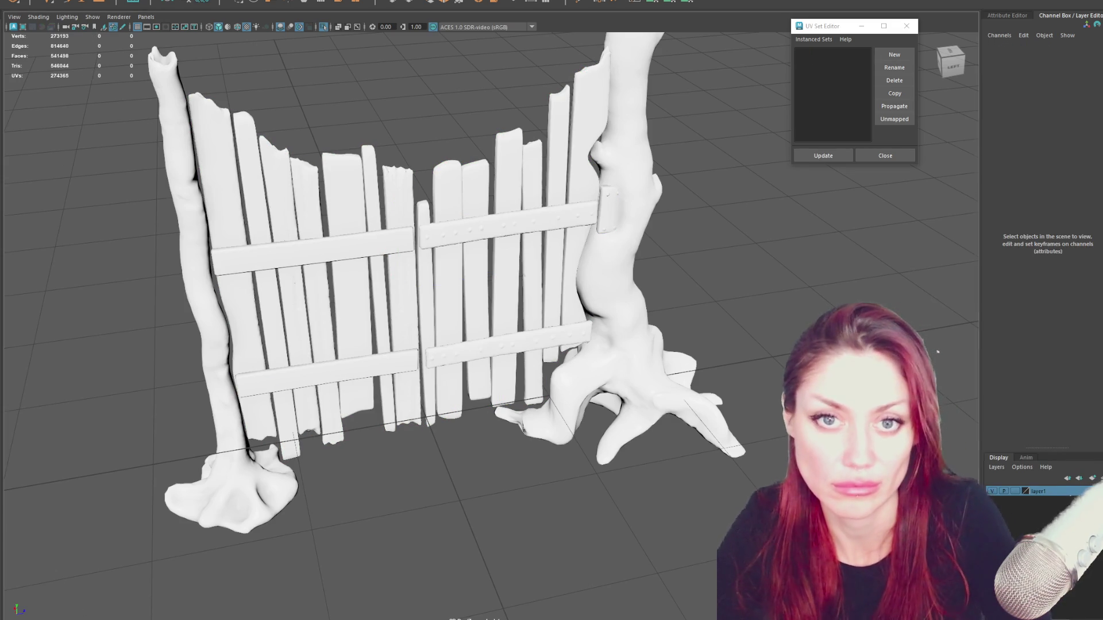
key(ctrl+shift+a)
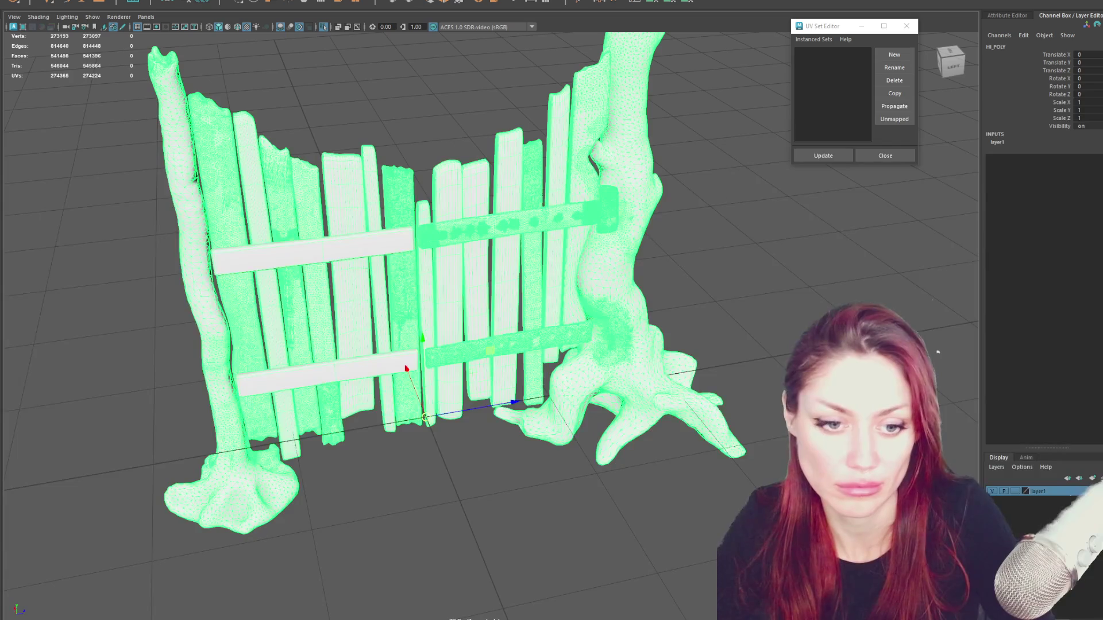
key(Delete)
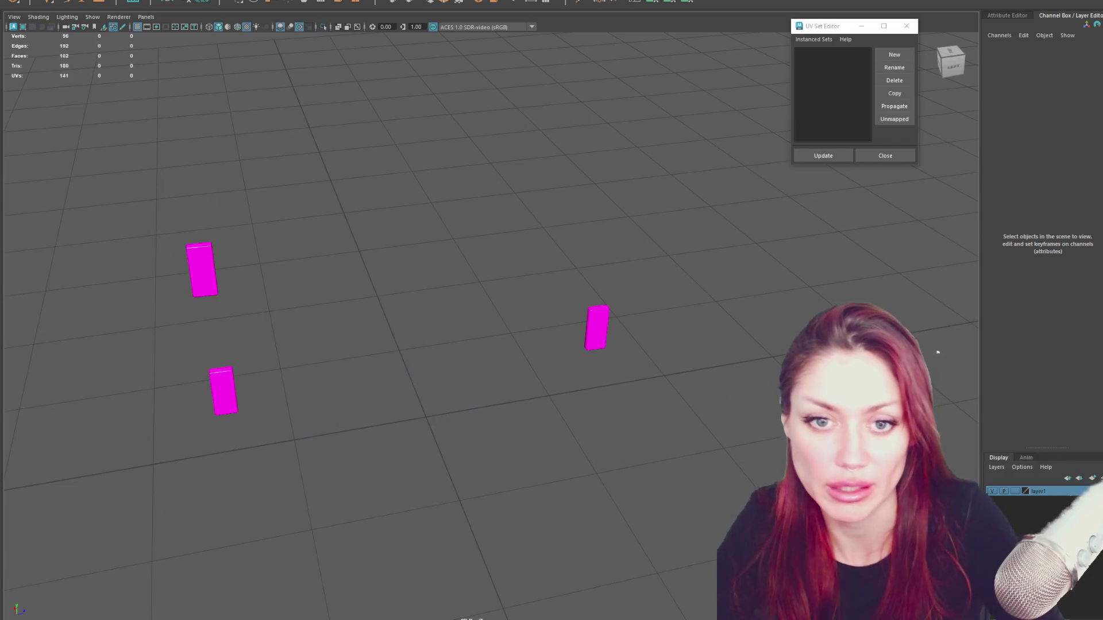
Reveal both low-poly gate halves and the HI_POLY mesh together for comparison.
key(ctrl+z)
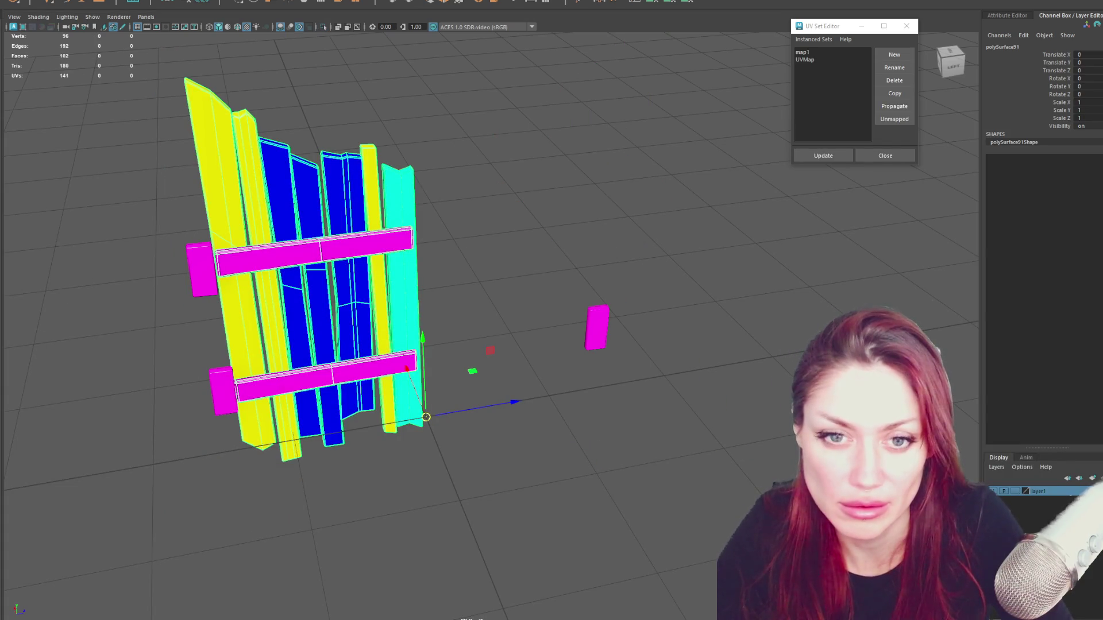
key(ctrl+z)
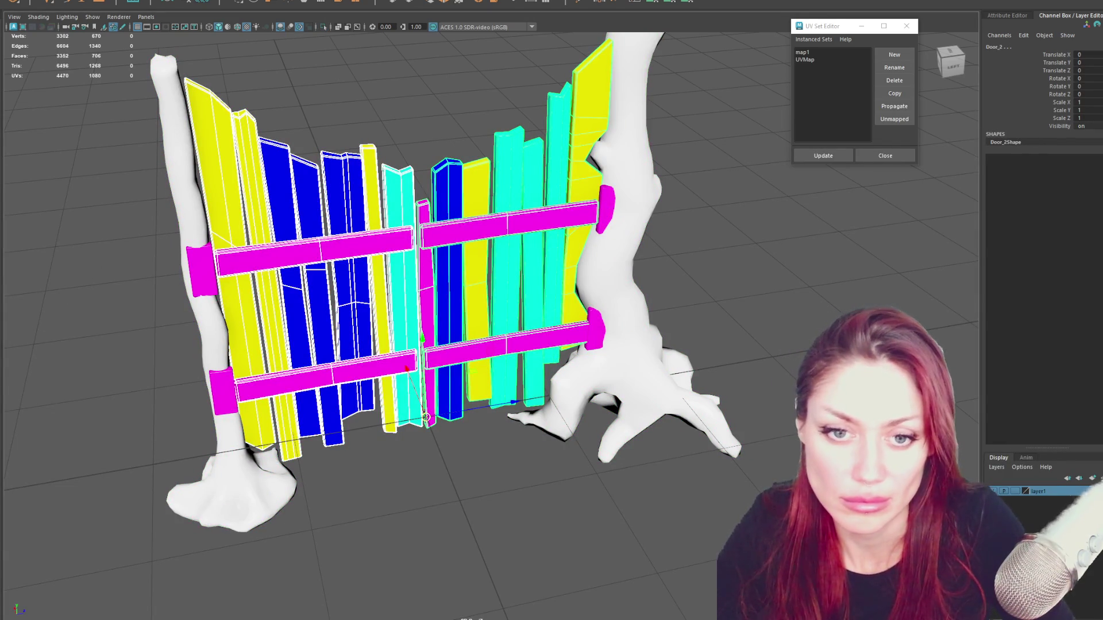
key(Down)
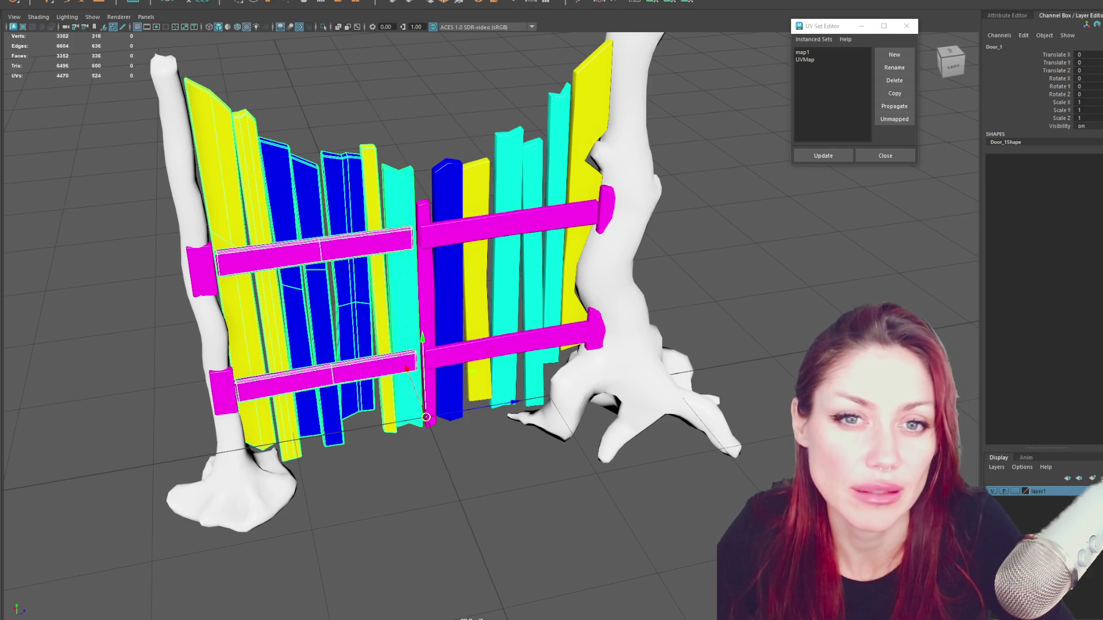
click(164, 142)
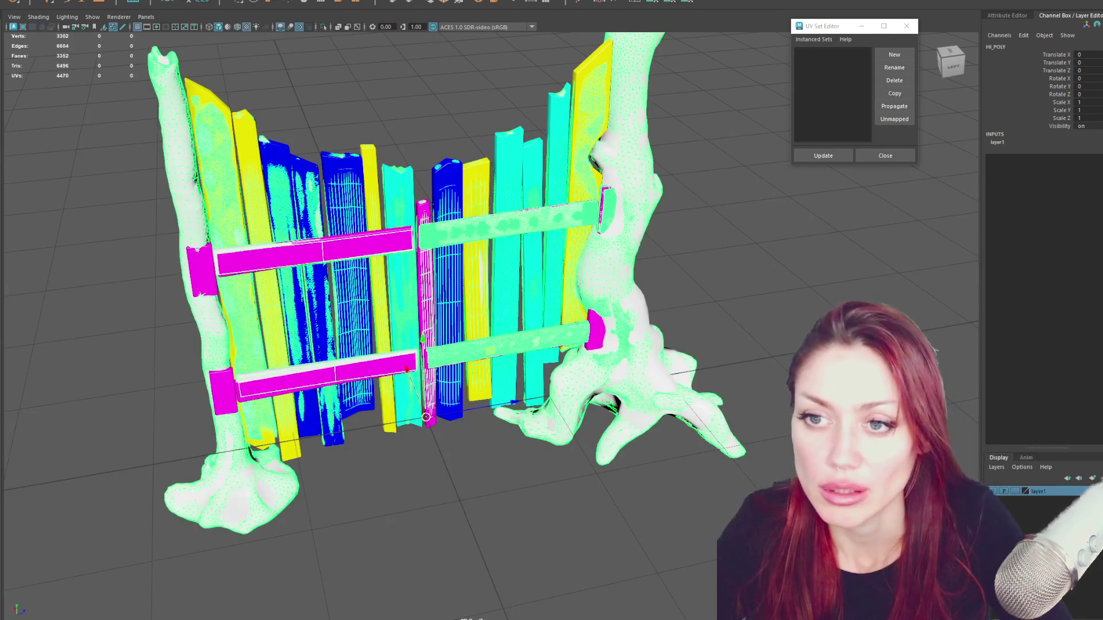
scroll(133, 140, up, 3)
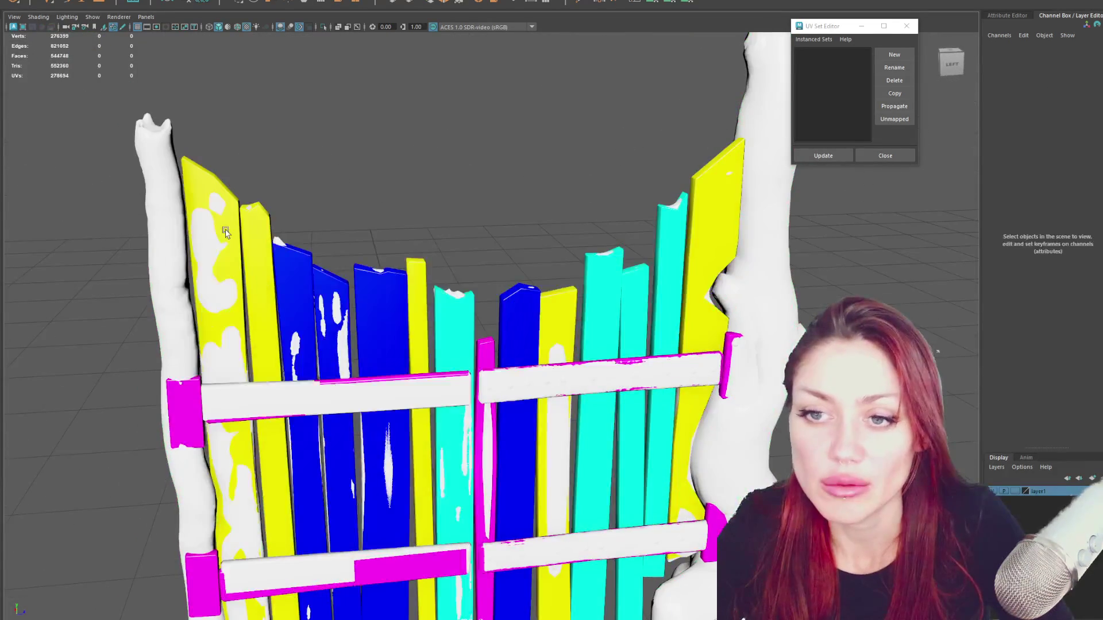
click(240, 205)
scroll(278, 173, down, 2)
Select the low-poly Door_1 mesh in wireframe display and enter vertex editing.
click(238, 161)
key(4)
scroll(301, 205, up, 3)
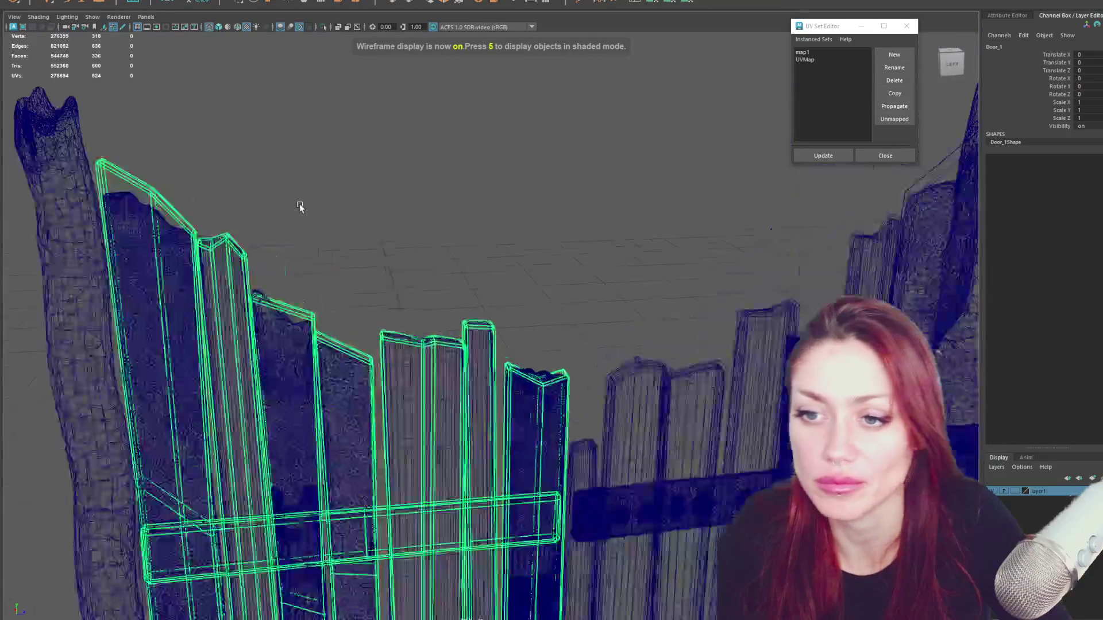
scroll(289, 180, up, 2)
alt+drag(289, 180, 418, 309)
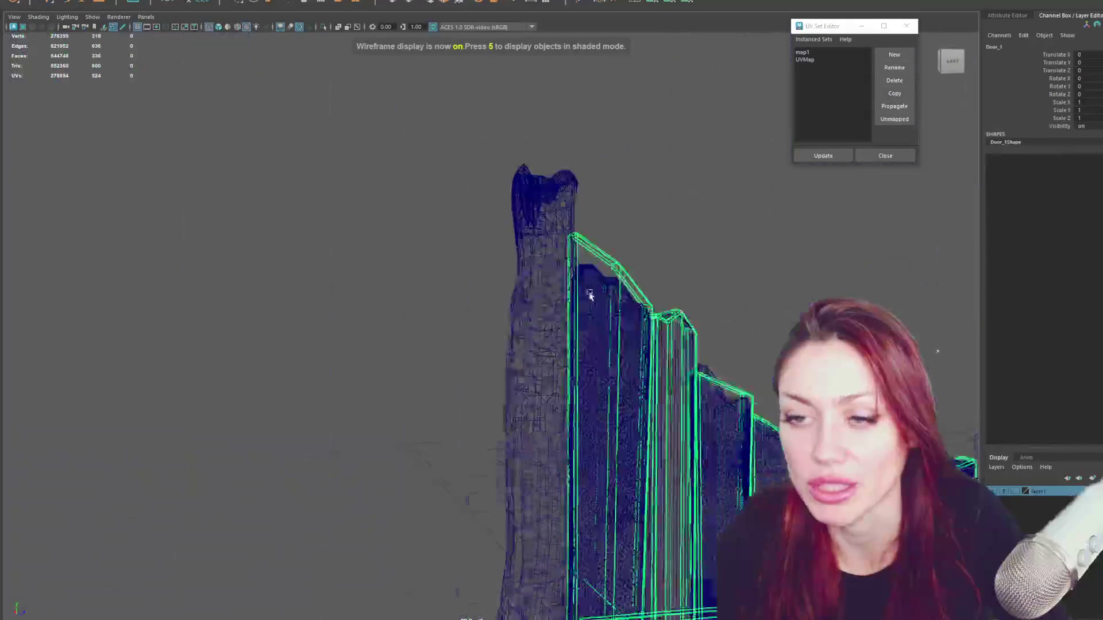
scroll(418, 309, up, 3)
key(F9)
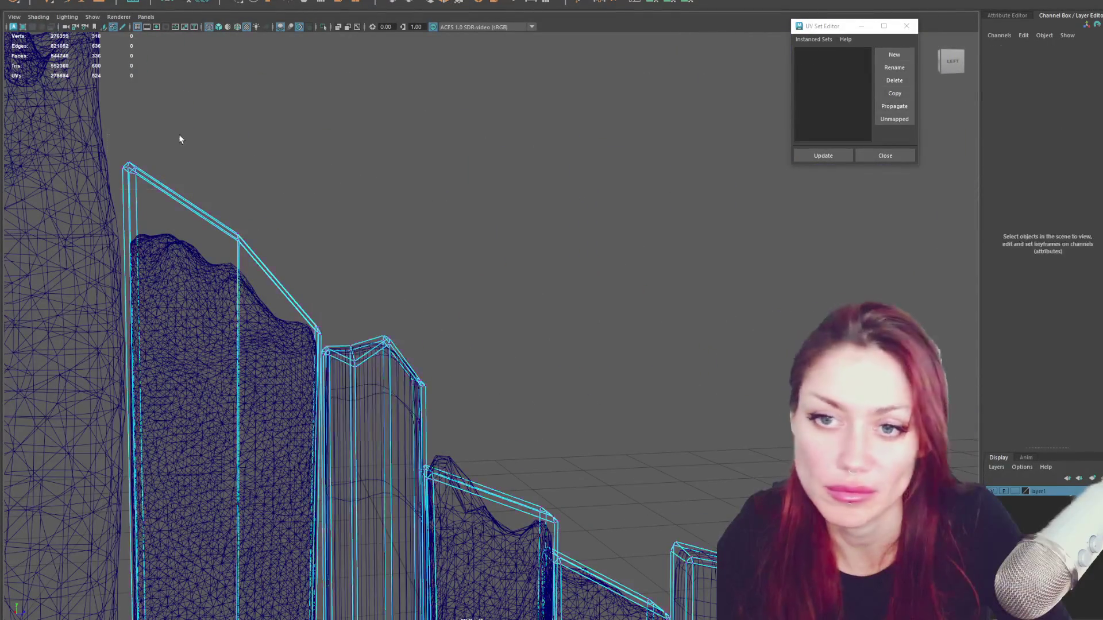
Move the plank's top-edge and top-right vertices onto the high-poly edge.
drag(108, 185, 148, 112)
mouse_move(127, 168)
mouse_down()
mouse_move(164, 26)
mouse_move(130, 168)
mouse_move(140, 223)
mouse_up()
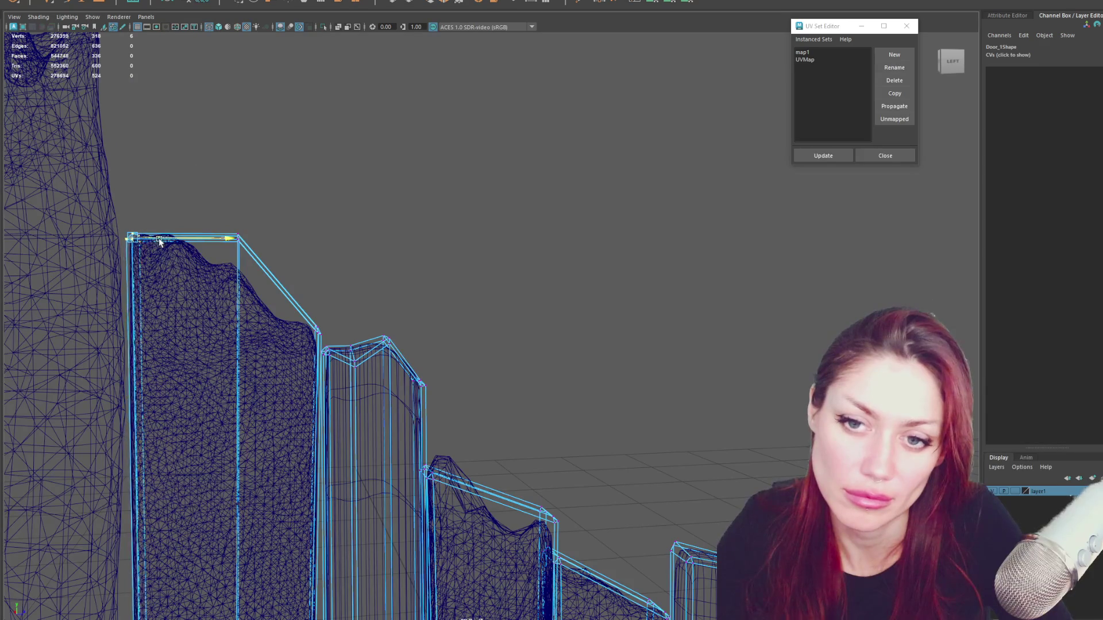
click(238, 237)
drag(235, 216, 231, 245)
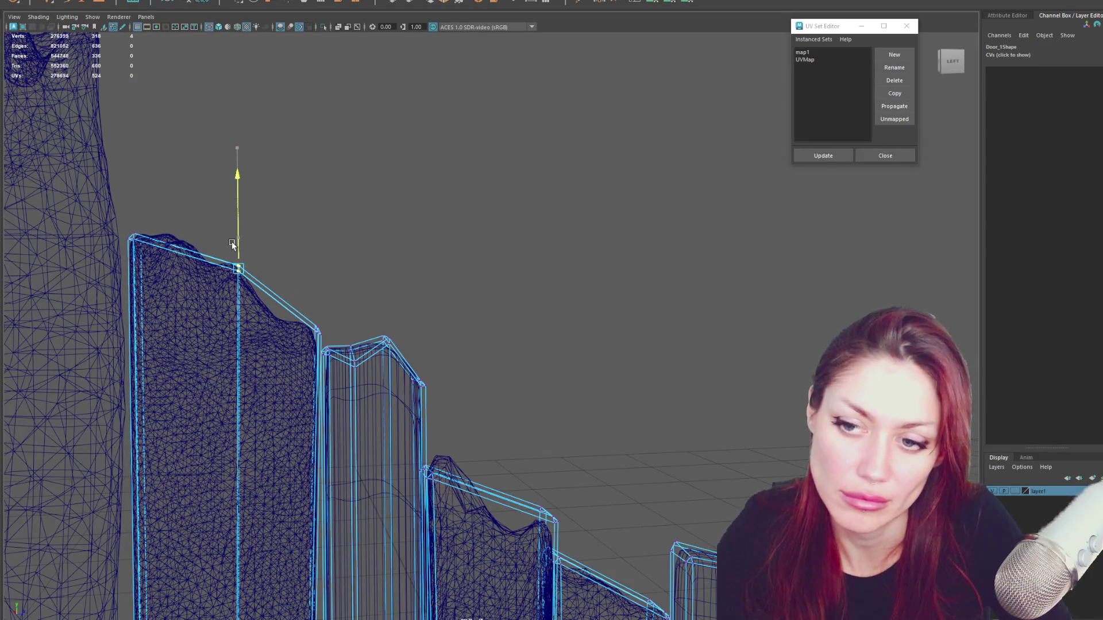
drag(329, 314, 309, 341)
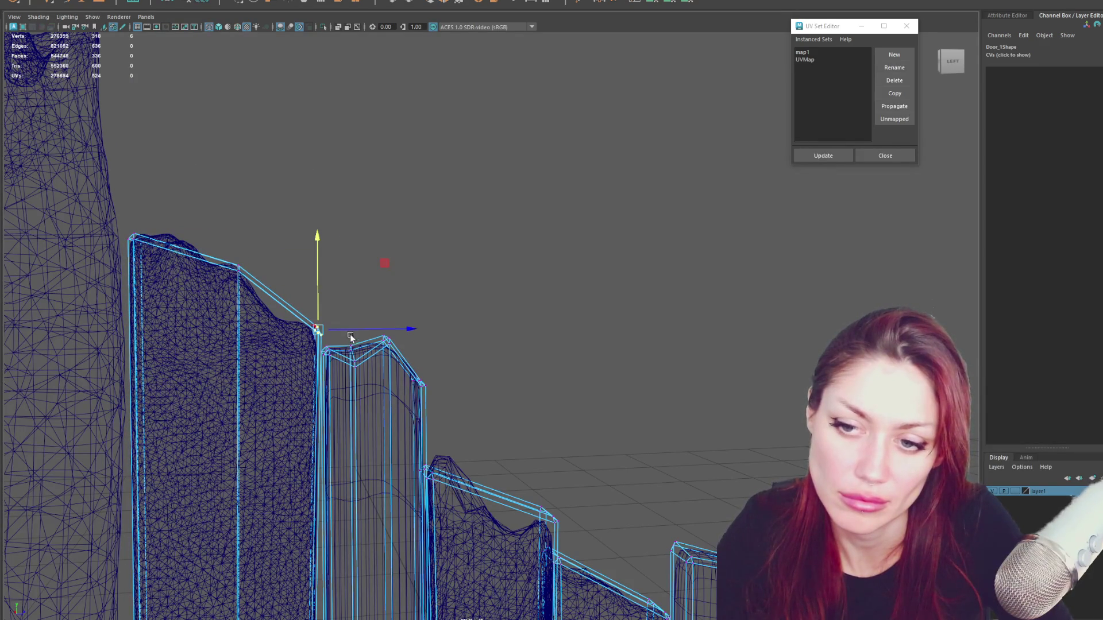
alt+middle_drag(365, 291, 320, 78)
scroll(305, 111, down, 5)
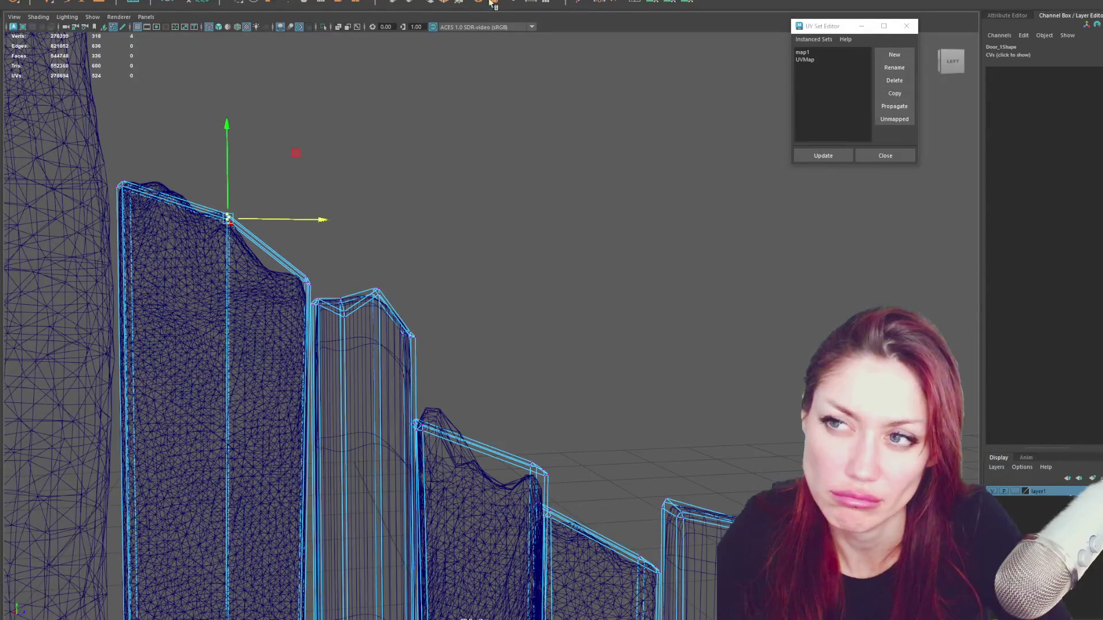
Hide the tall tree mesh on the left with Ctrl+H.
click(122, 248)
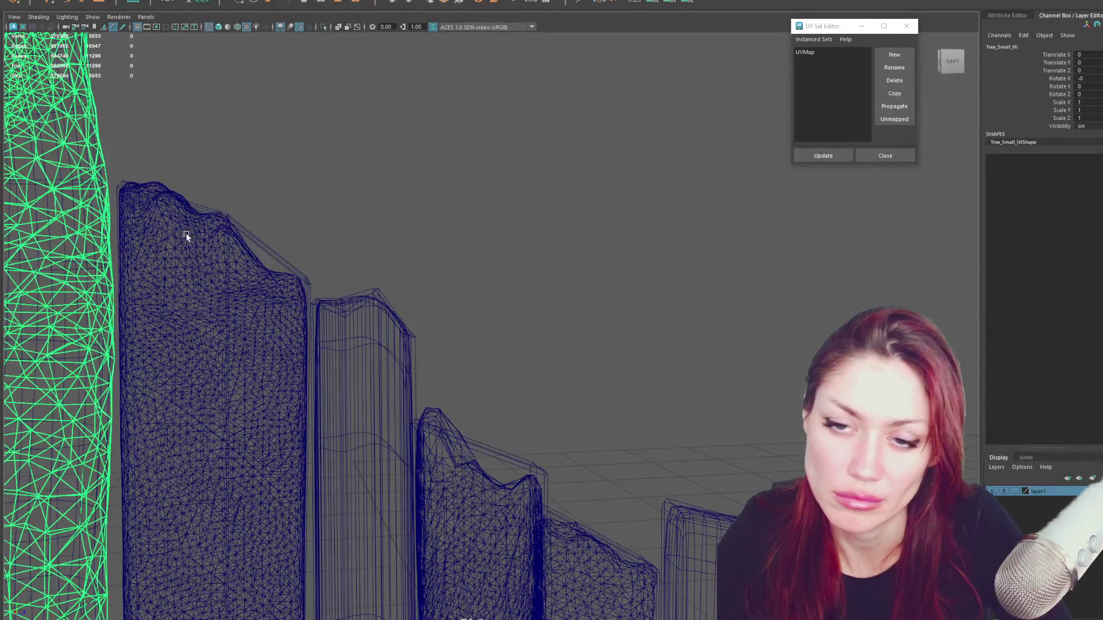
click(199, 209)
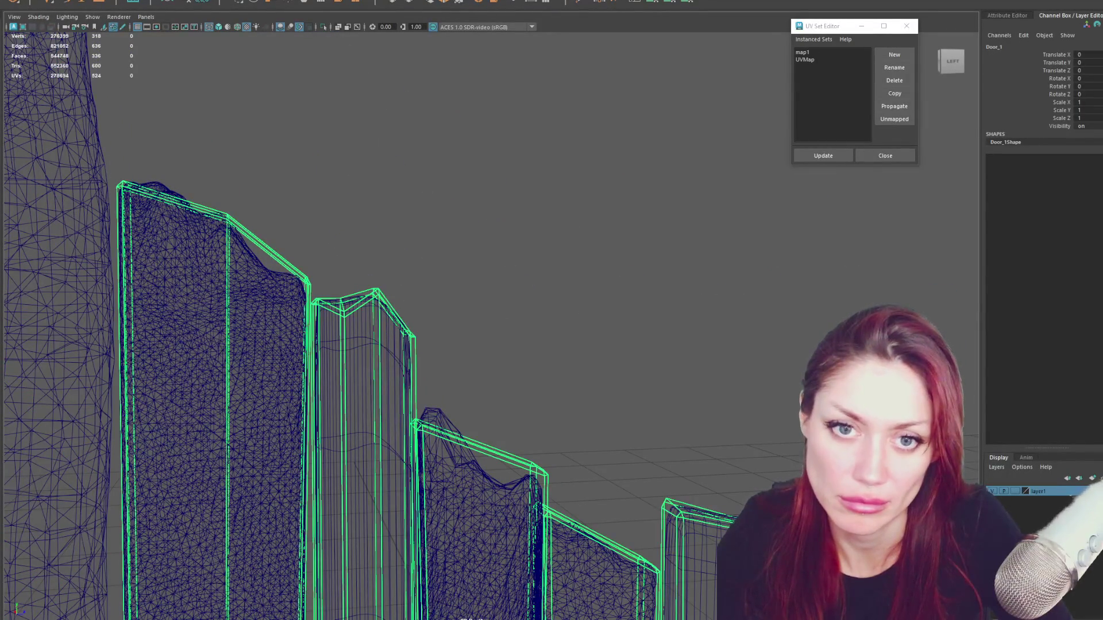
key(Down)
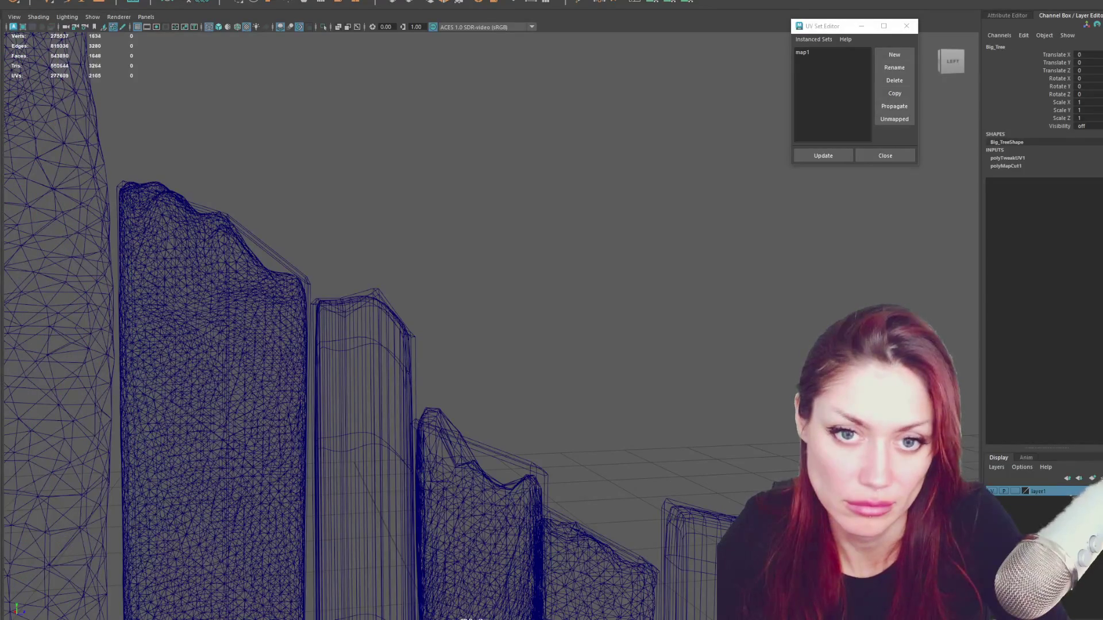
key(Down)
key(ctrl+h)
Select the low-poly door planks and switch to component editing.
click(285, 238)
click(293, 263)
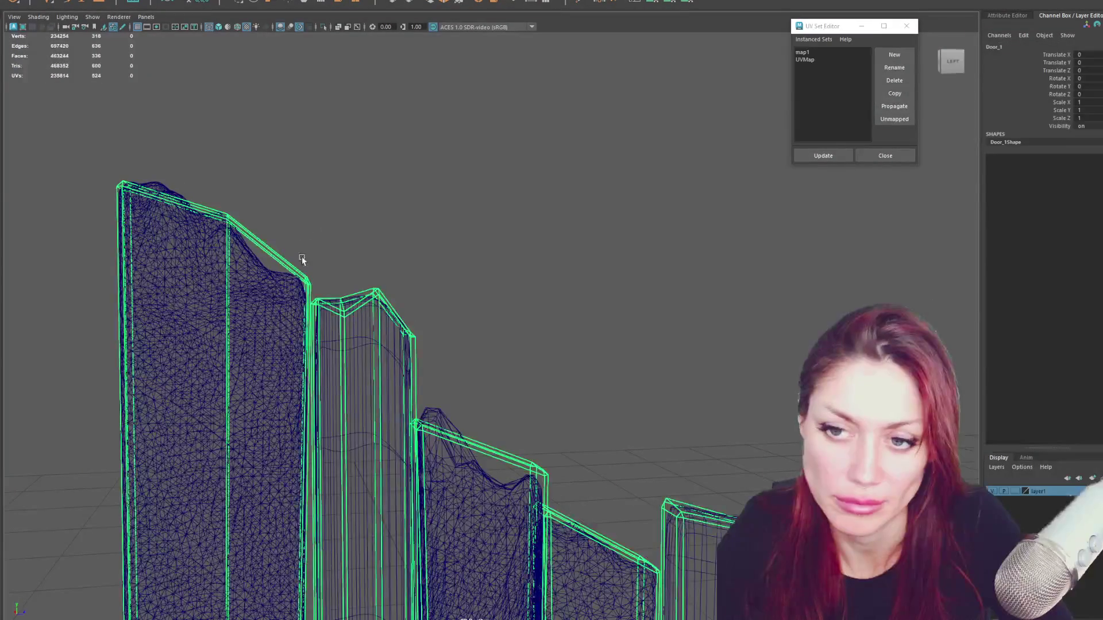
key(F11)
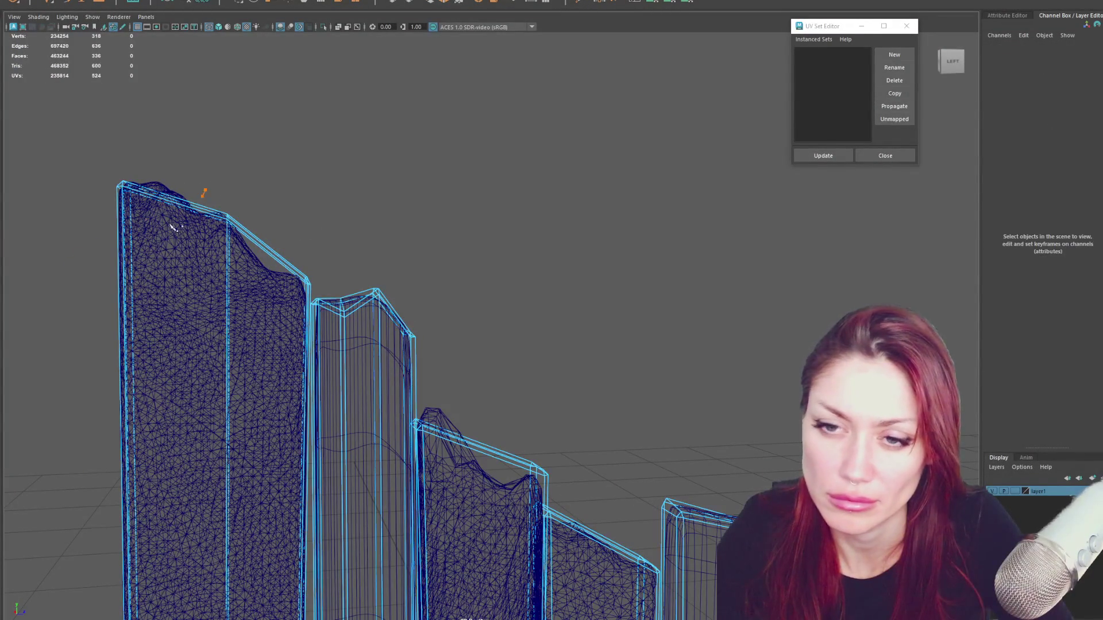
Raise the tallest plank's top vertices and delete the unwanted top edge.
drag(201, 197, 66, 265)
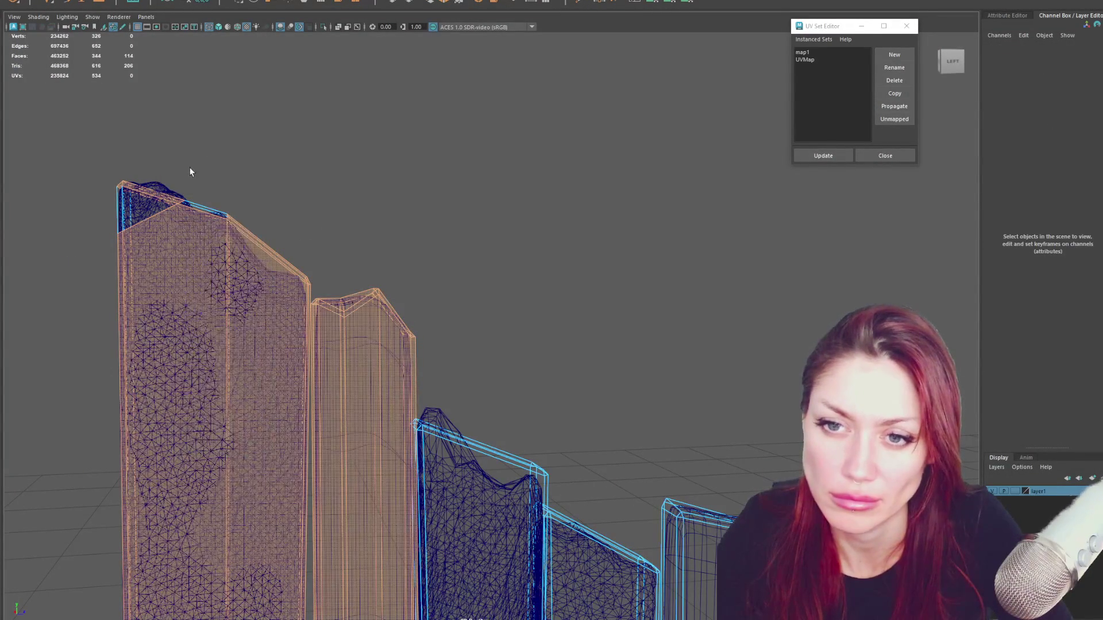
key(F9)
drag(179, 182, 183, 180)
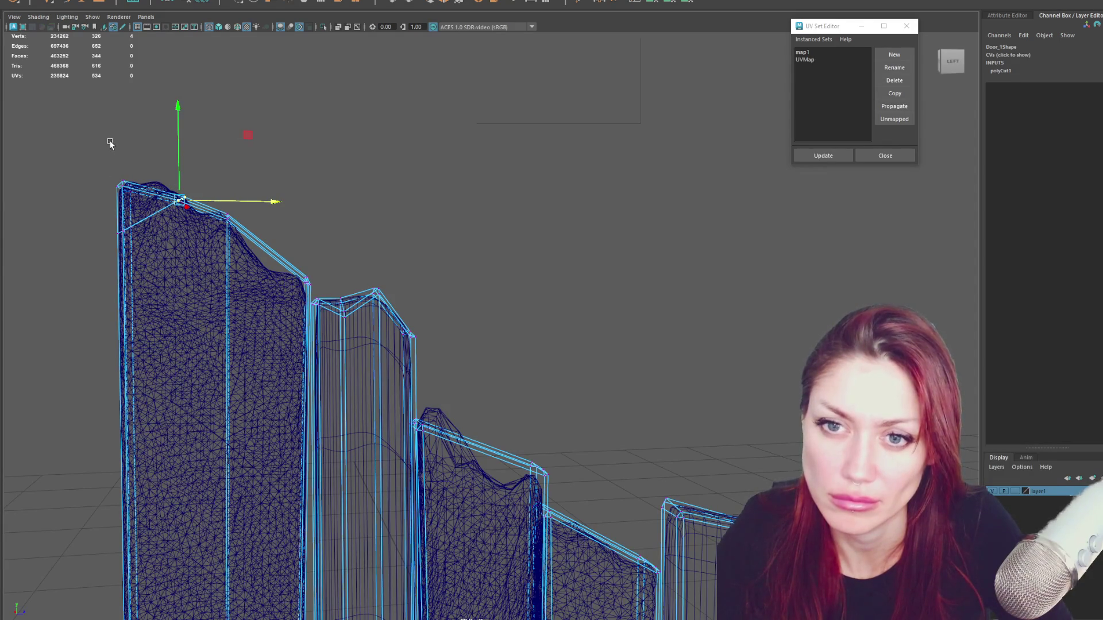
right_drag(157, 146, 159, 127)
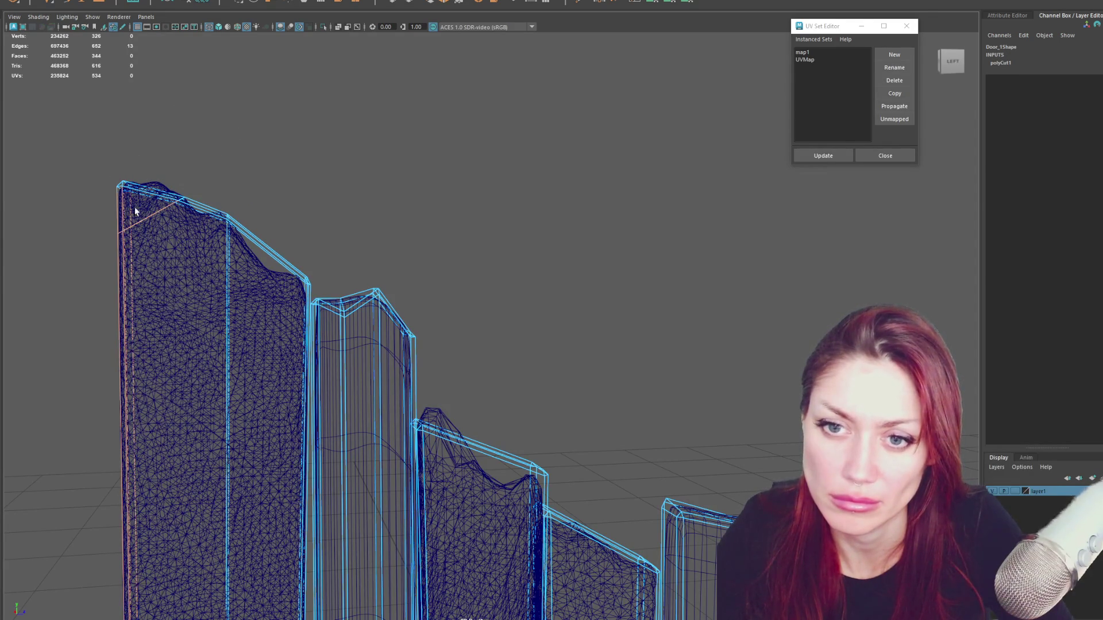
key(Delete)
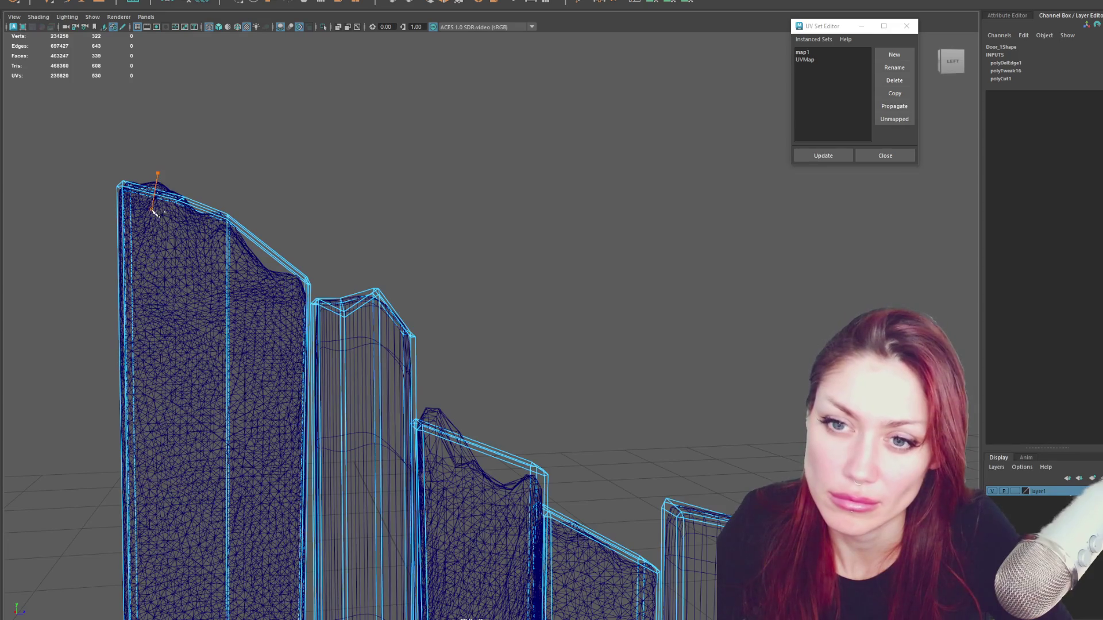
Multi-Cut two new vertices along the plank top to follow the high-poly outline.
click(155, 194)
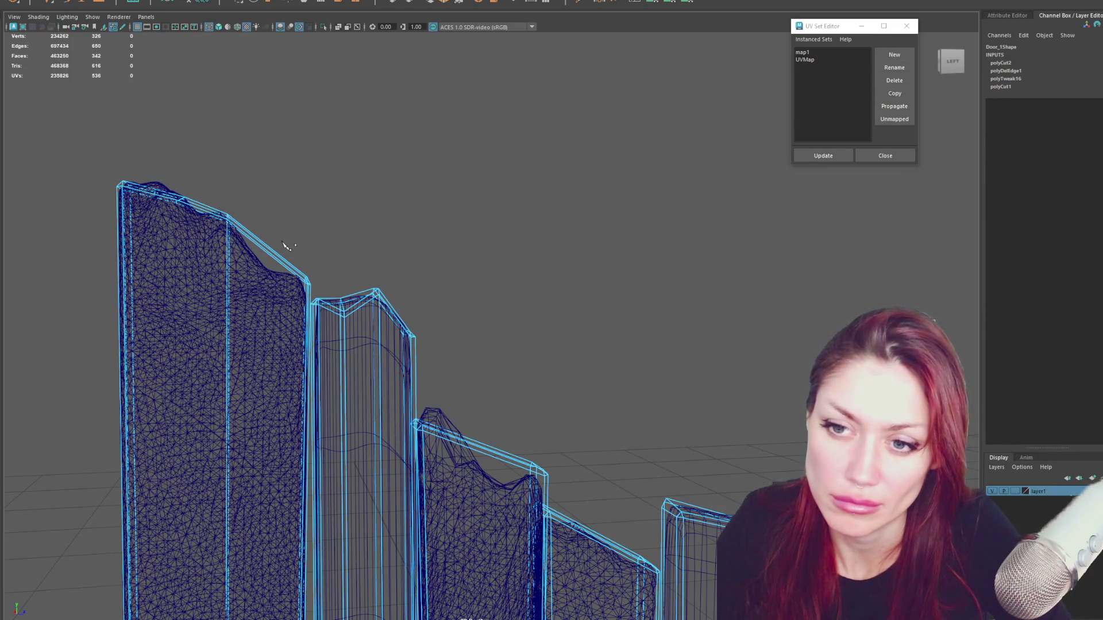
click(263, 278)
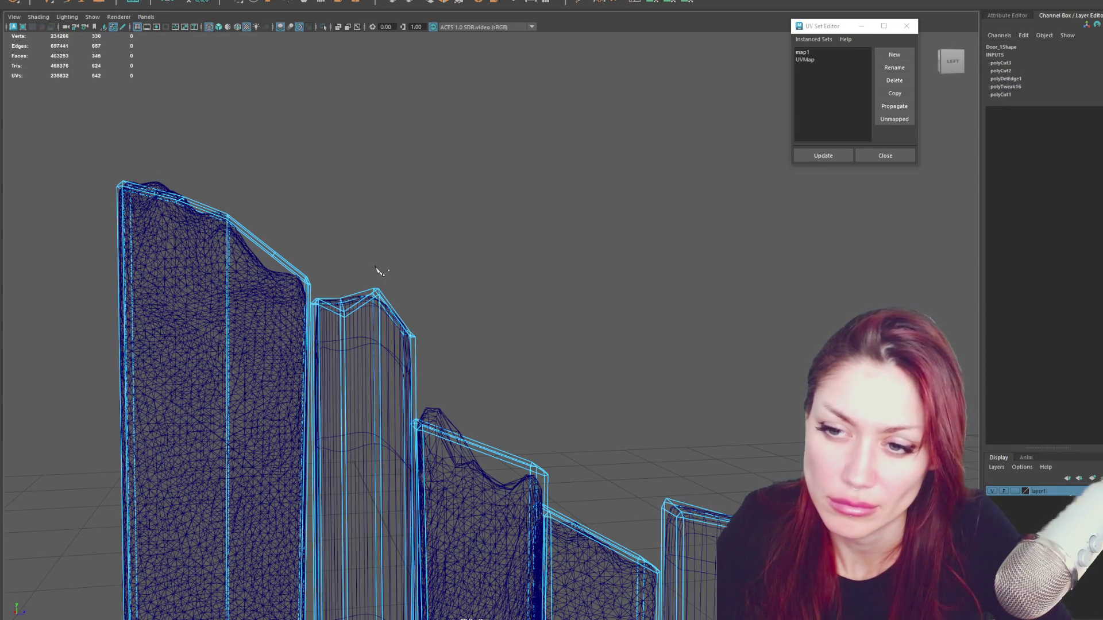
key(Return)
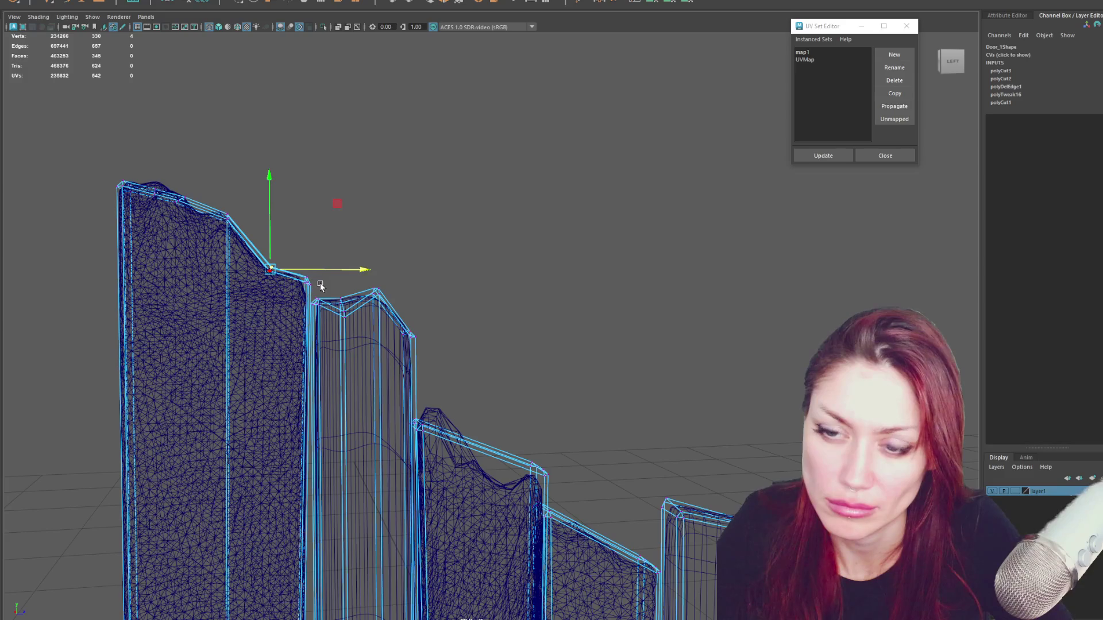
alt+middle_drag(345, 263, 319, 190)
click(296, 222)
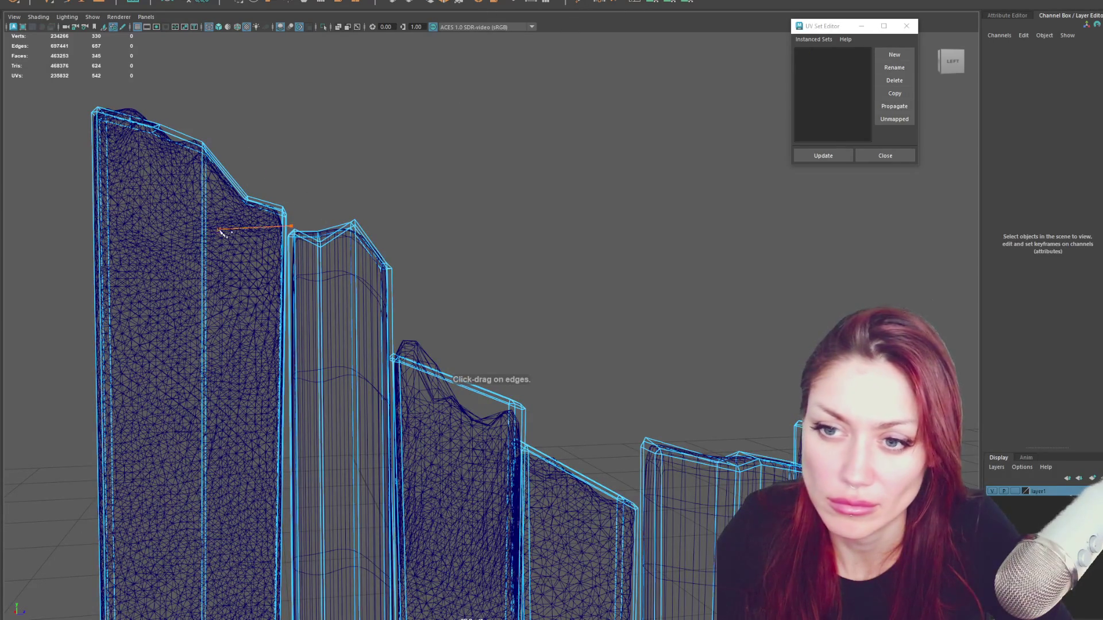
click(292, 194)
Select the door planks in vertex mode and nudge a top vertex slightly left.
alt+drag(390, 134, 264, 228)
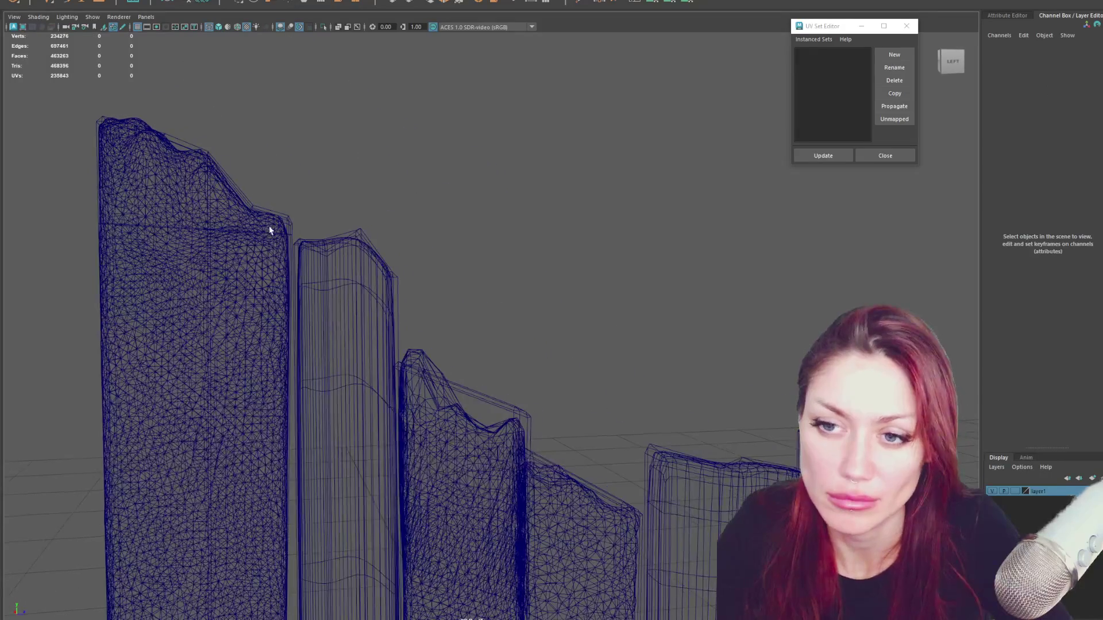
click(288, 221)
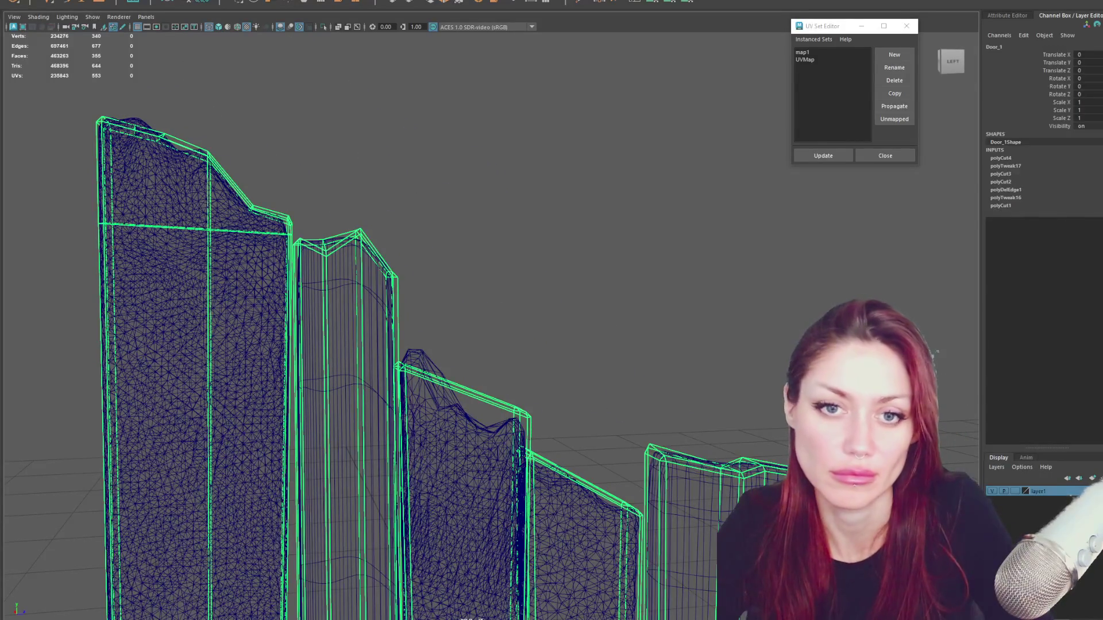
key(alt+shift+d)
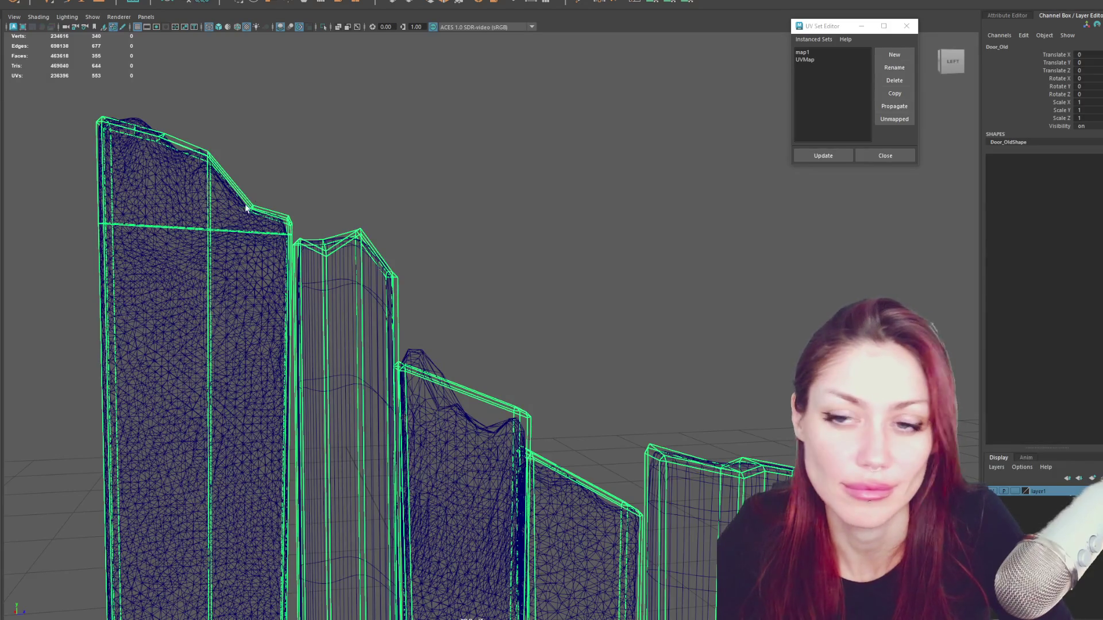
right_click(342, 187)
right_drag(343, 189, 299, 202)
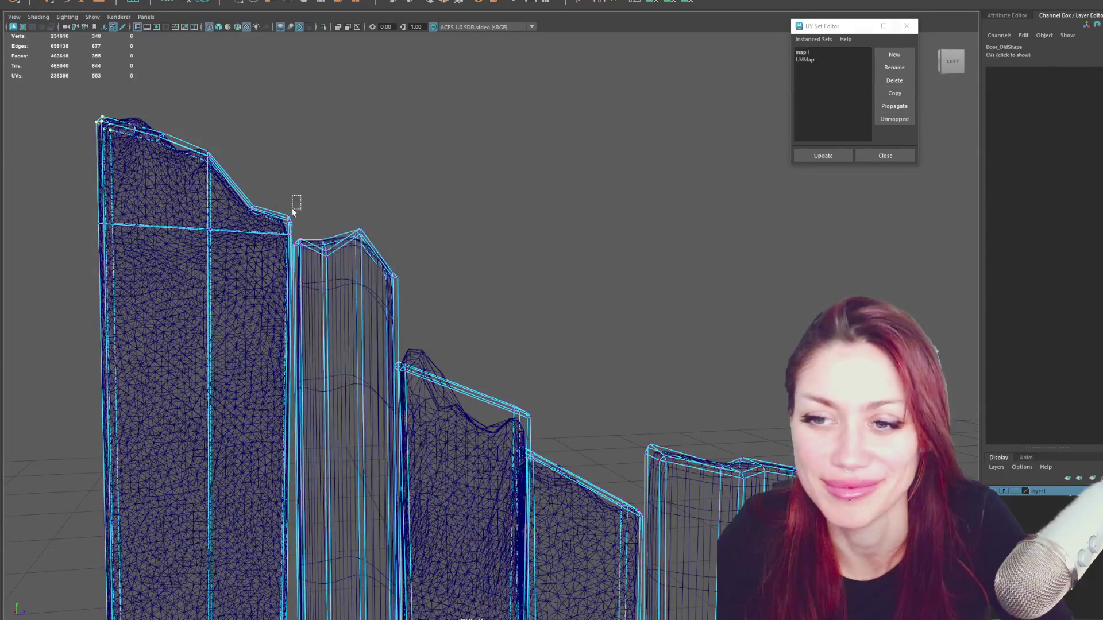
drag(315, 231, 312, 231)
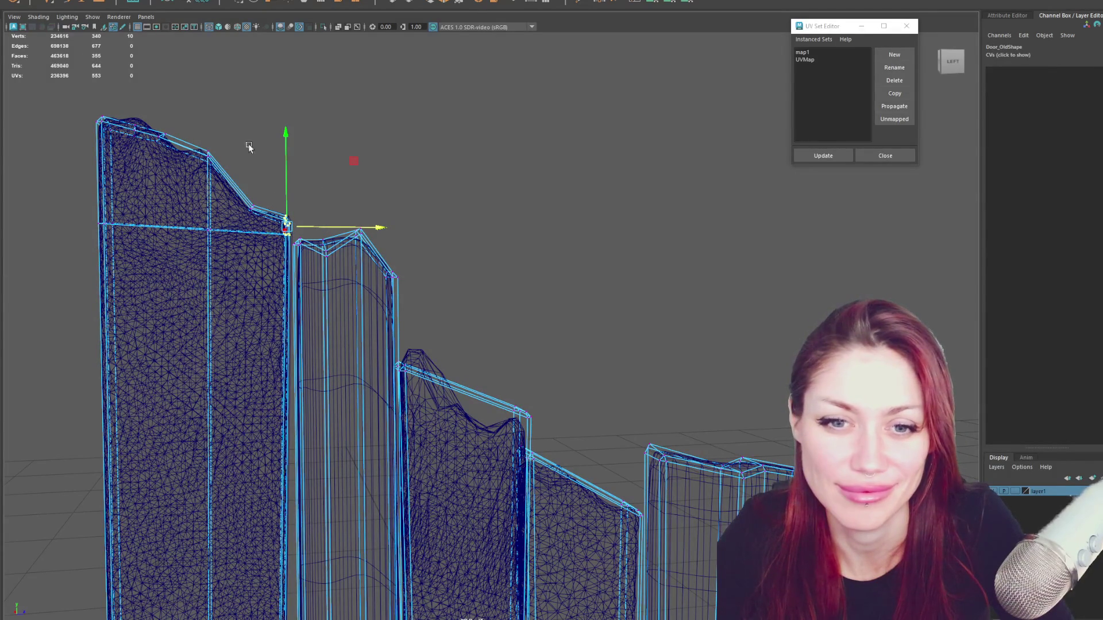
right_drag(176, 153, 308, 128)
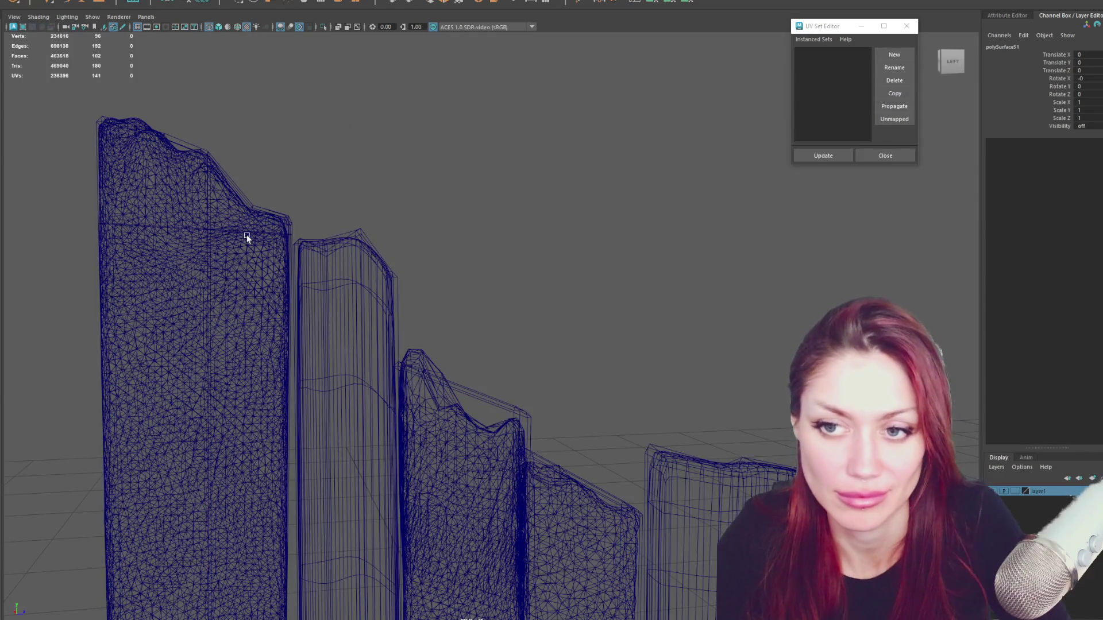
Reselect Door_1, enter vertex editing and slide its top-right corner vertex sideways.
click(277, 213)
click(292, 223)
click(185, 227)
click(324, 212)
key(F8)
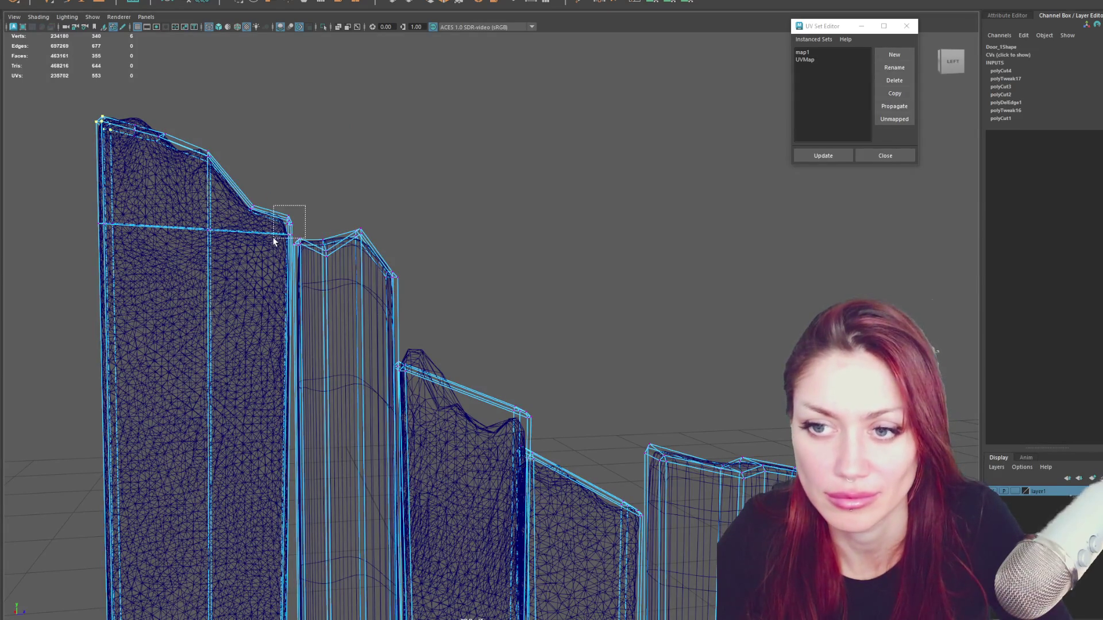
click(287, 223)
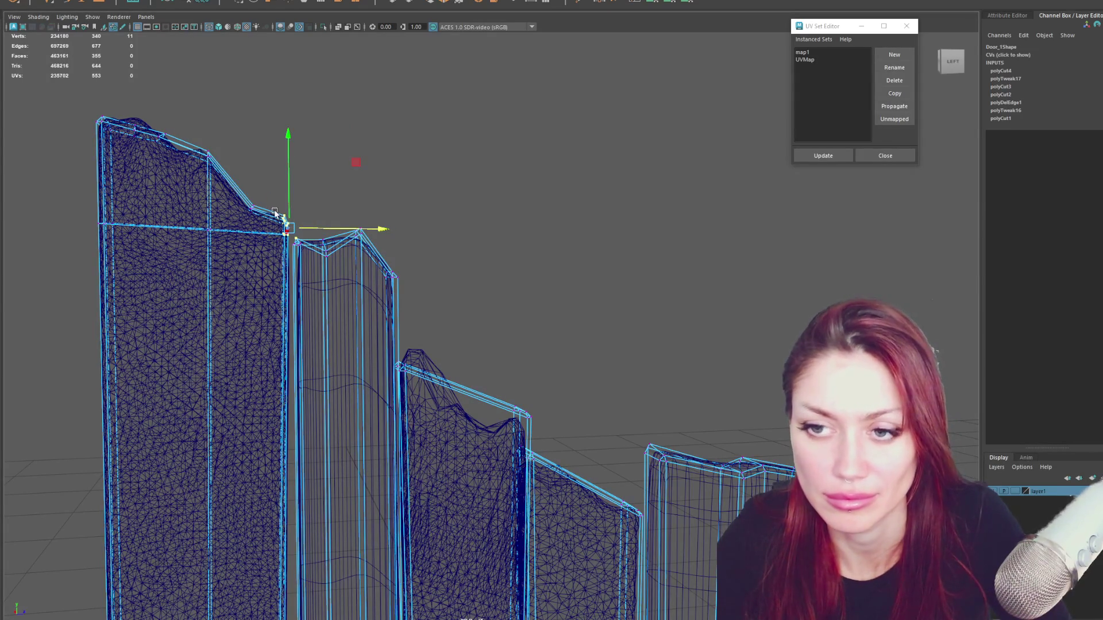
key(w)
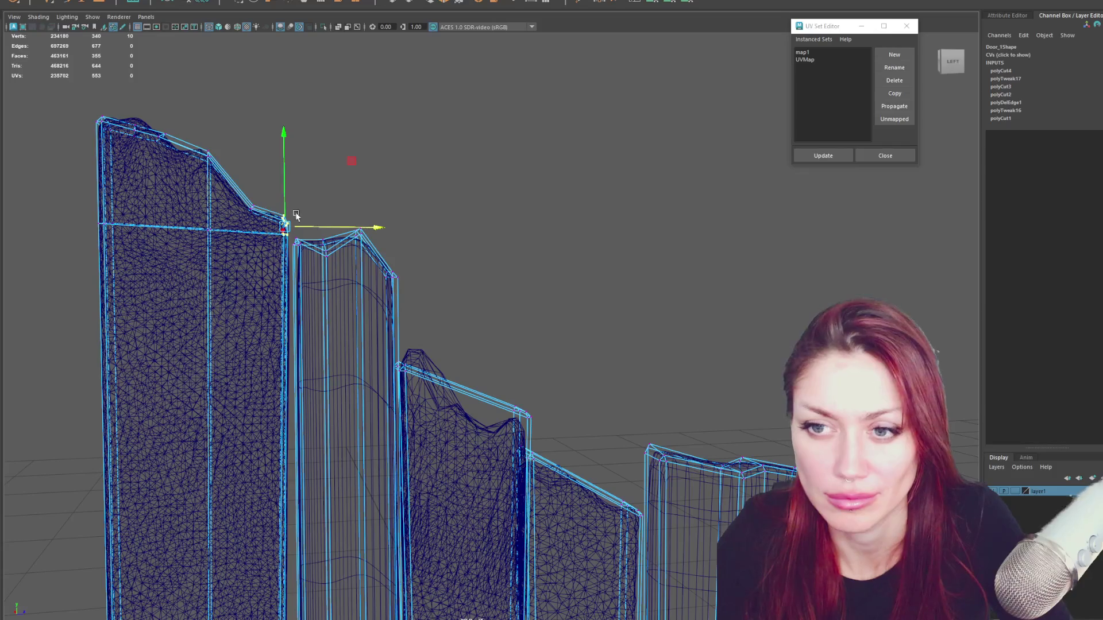
drag(257, 208, 265, 209)
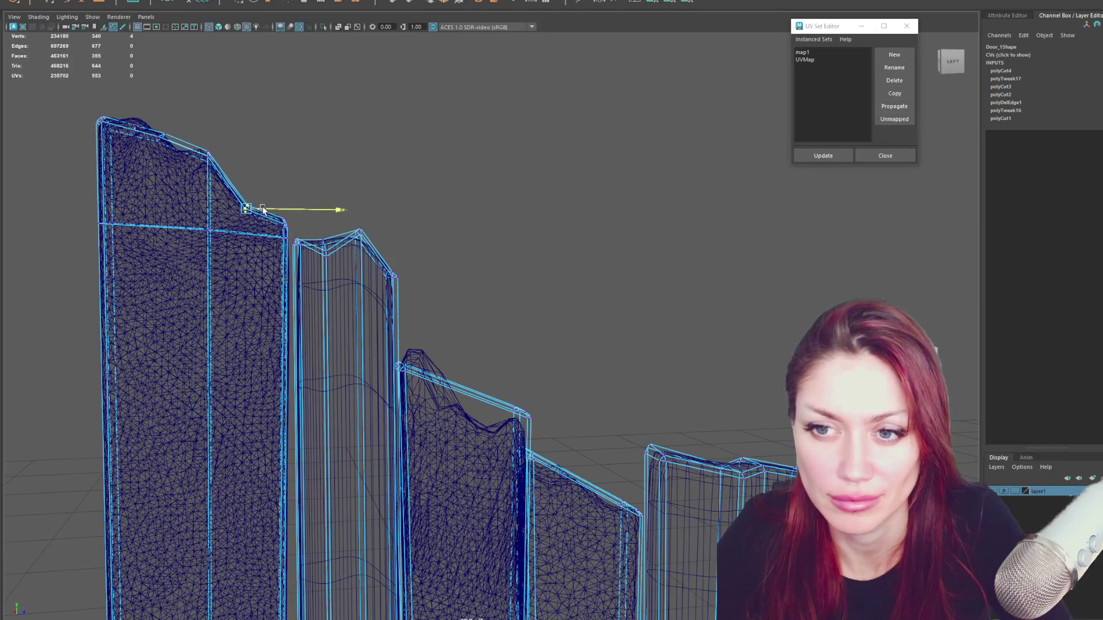
Shift the slope and bend vertices onto the high-poly edge and lower the top-left corner.
click(210, 153)
drag(243, 158, 238, 158)
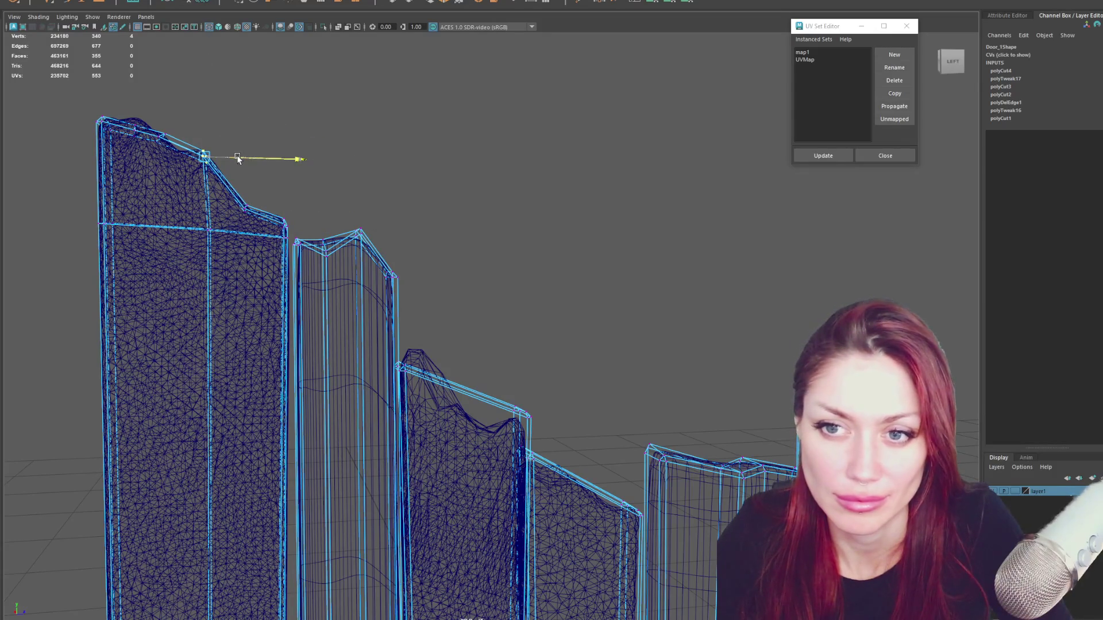
click(180, 139)
mouse_move(144, 115)
mouse_down()
mouse_move(144, 103)
mouse_move(155, 121)
mouse_move(78, 138)
mouse_up()
click(124, 124)
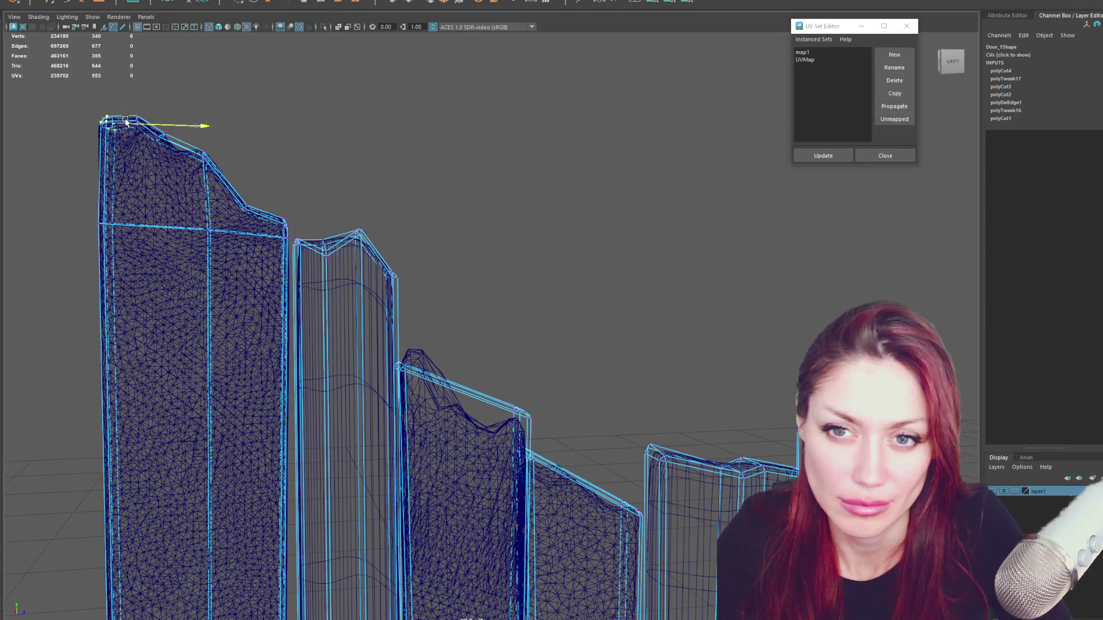
drag(106, 106, 104, 121)
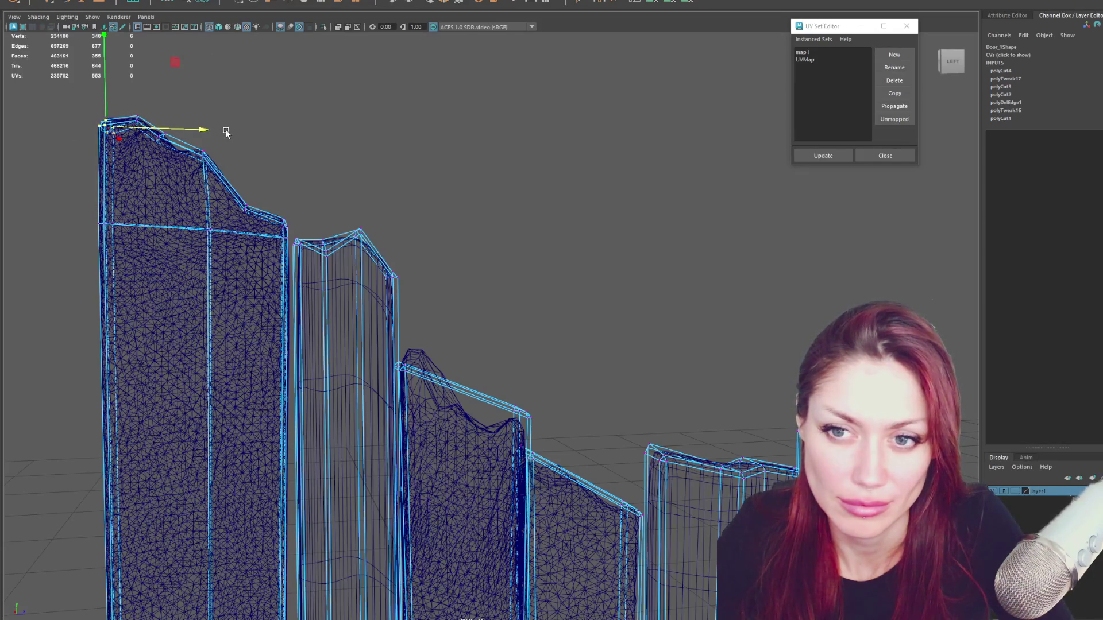
click(258, 110)
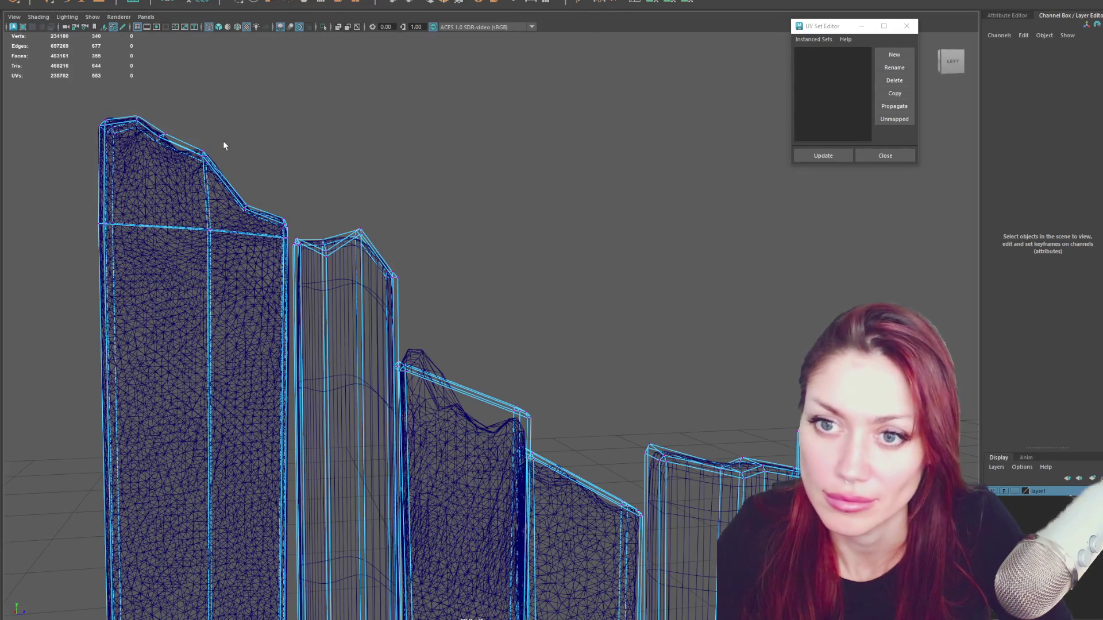
Select the top-left corner vertices, then the second plank's top vertex.
mouse_move(170, 160)
mouse_down()
mouse_move(188, 126)
mouse_move(202, 158)
mouse_move(172, 137)
mouse_move(205, 138)
mouse_move(219, 156)
mouse_up()
alt+middle_drag(336, 198, 285, 163)
drag(255, 183, 257, 182)
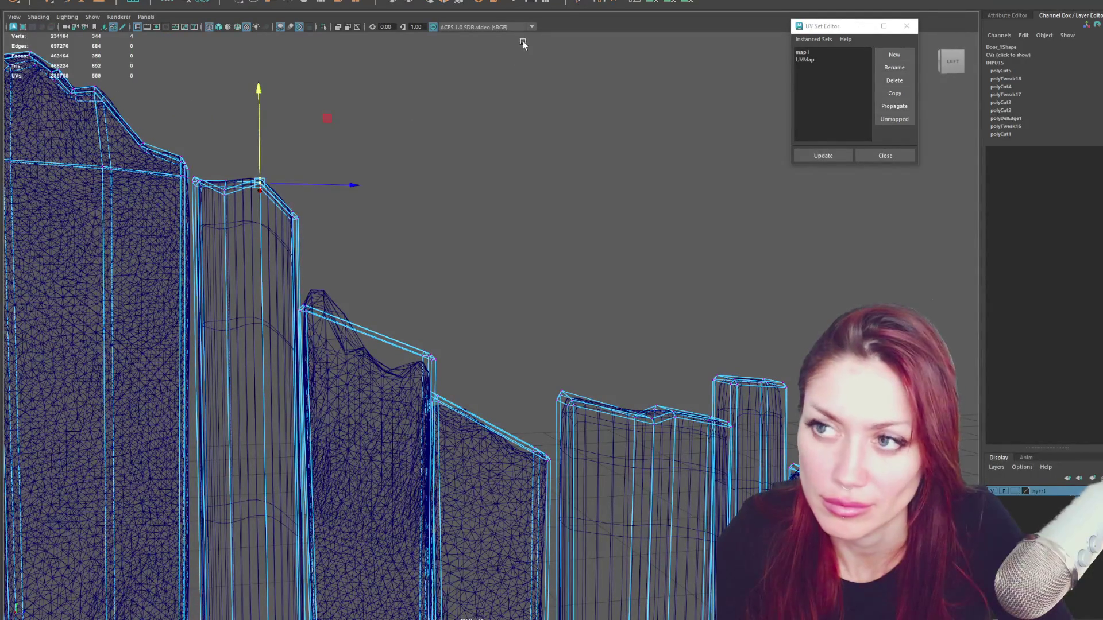
Cut a new vertex into the second plank, nudge it left and frame on its top-left vertex.
key(q)
click(253, 186)
right_click(253, 186)
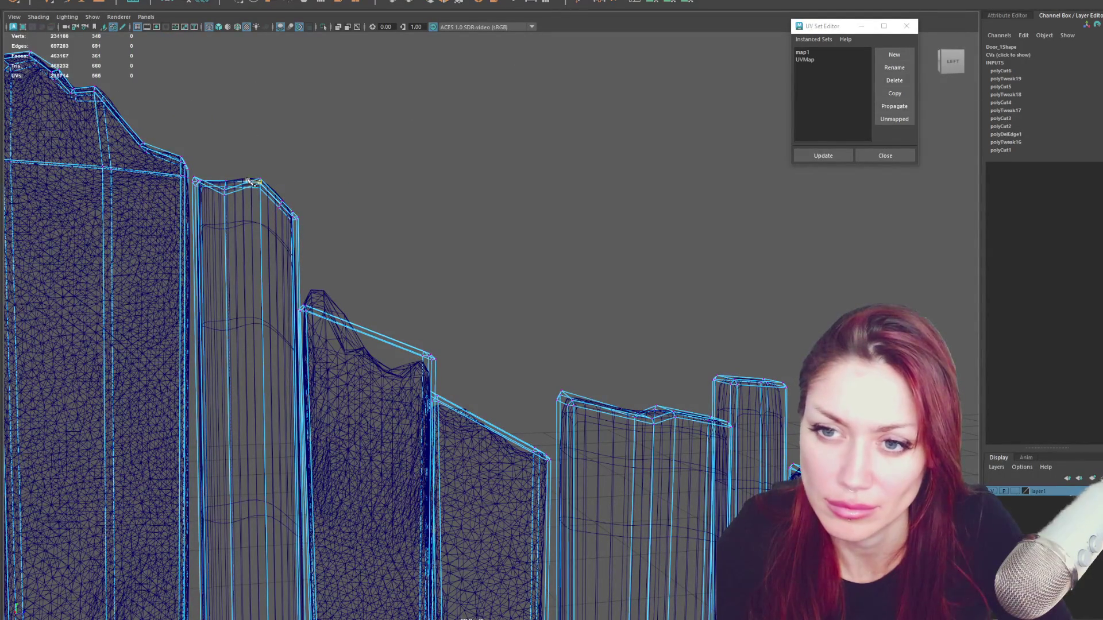
right_click(270, 210)
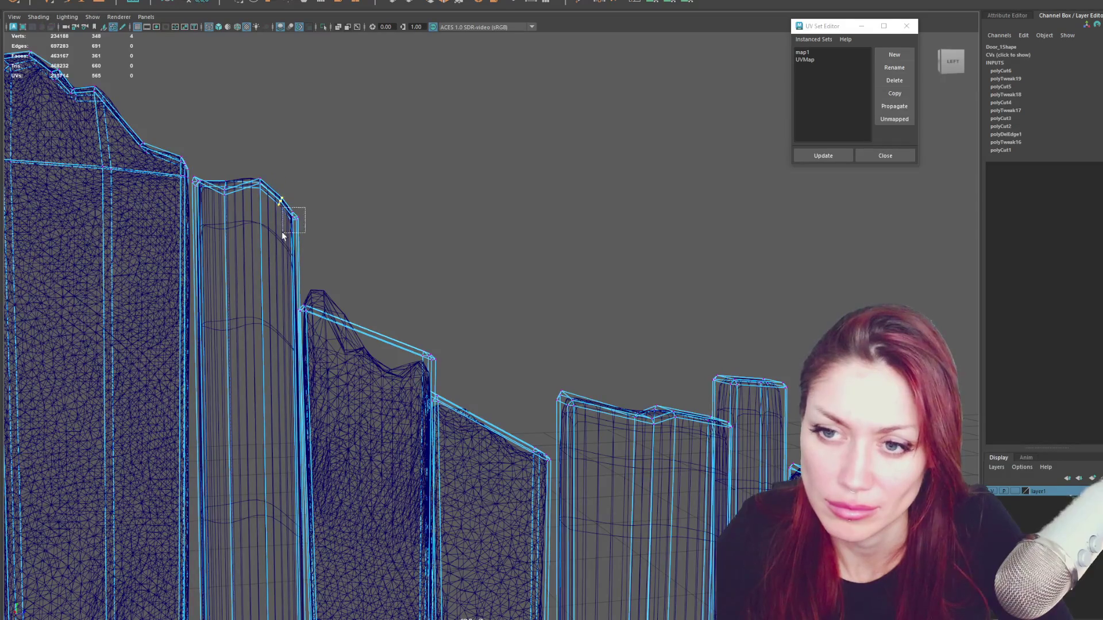
drag(327, 219, 325, 220)
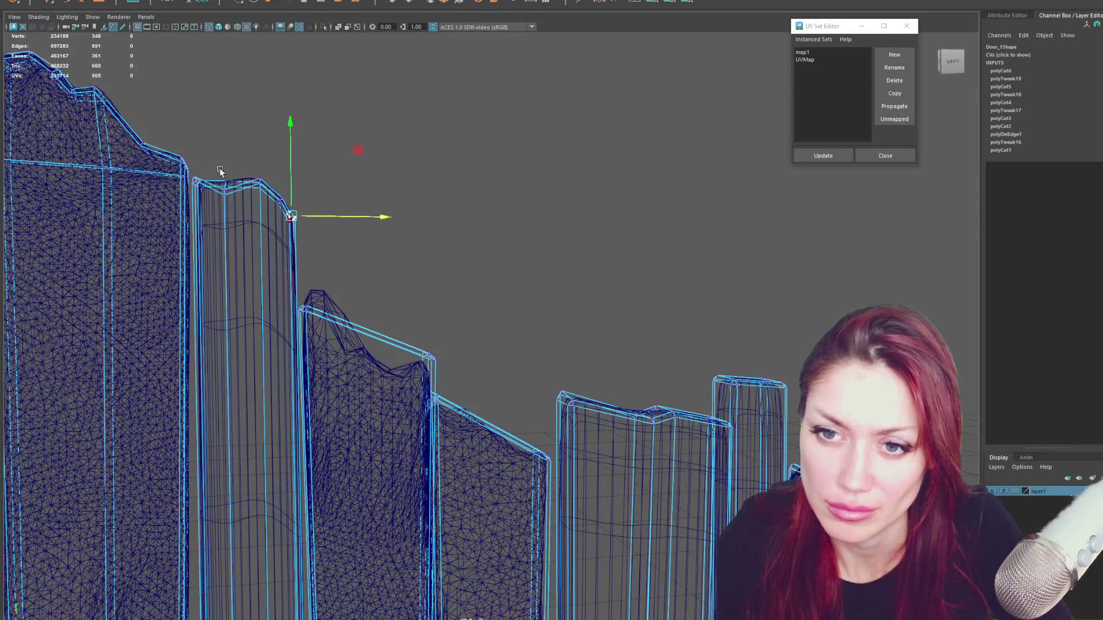
click(196, 183)
key(f)
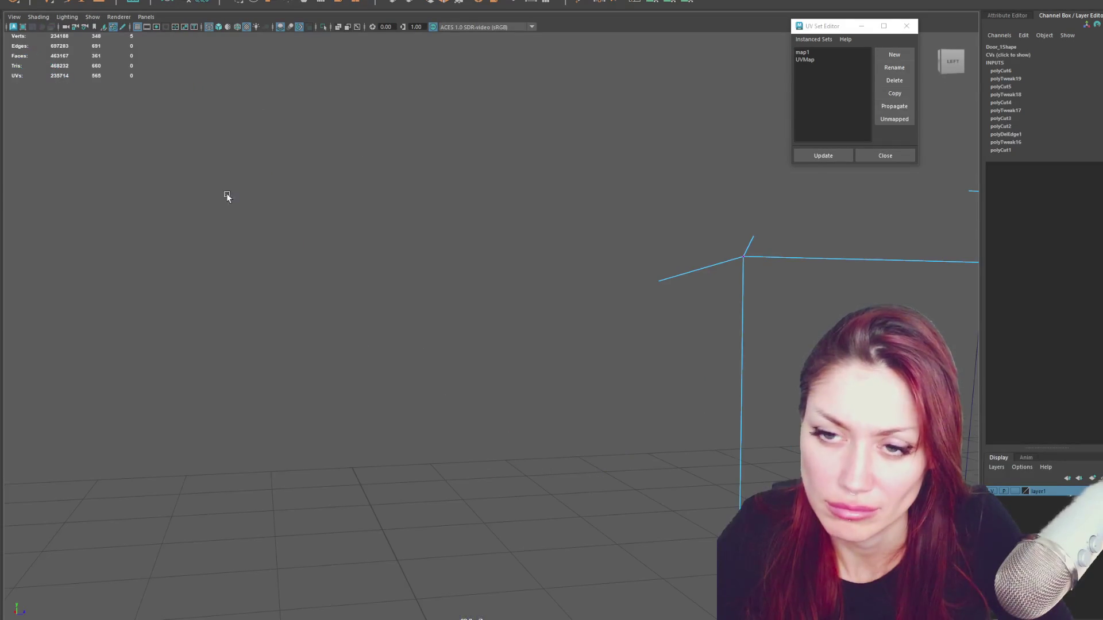
scroll(591, 320, down, 5)
Insert a trial edge loop around the narrow plank and undo it.
alt+drag(554, 351, 371, 263)
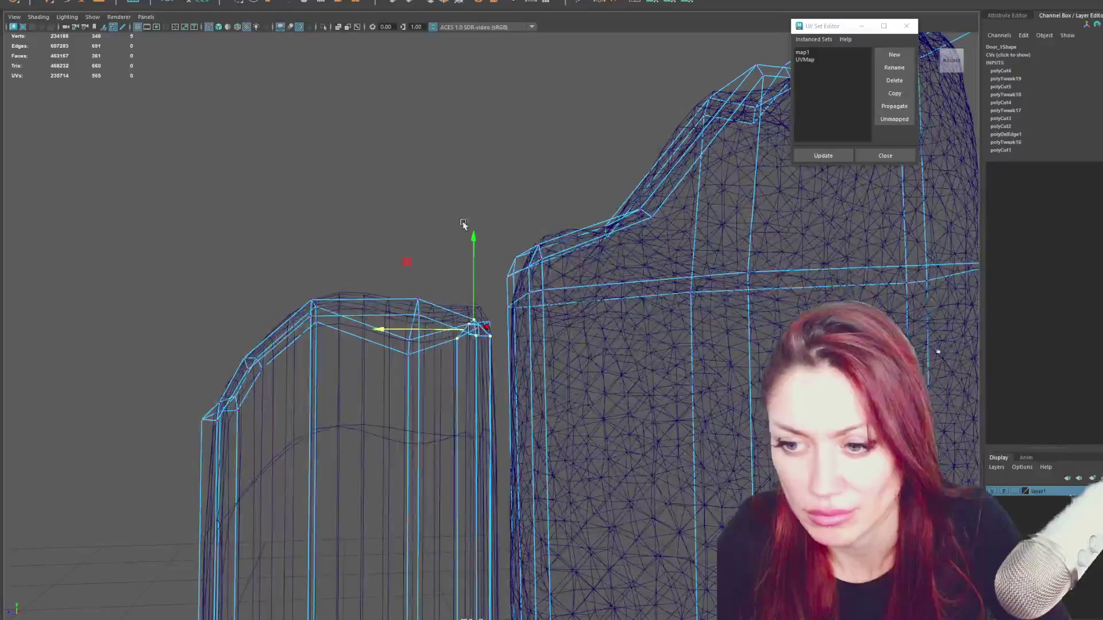
click(634, 4)
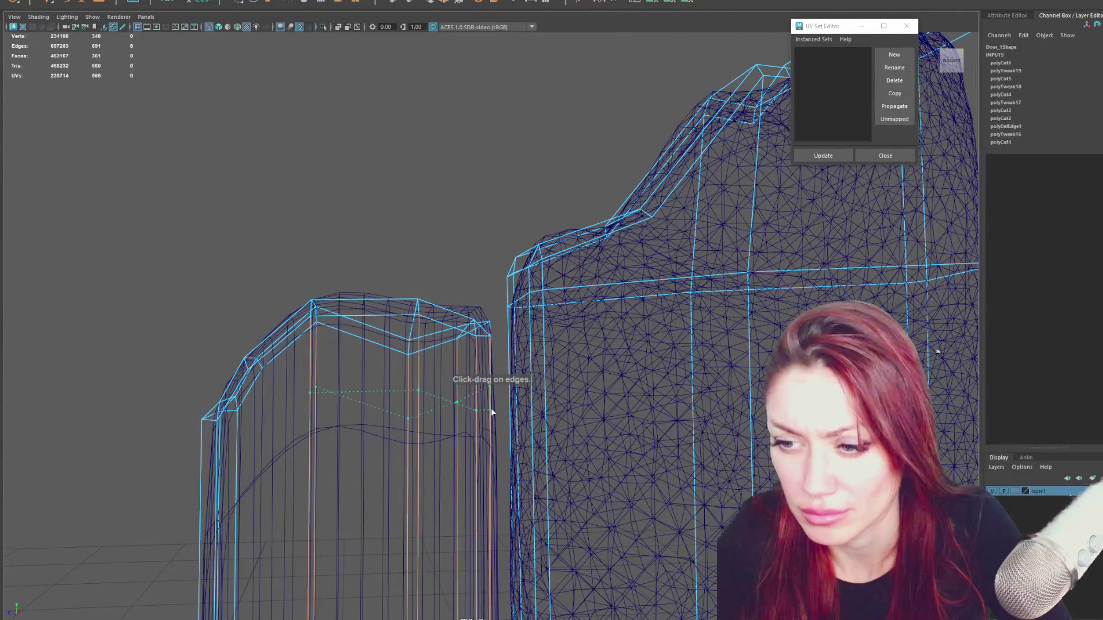
ctrl+click(481, 434)
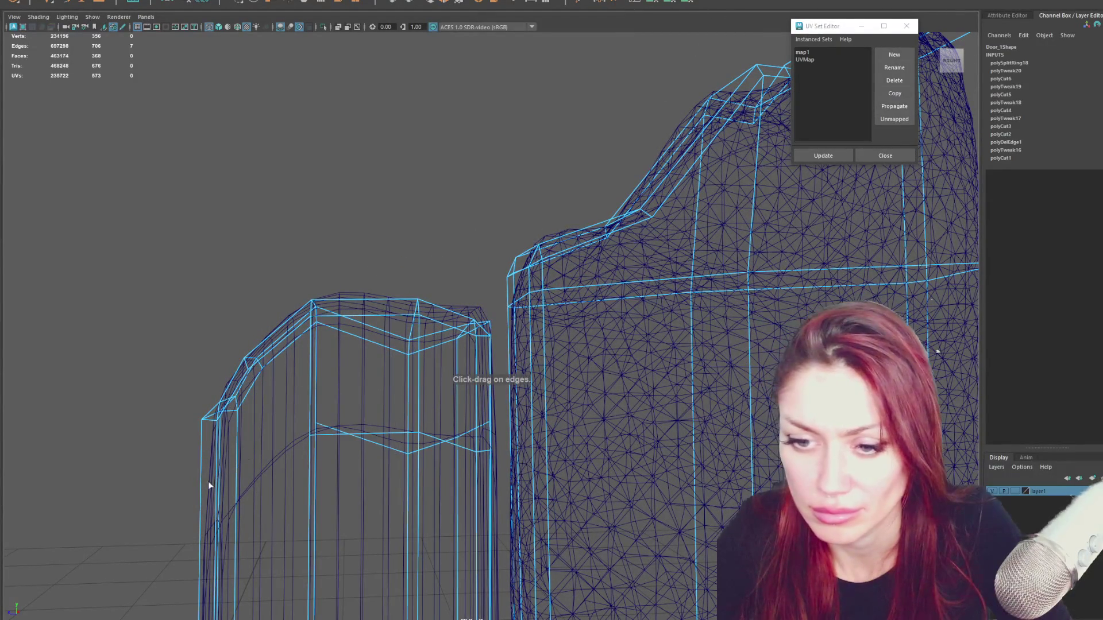
scroll(211, 480, down, 3)
scroll(333, 352, down, 2)
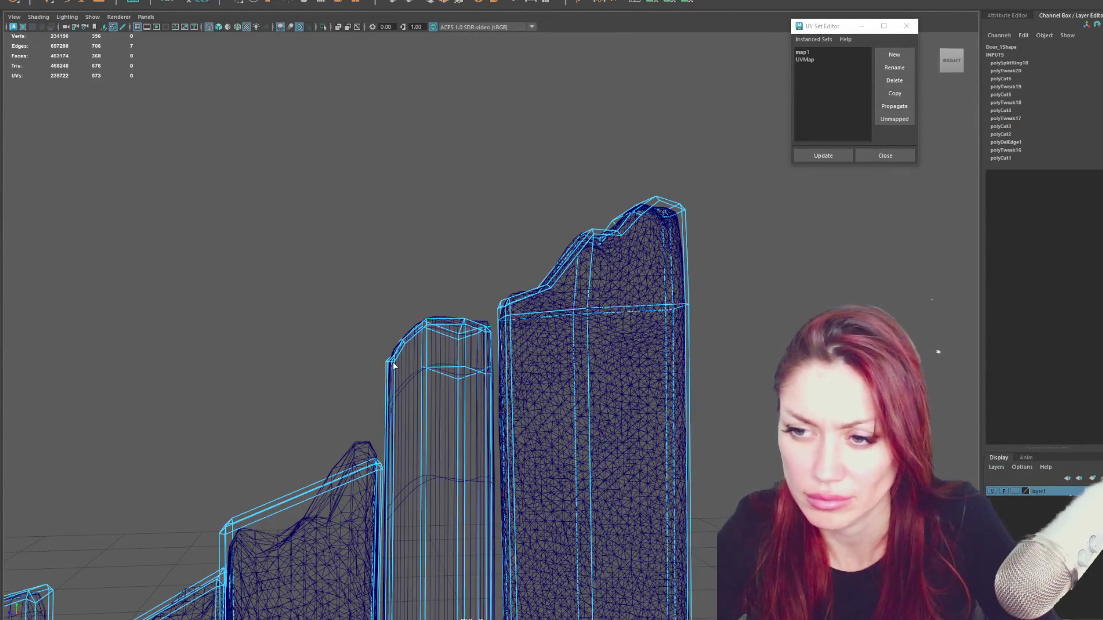
key(ctrl+z)
scroll(440, 319, up, 2)
scroll(444, 345, up, 3)
scroll(448, 346, down, 2)
Check the planks in textured and wireframe shading while orbiting to the narrow plank's top.
key(6)
mouse_move(473, 301)
alt+mouse_down()
mouse_move(461, 246)
mouse_move(477, 302)
mouse_move(509, 291)
mouse_move(474, 254)
mouse_move(437, 261)
alt+mouse_up()
key(4)
mouse_move(487, 399)
alt+mouse_down()
mouse_move(468, 394)
mouse_move(484, 391)
mouse_move(500, 351)
mouse_move(485, 269)
alt+mouse_up()
scroll(484, 268, down, 3)
scroll(488, 258, down, 3)
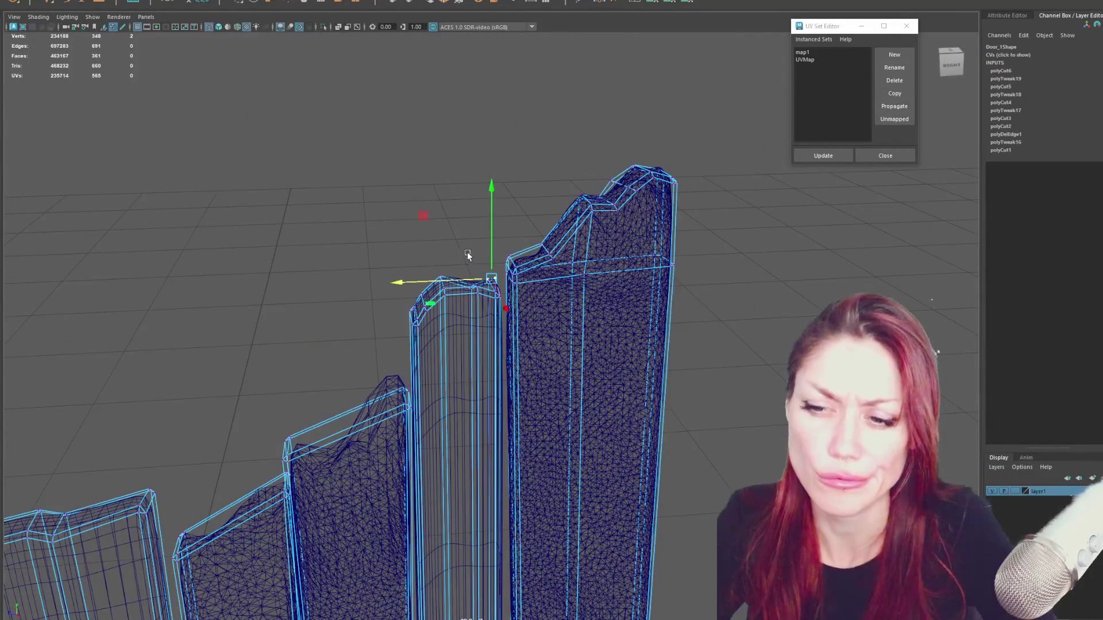
scroll(467, 255, up, 2)
scroll(464, 244, up, 2)
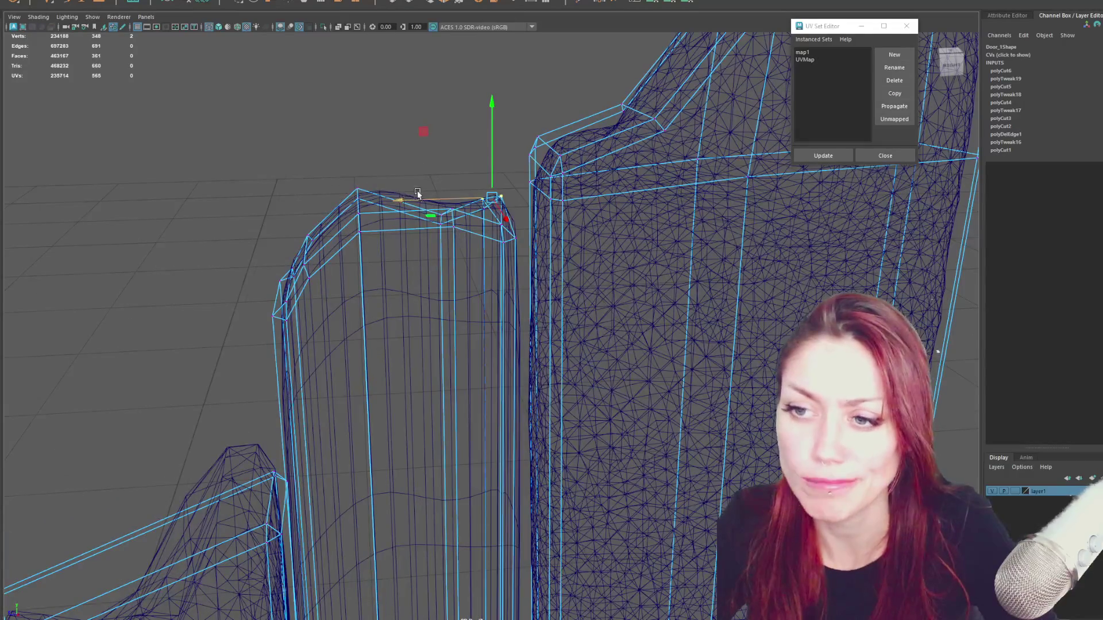
alt+drag(405, 198, 417, 219)
Select the narrow plank's top corner vertices in turn, then clear the selection.
click(456, 143)
click(478, 195)
mouse_move(389, 105)
mouse_down()
mouse_move(343, 178)
mouse_move(366, 170)
mouse_move(363, 188)
mouse_up()
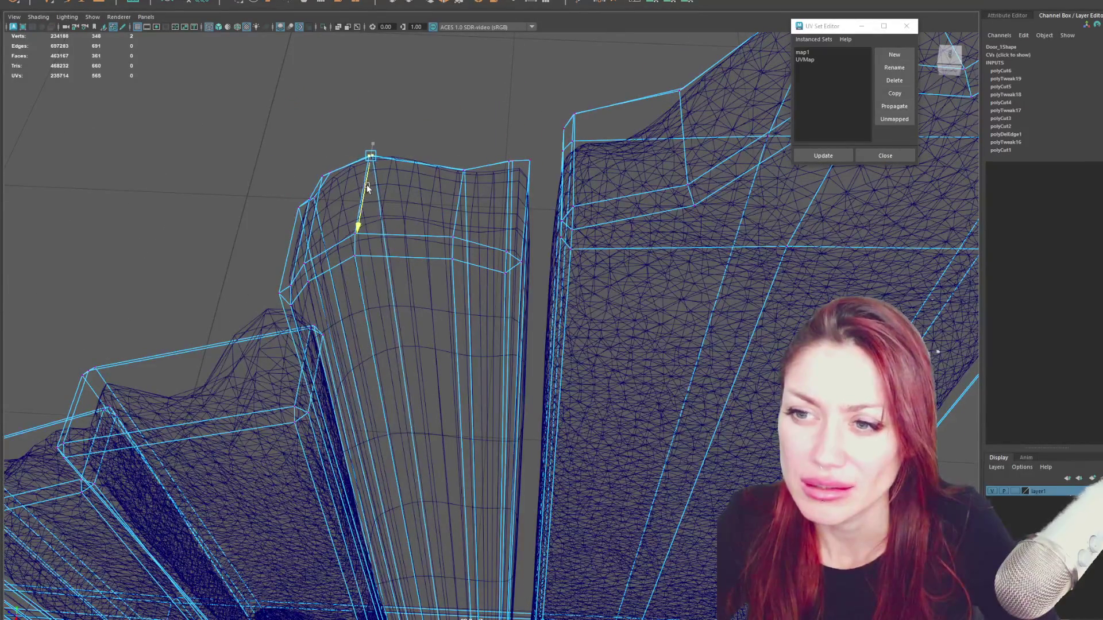
mouse_move(537, 153)
mouse_down()
mouse_move(497, 179)
mouse_move(544, 224)
mouse_up()
click(500, 176)
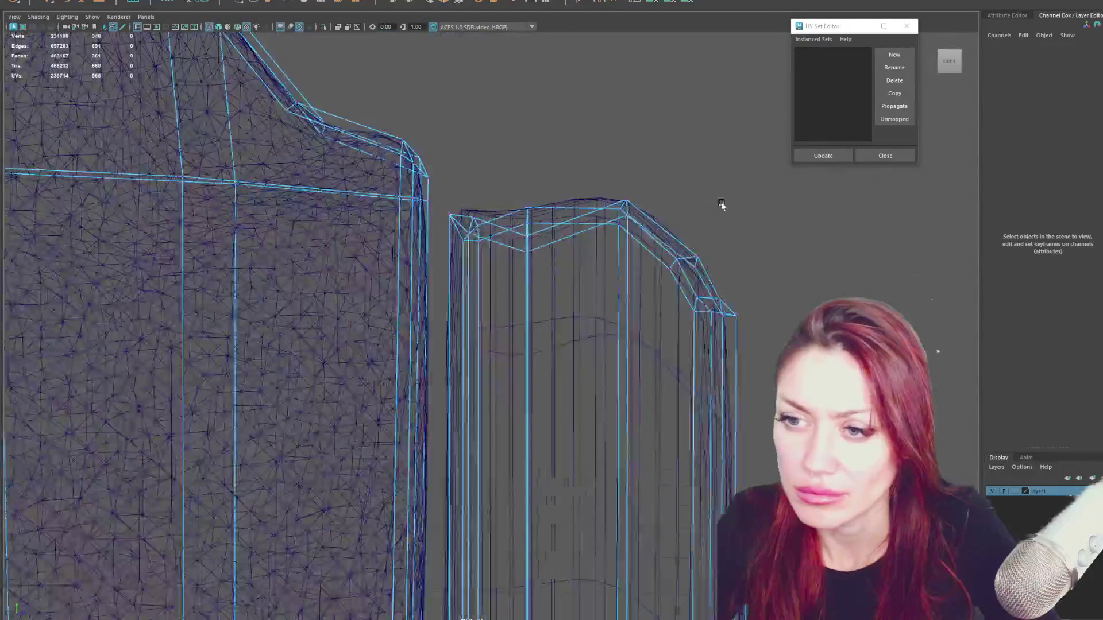
Select the narrow plank's top vertices in shaded display while orbiting the plank tops.
key(4)
key(5)
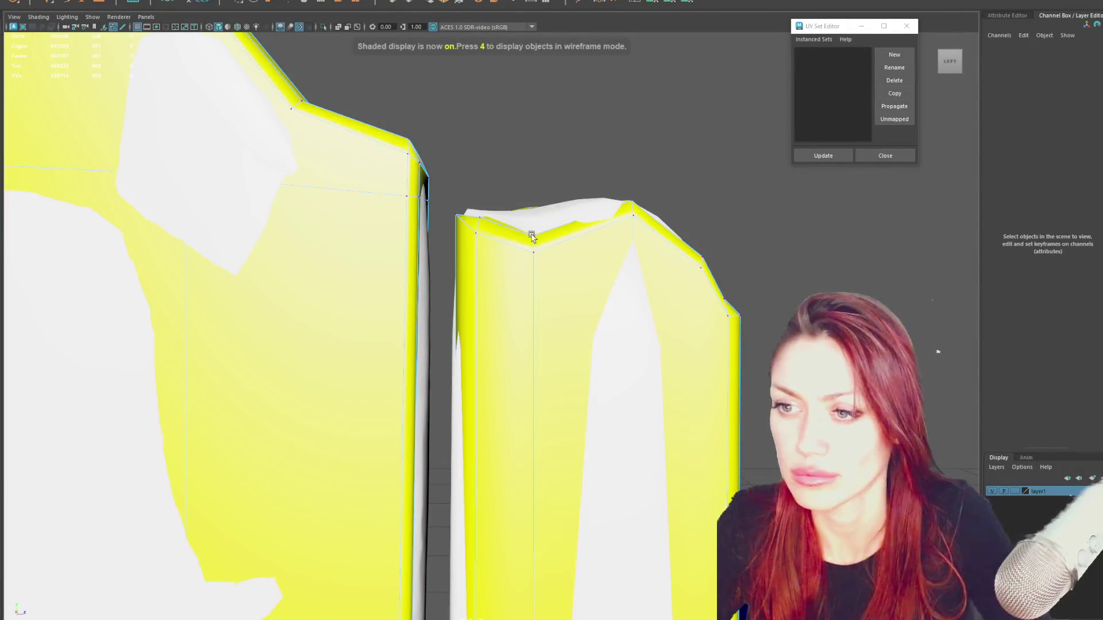
alt+drag(542, 227, 522, 247)
click(522, 246)
click(512, 308)
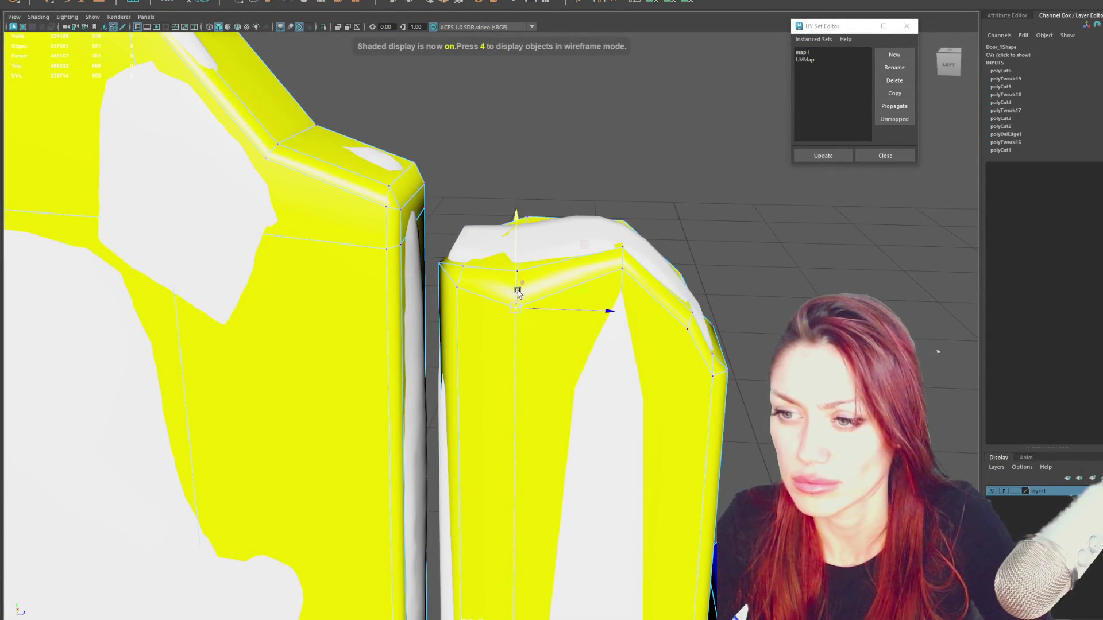
alt+drag(626, 267, 535, 53)
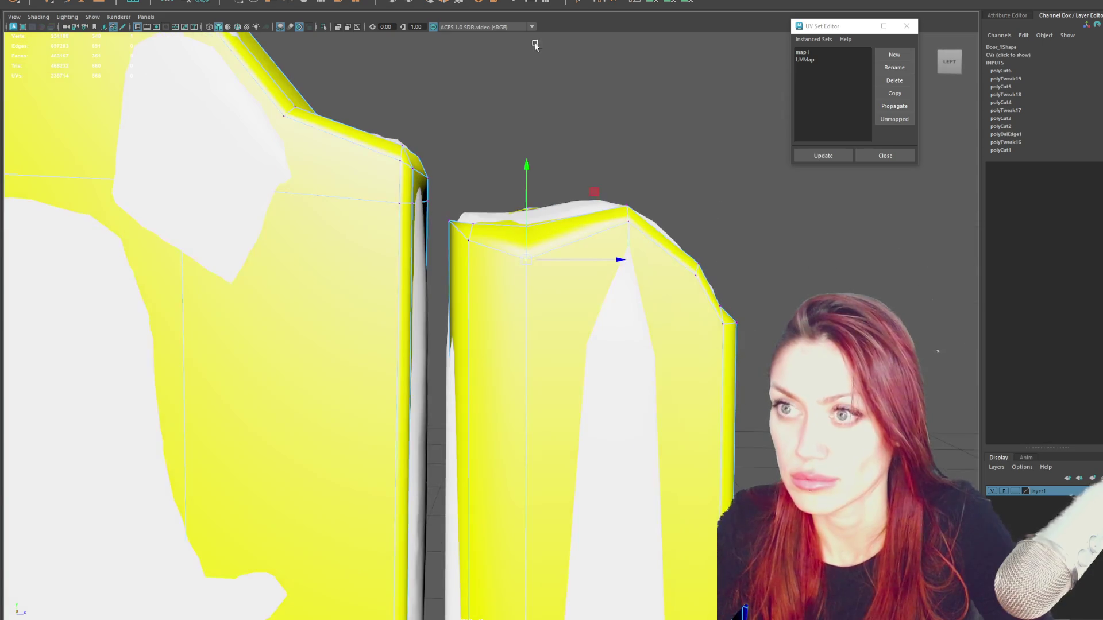
Cut a new edge across the narrow plank and confirm it.
click(448, 336)
click(733, 404)
key(Return)
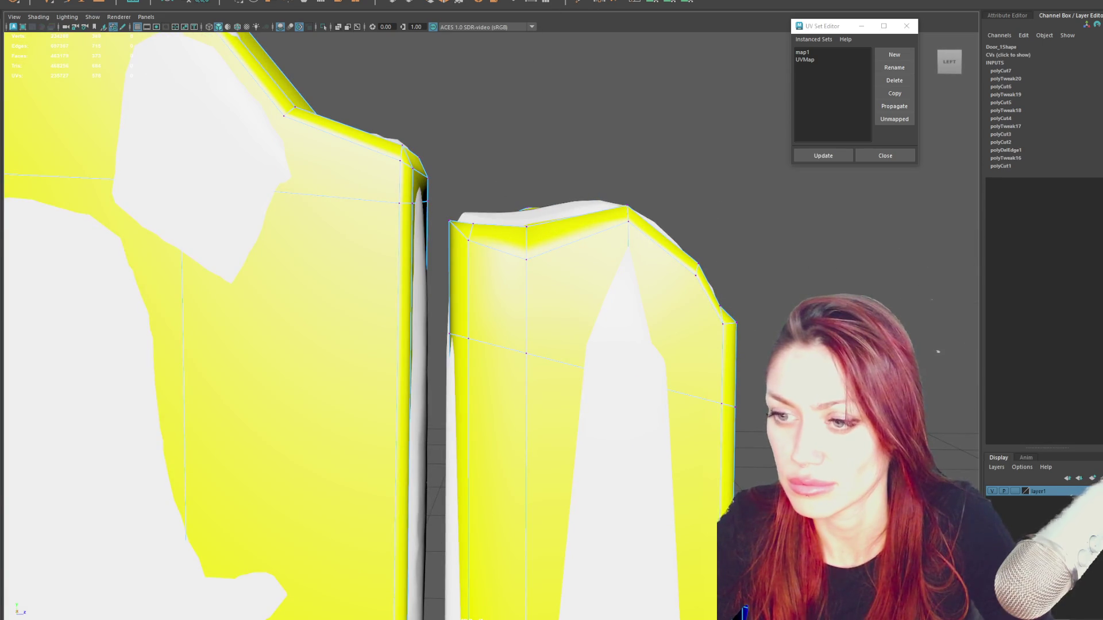
right_click(457, 191)
mouse_move(469, 203)
alt+mouse_down()
mouse_move(488, 278)
mouse_move(453, 321)
alt+mouse_up()
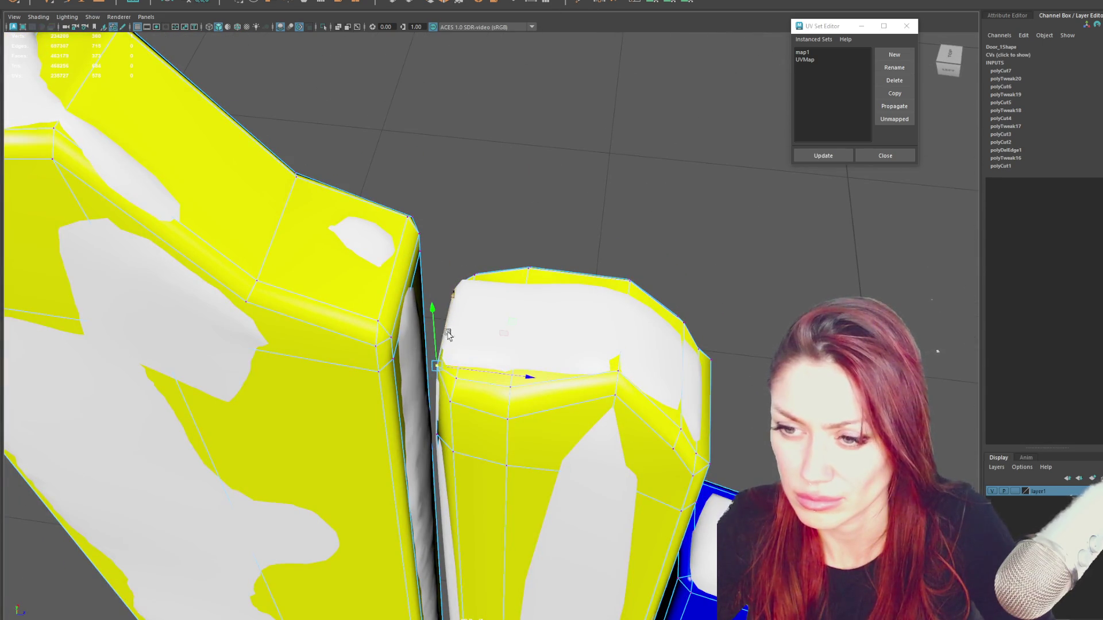
Leave component display on the high-poly gate and return to editing the low-poly door.
click(457, 377)
key(F8)
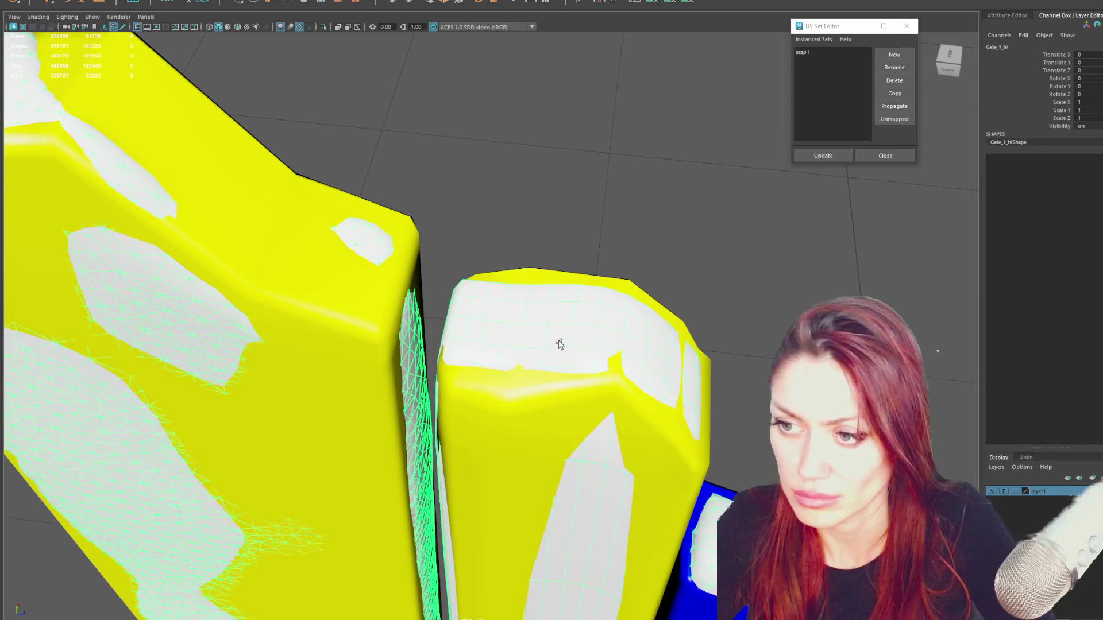
click(493, 387)
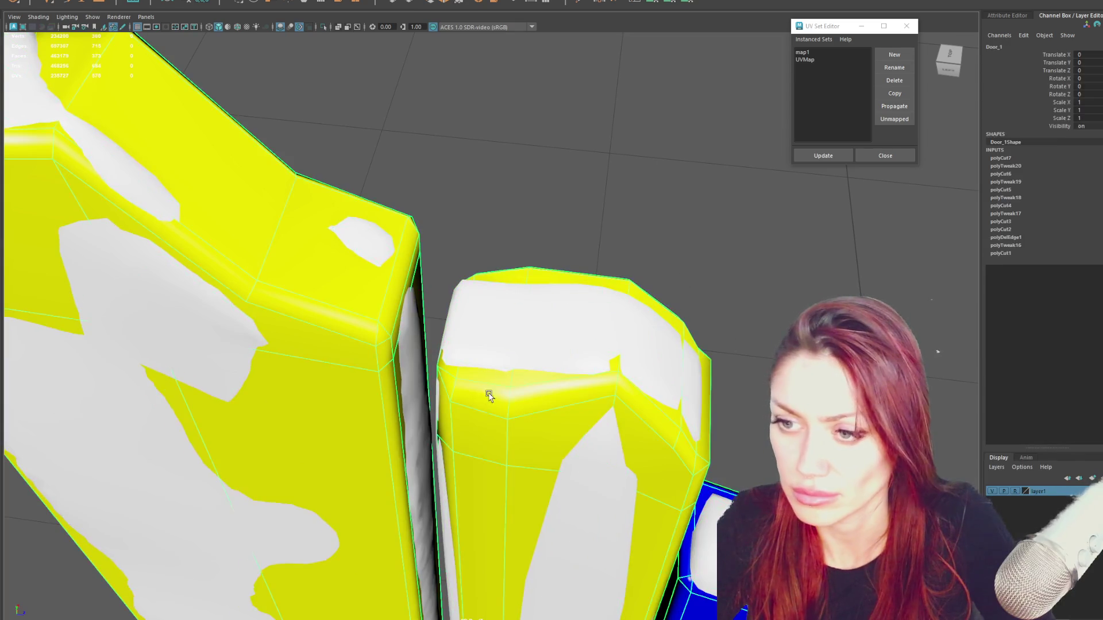
click(529, 377)
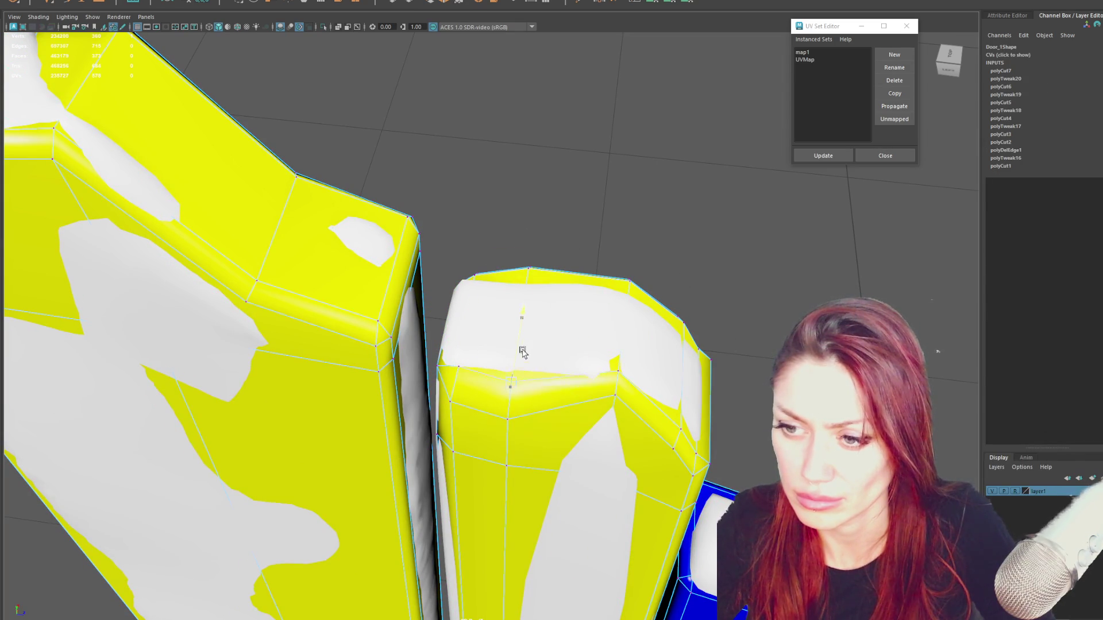
key(Return)
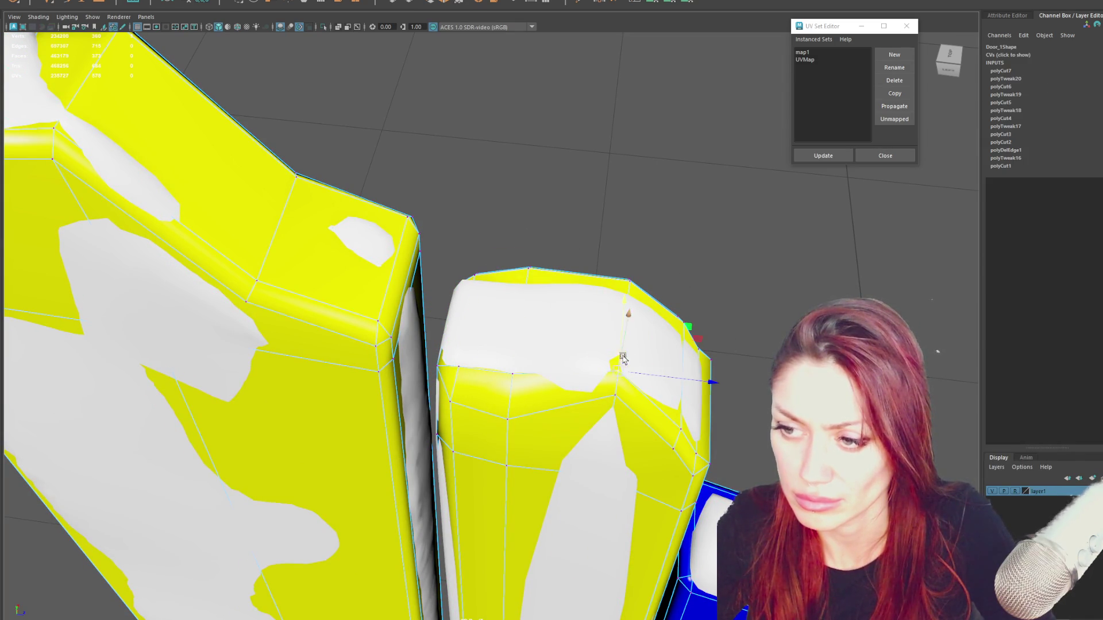
Select the plank's top and corner vertices from the side view, then check them textured in perspective.
key(w)
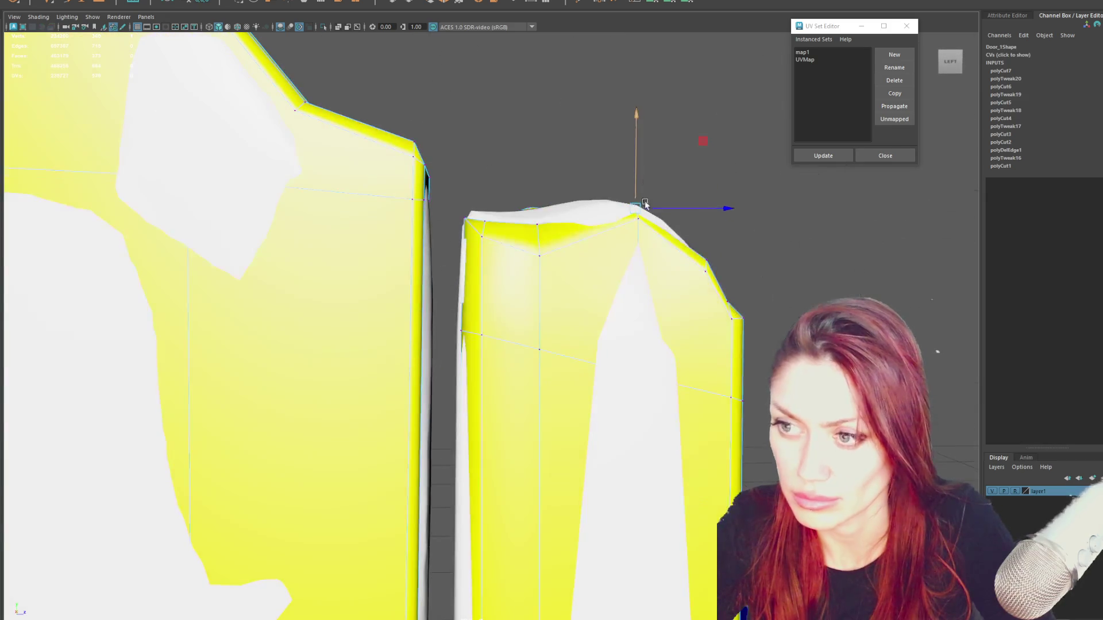
click(534, 226)
click(538, 256)
click(544, 207)
alt+drag(543, 191, 508, 309)
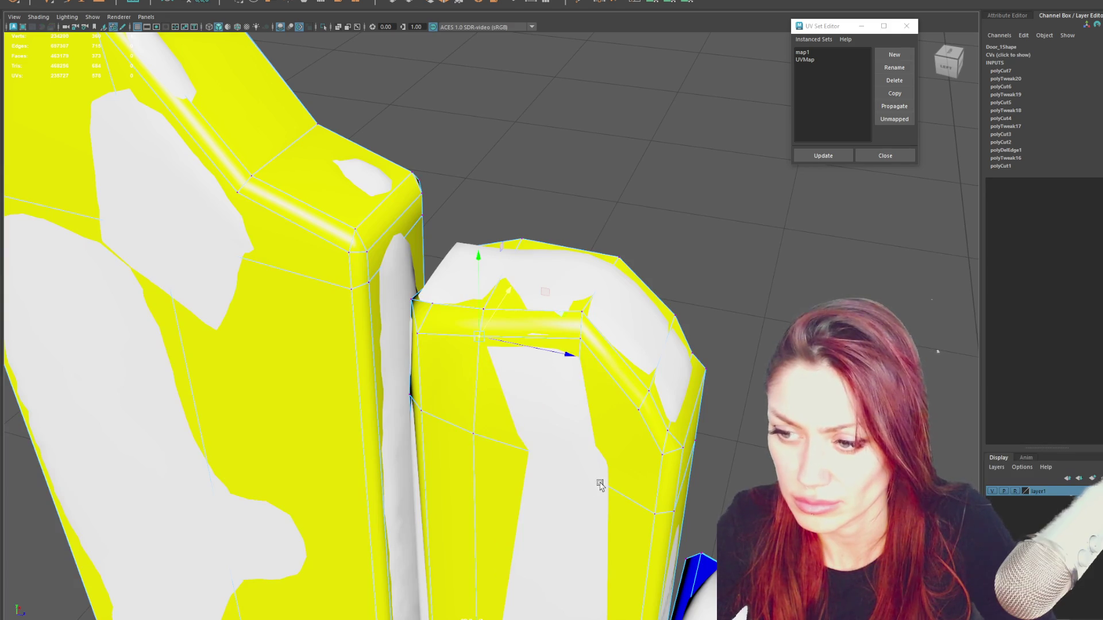
key(4)
click(570, 465)
key(6)
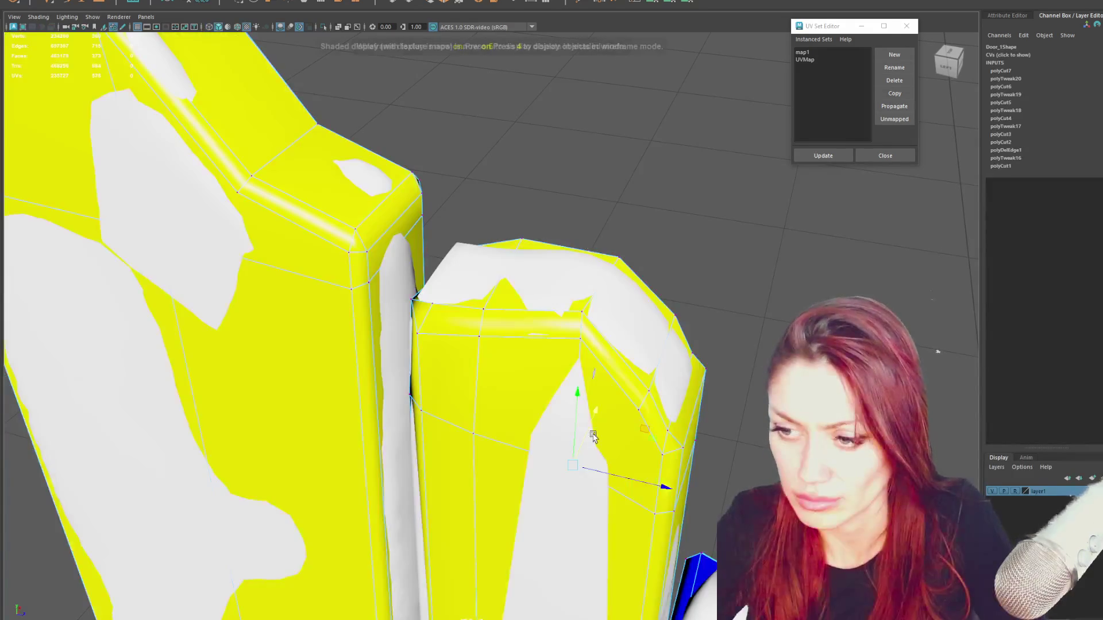
Nudge the right corner and right-edge vertices upward along the plank's height.
click(650, 393)
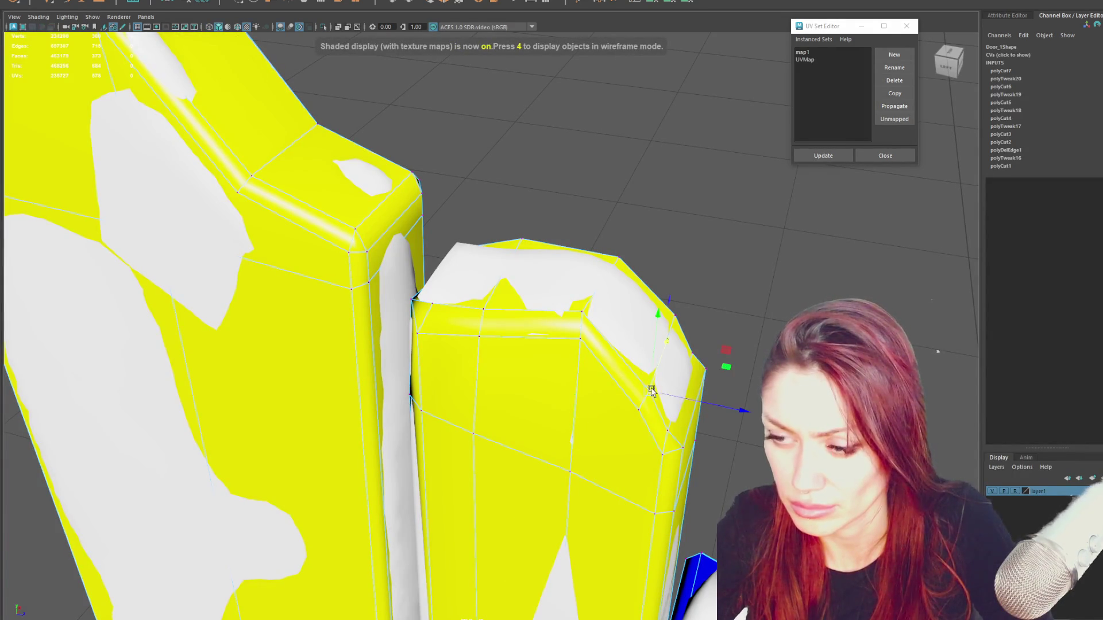
click(661, 376)
click(662, 367)
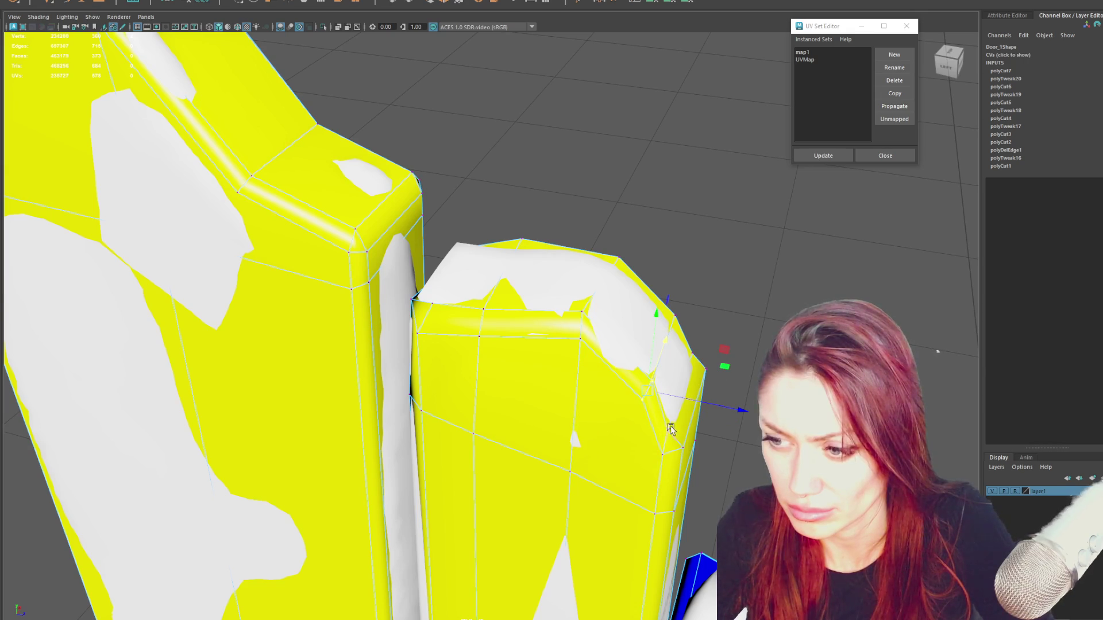
drag(676, 415, 739, 370)
click(722, 328)
mouse_move(722, 328)
alt+mouse_down()
mouse_move(733, 316)
mouse_move(711, 341)
mouse_move(705, 316)
alt+mouse_up()
key(w)
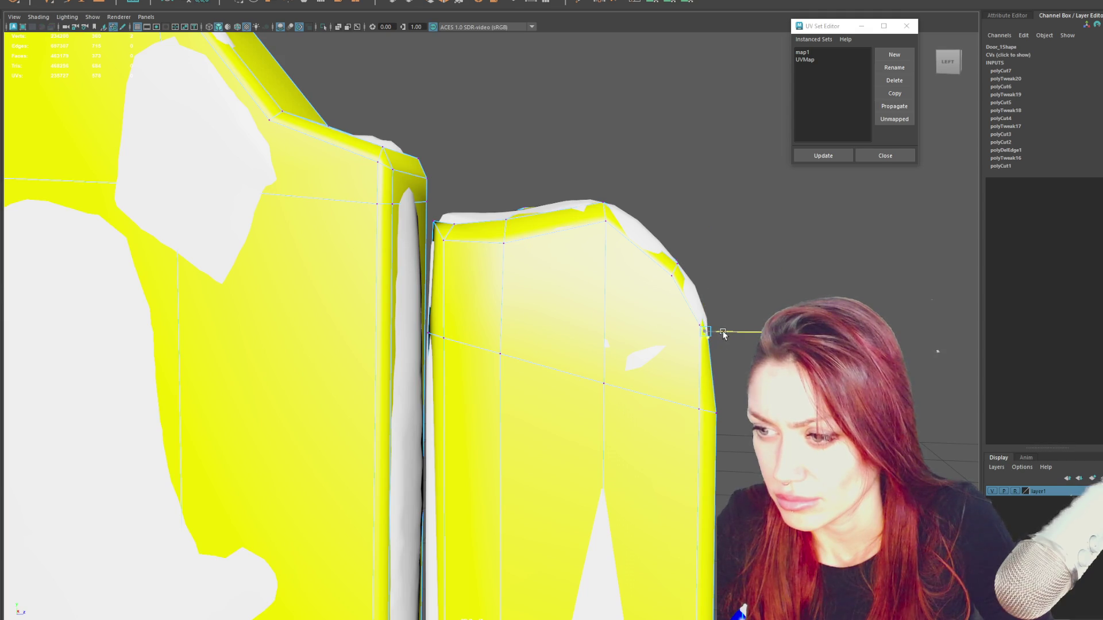
drag(702, 440, 705, 436)
key(4)
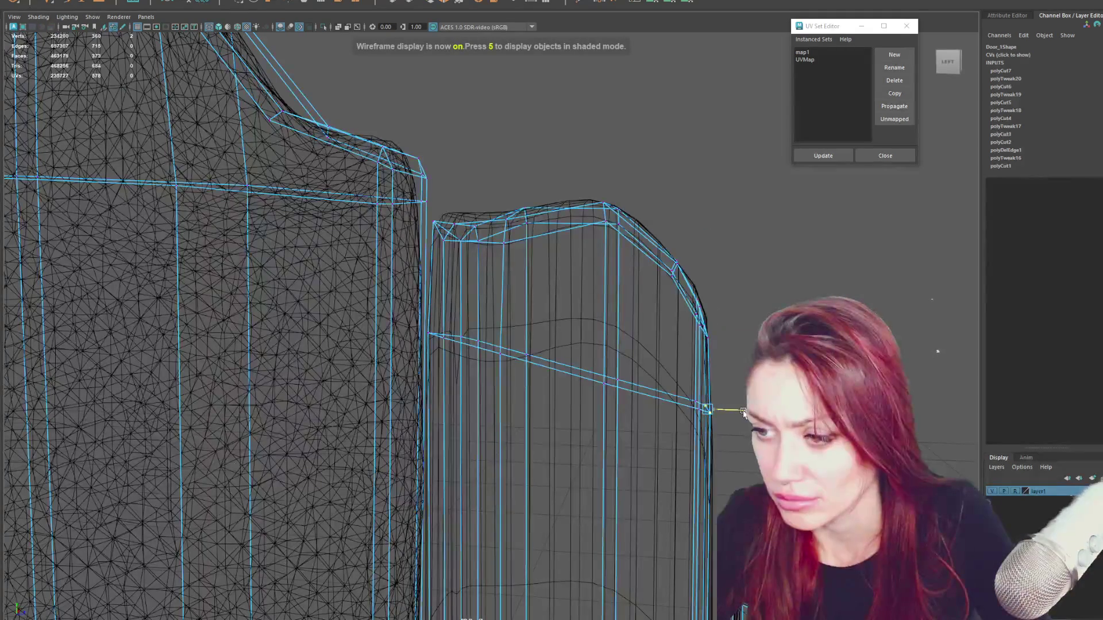
Select the top-rim vertices and add a cut down from the plank's top rim.
click(457, 209)
mouse_move(460, 192)
alt+mouse_down()
mouse_move(502, 208)
mouse_move(480, 241)
mouse_move(476, 208)
alt+mouse_up()
click(518, 224)
click(522, 206)
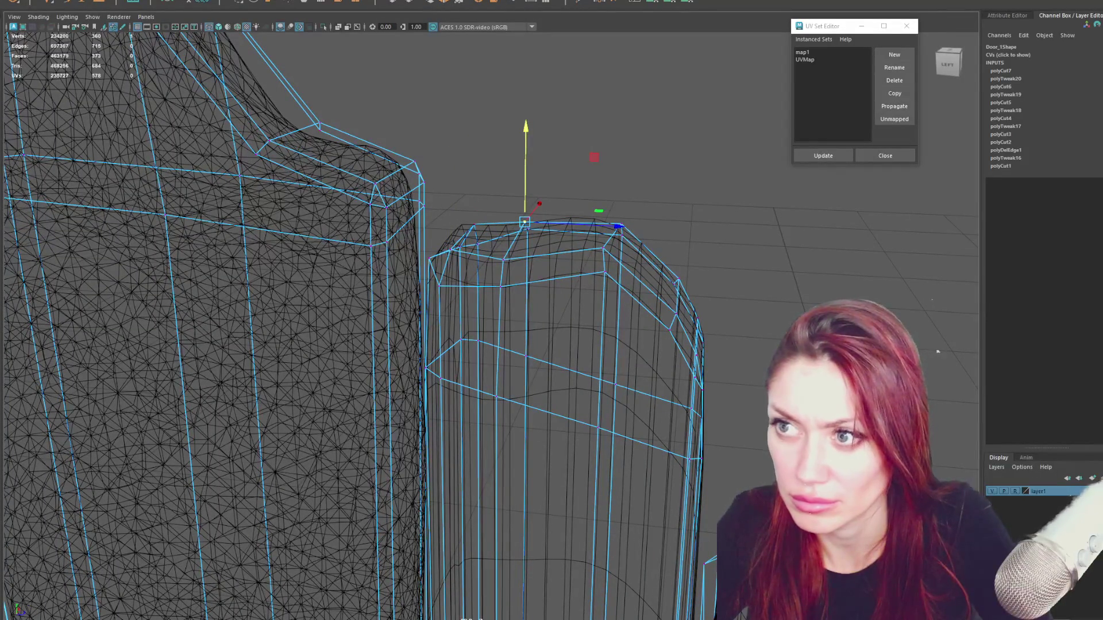
key(q)
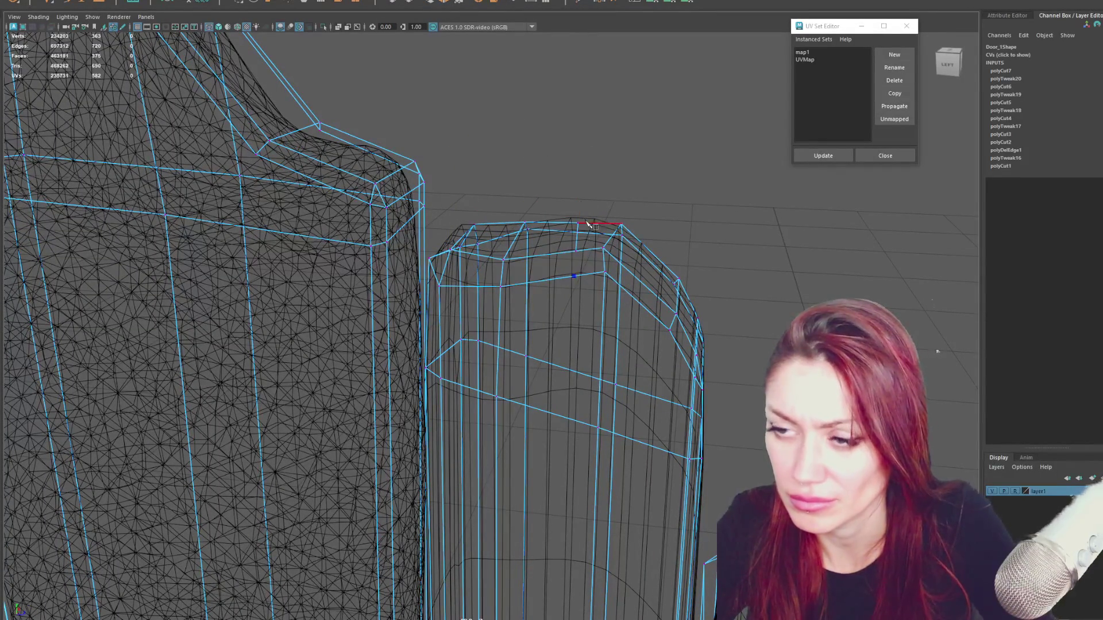
ctrl+click(576, 222)
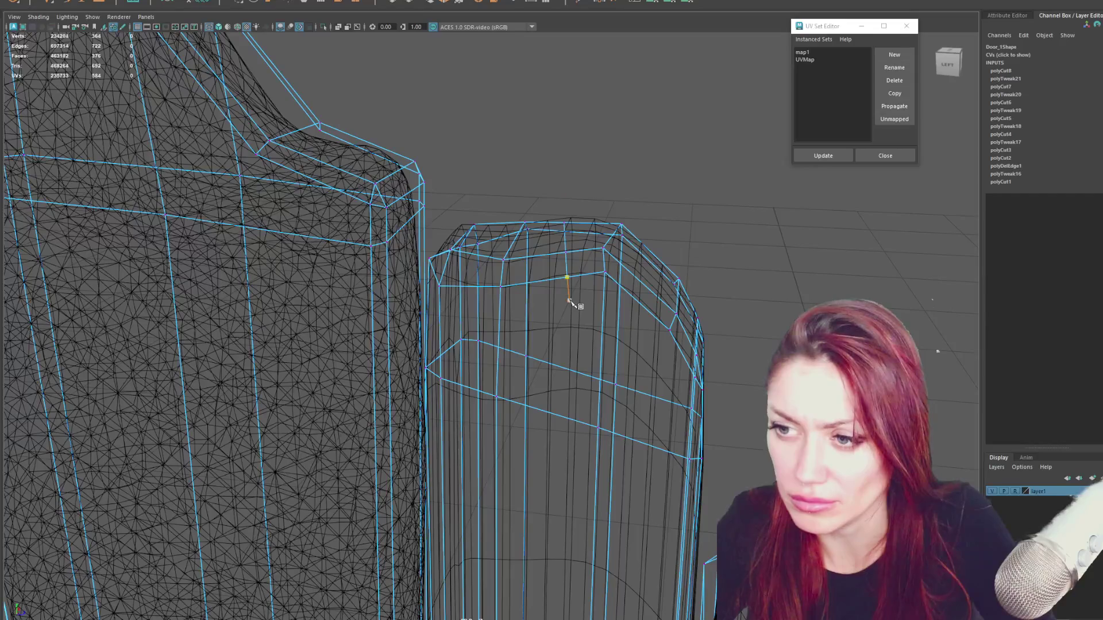
key(Escape)
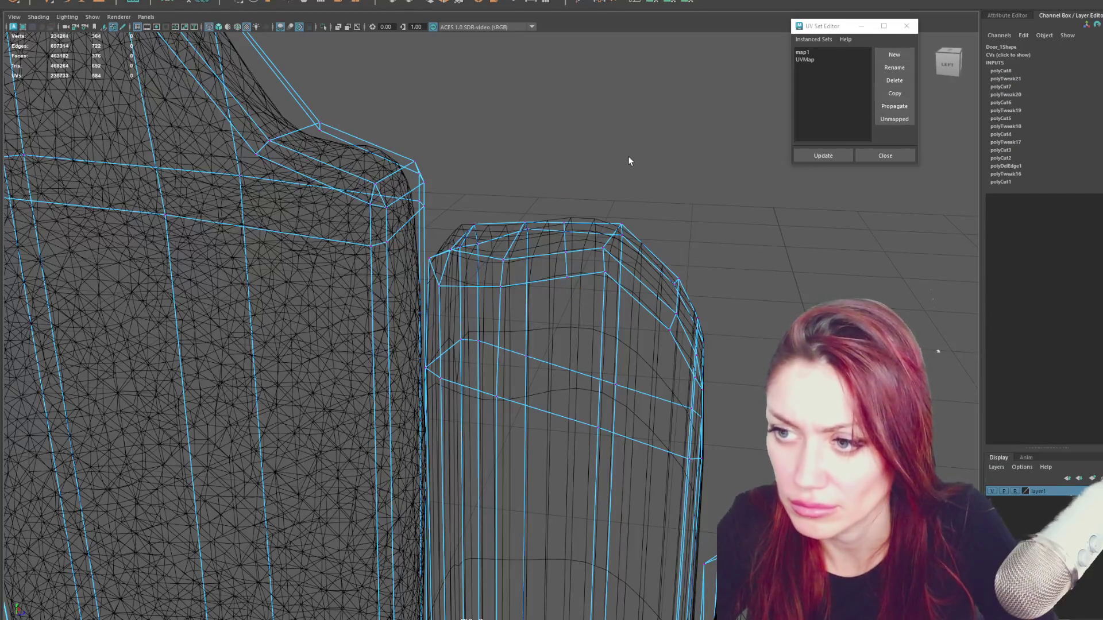
Check the peak against the textured high-poly edge-on and clear the vertex selection.
key(w)
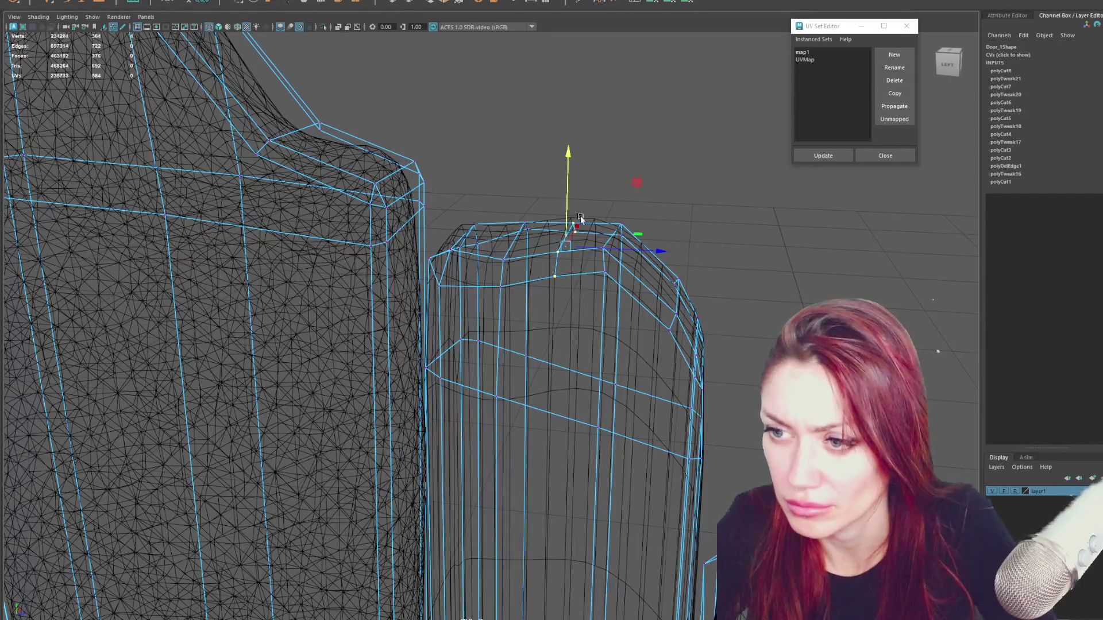
key(6)
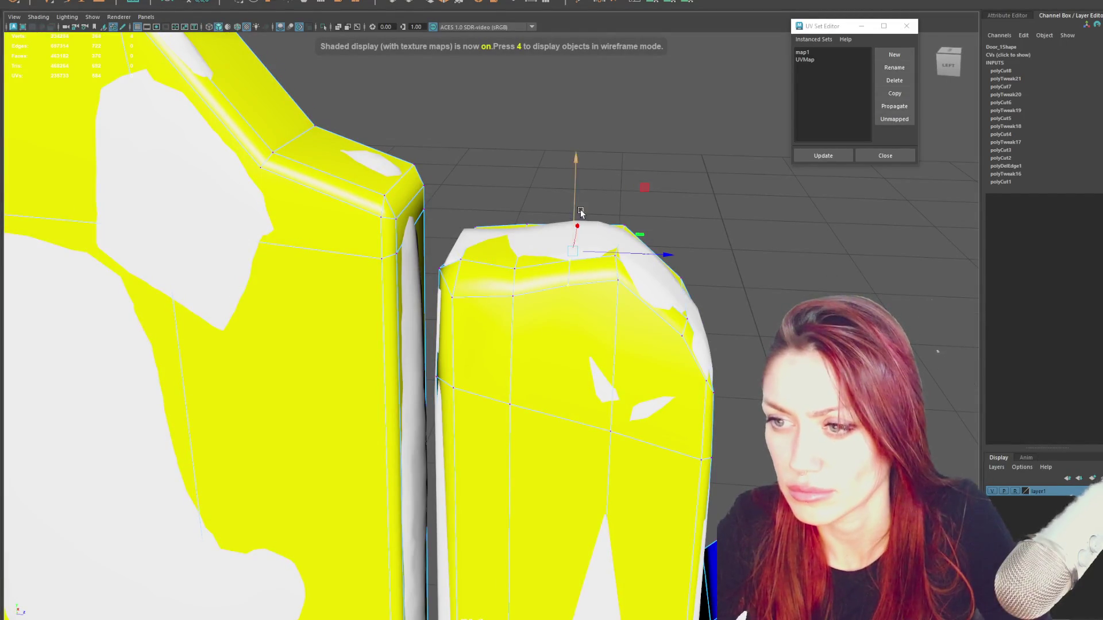
key(4)
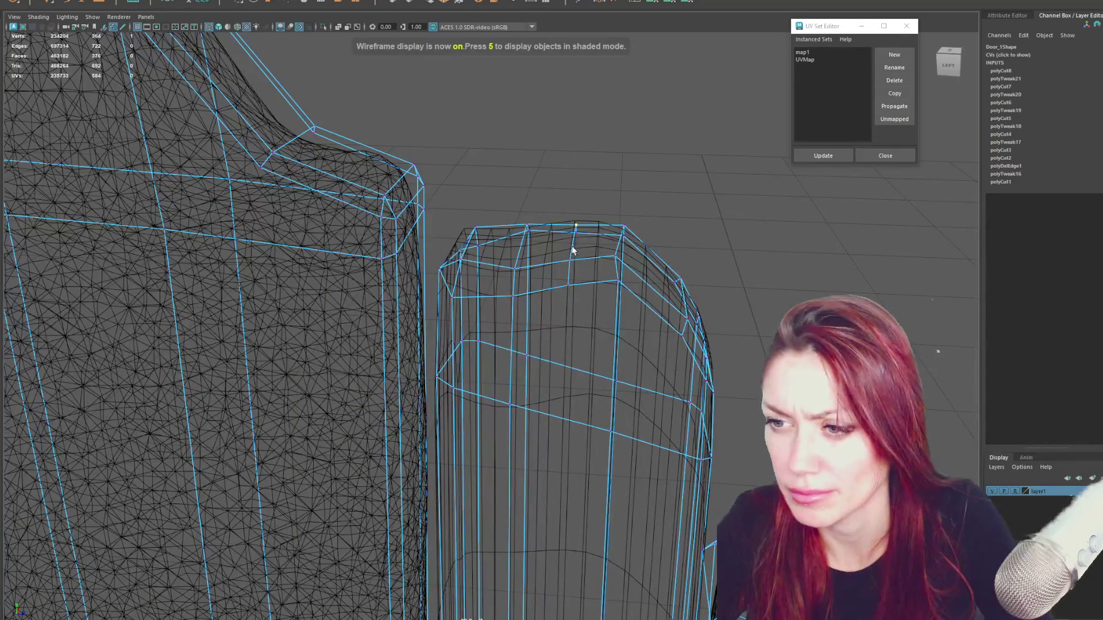
key(w)
key(6)
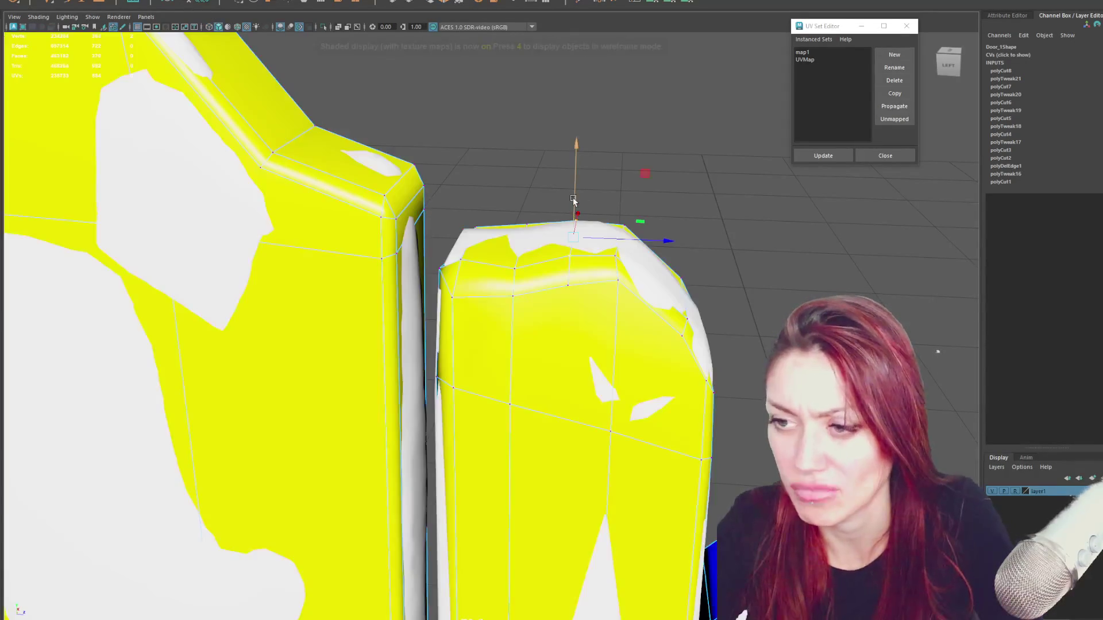
mouse_move(581, 196)
alt+mouse_down()
mouse_move(603, 301)
mouse_move(463, 291)
alt+mouse_up()
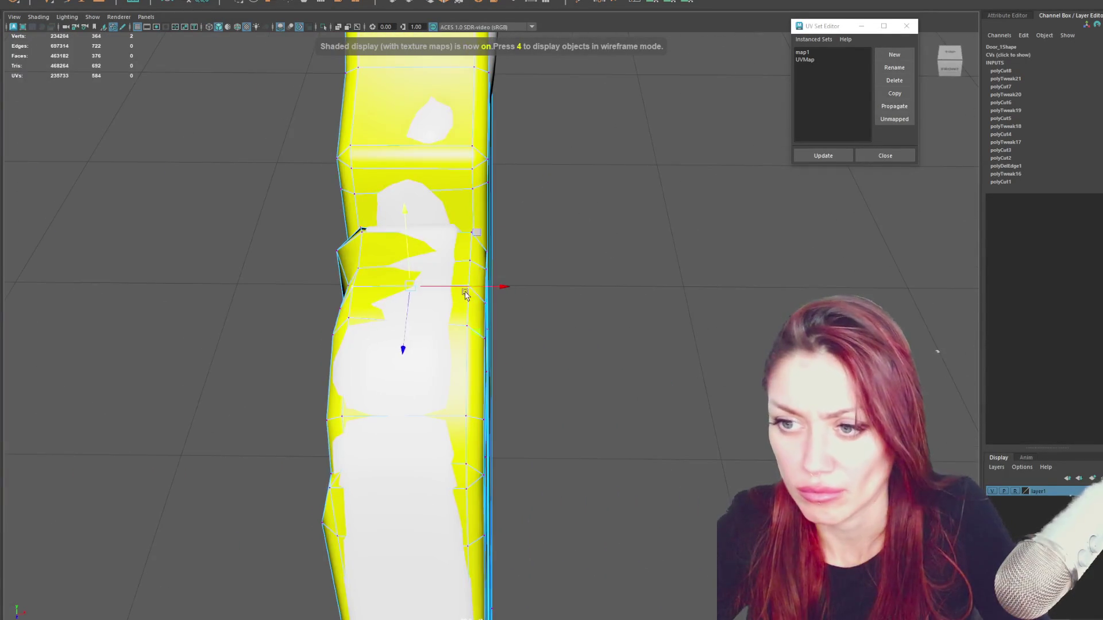
click(475, 284)
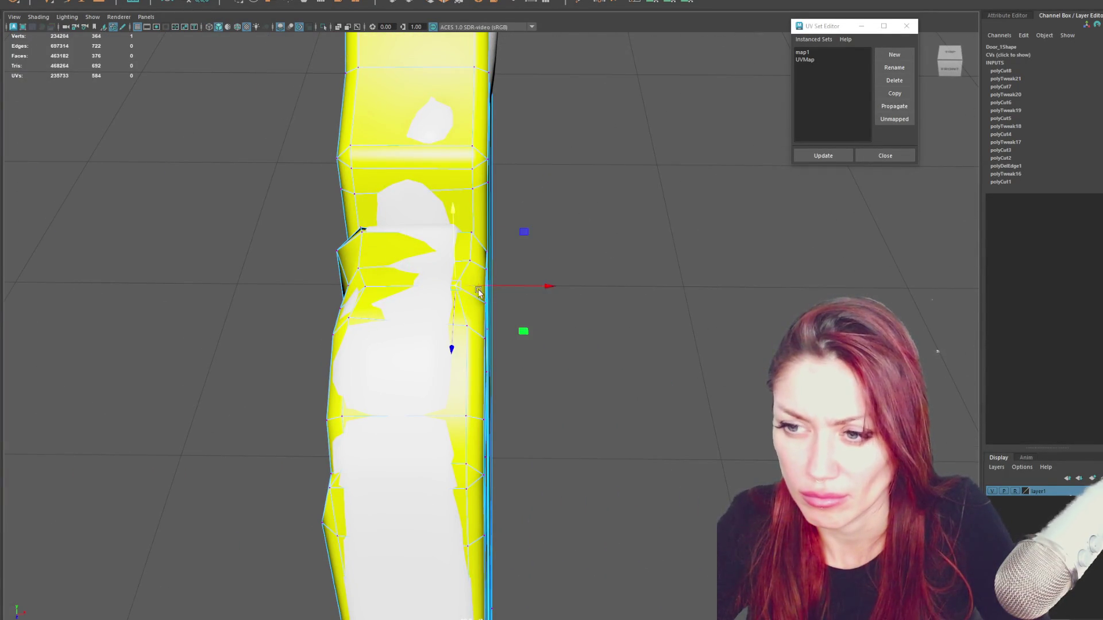
click(485, 302)
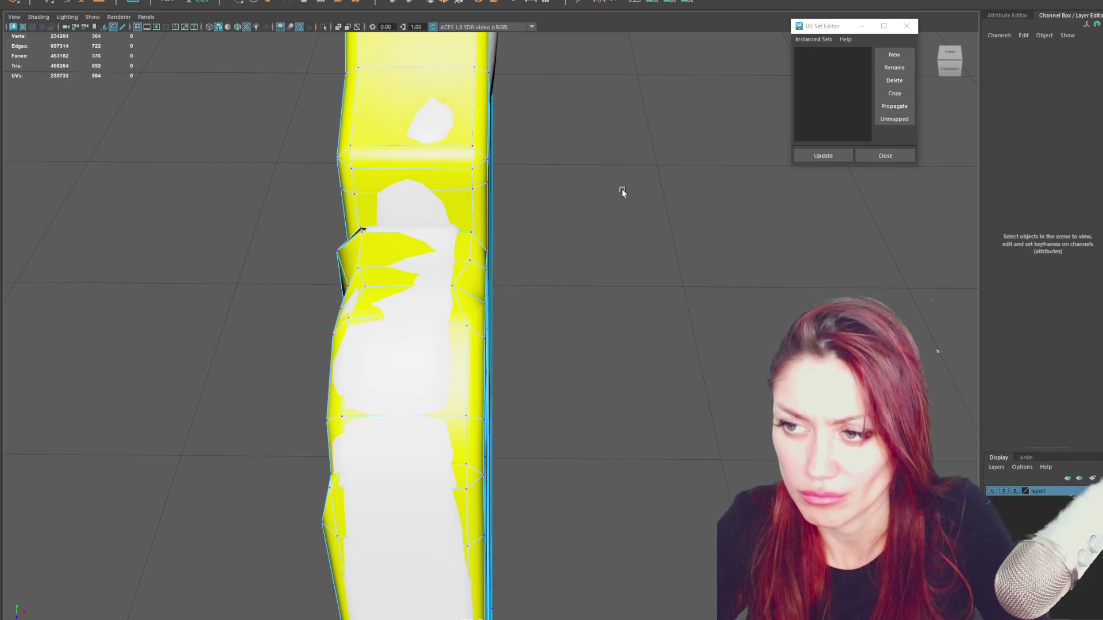
Return to object mode, frame the whole fence in shaded view and select the left high-poly gate.
right_drag(566, 229, 614, 210)
alt+drag(614, 209, 627, 234)
alt+right_drag(627, 234, 534, 346)
key(5)
mouse_move(421, 218)
alt+mouse_down()
mouse_move(674, 410)
mouse_move(564, 296)
alt+mouse_up()
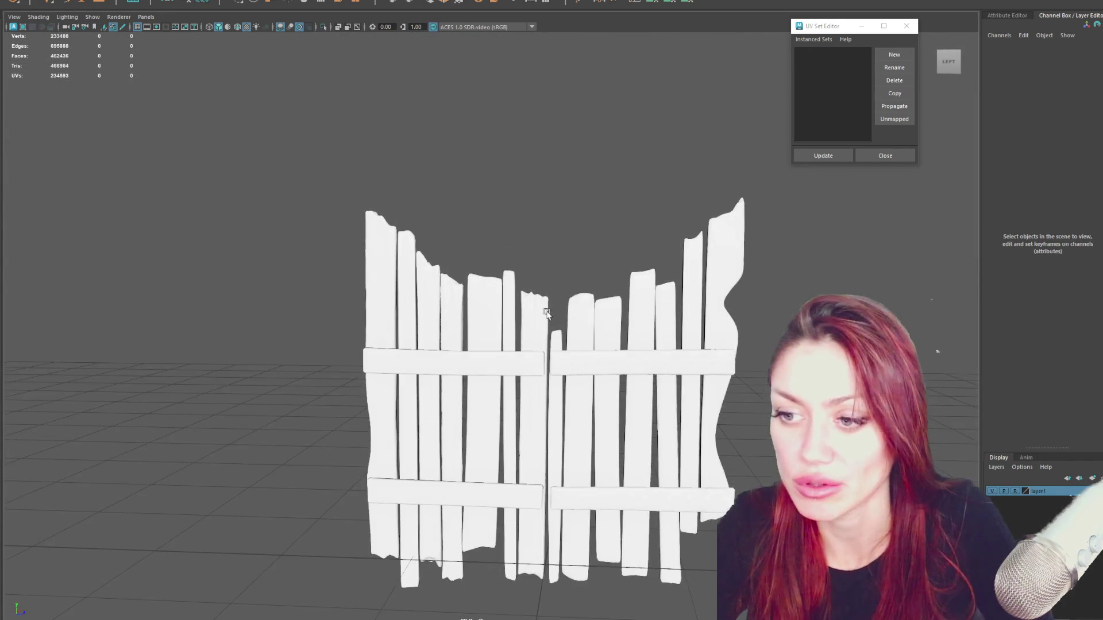
click(612, 499)
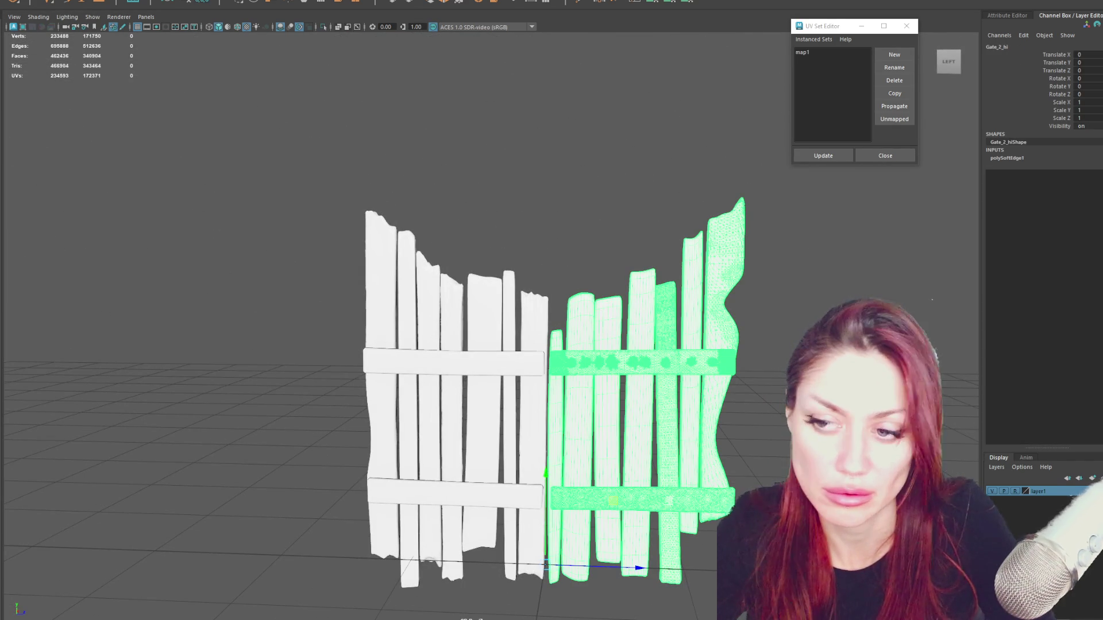
click(449, 413)
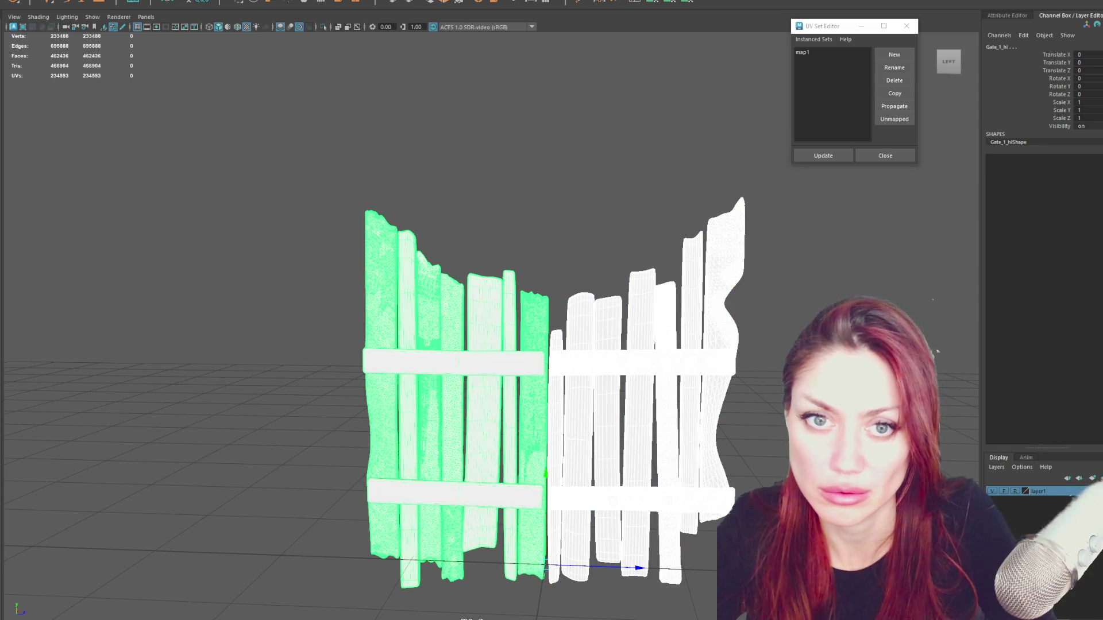
Run Mesh > Retopologize on Gate_1_hi, reaching the short-edge issues warning.
click(121, 0)
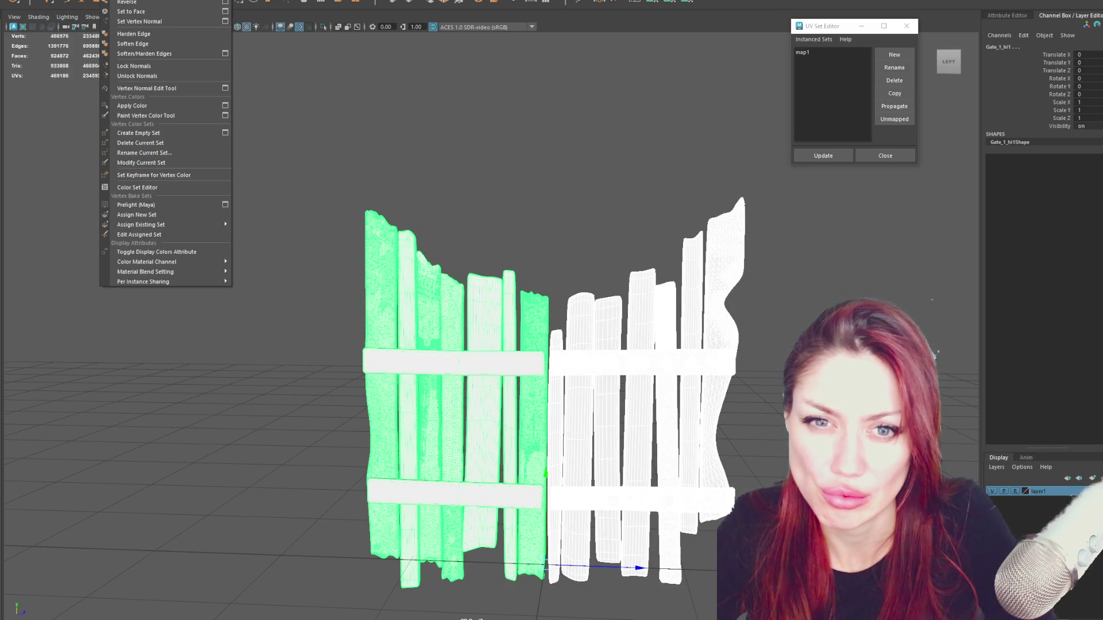
click(642, 431)
click(457, 388)
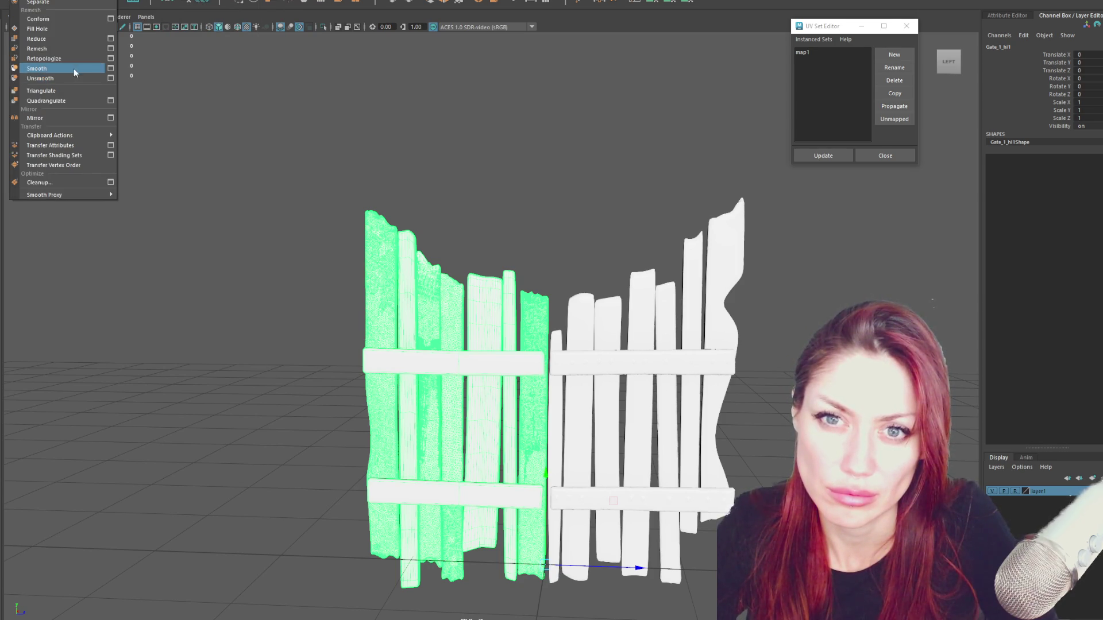
click(43, 58)
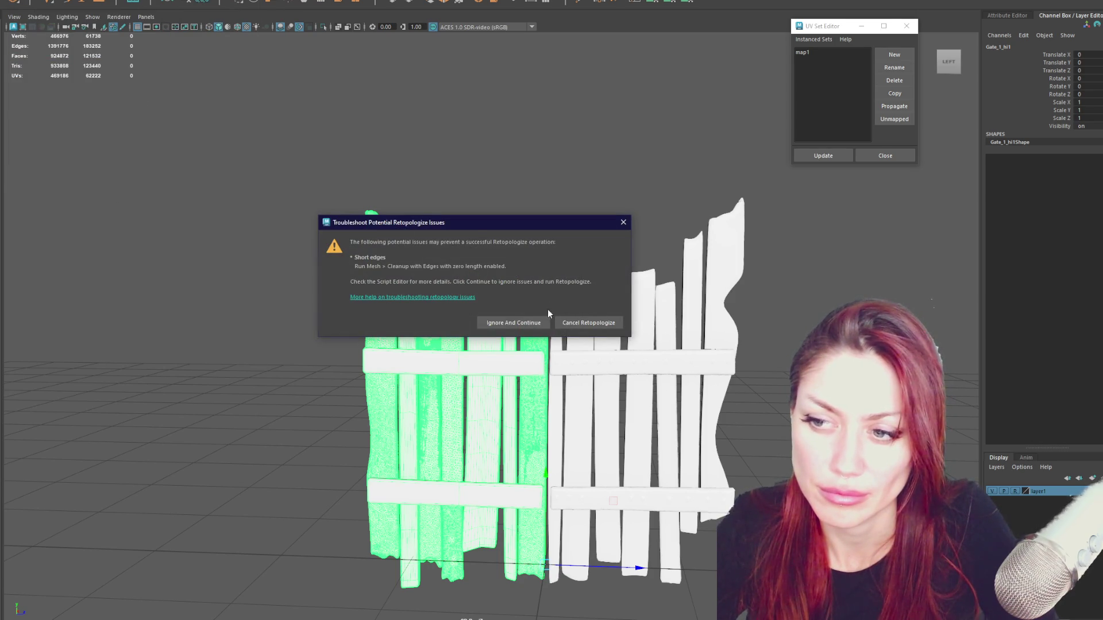
Ignore the warning so polyRetopo1 builds the ~1050-face gate, then view it in wireframe.
click(520, 322)
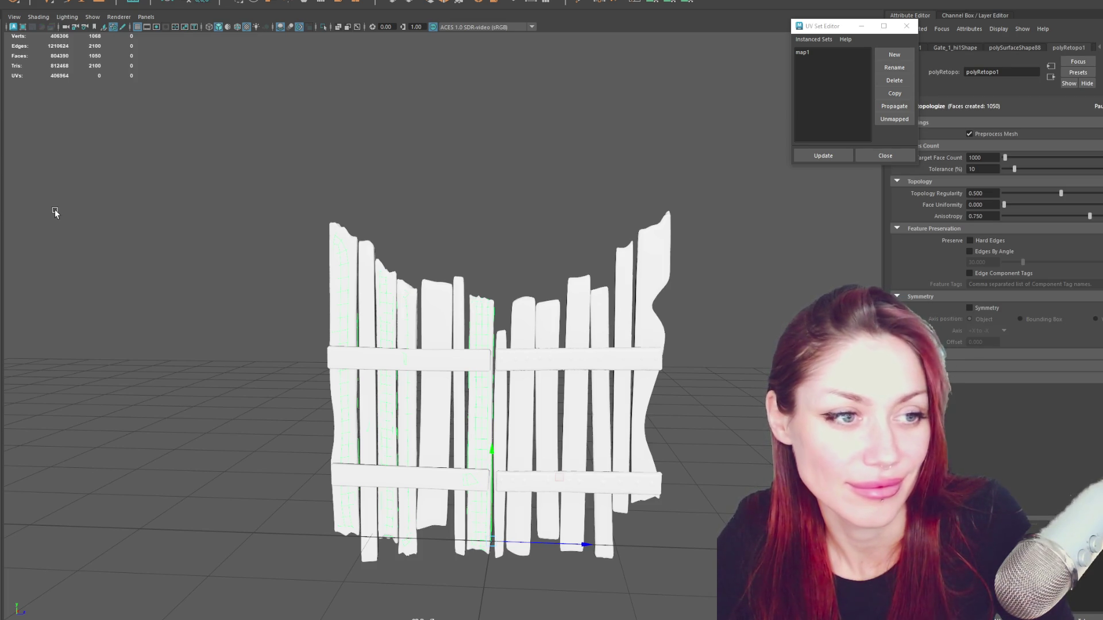
scroll(399, 226, up, 2)
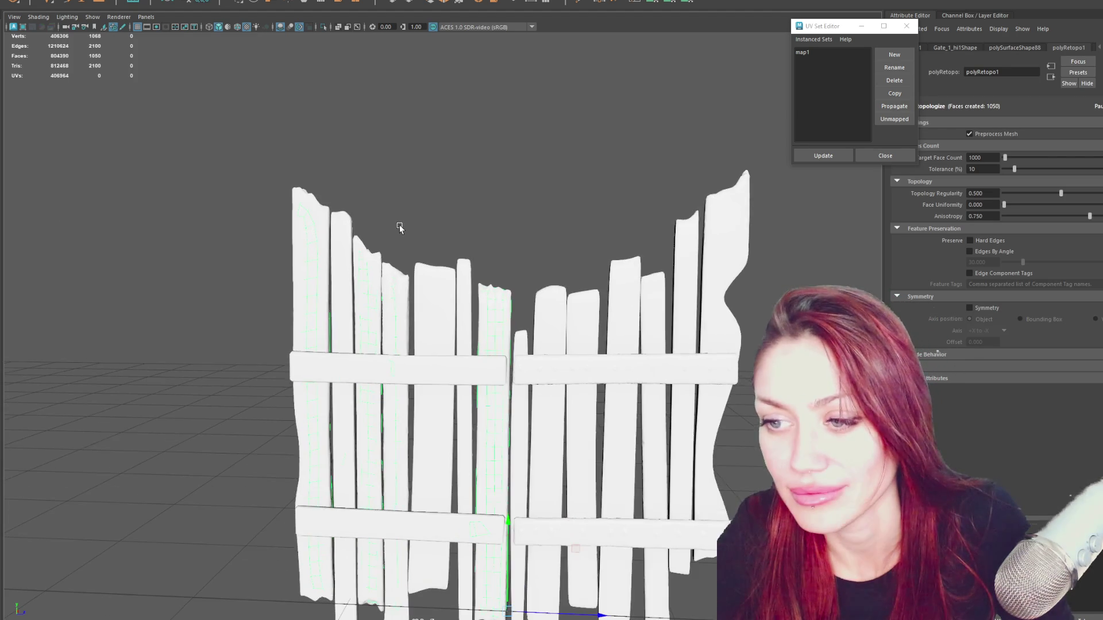
scroll(399, 226, up, 2)
scroll(399, 226, up, 2)
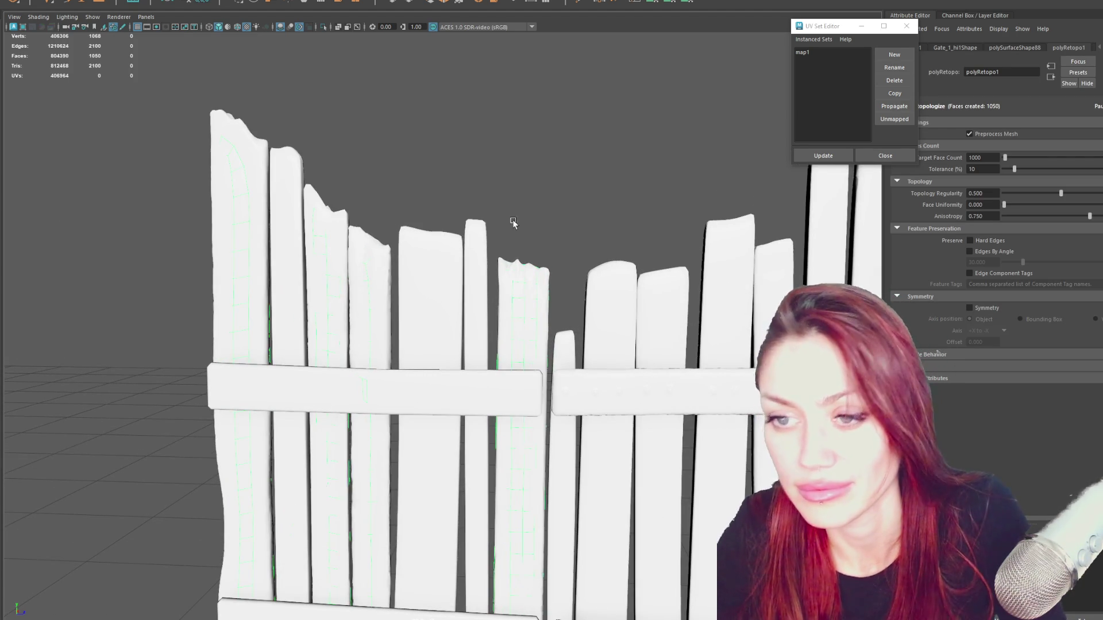
click(470, 183)
key(4)
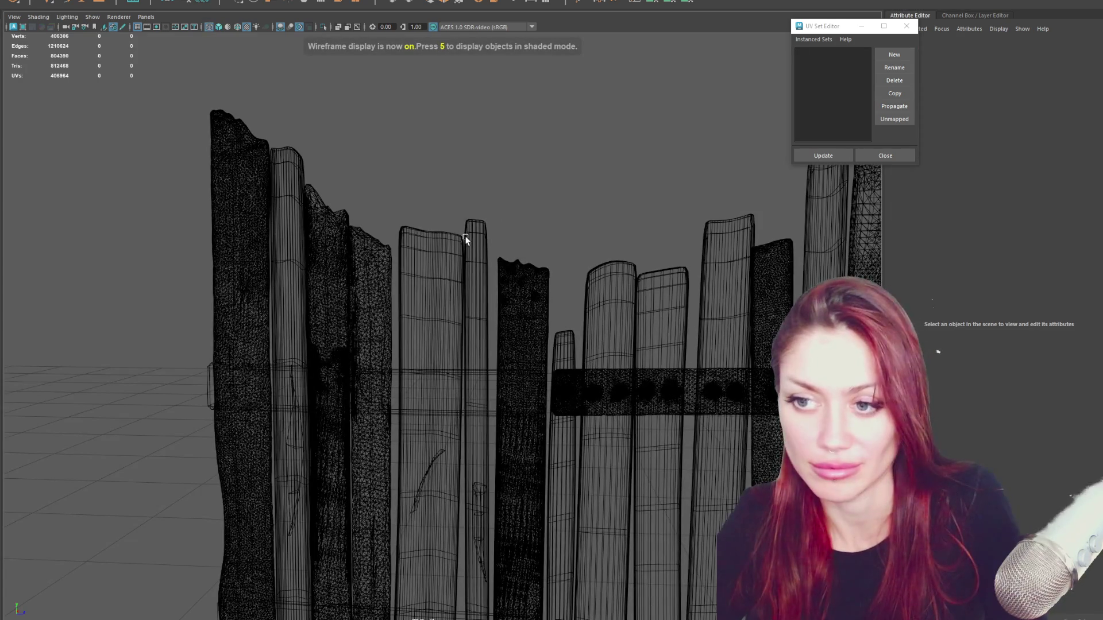
Inspect the retopologized gate from the other side and close the UV Set Editor.
click(603, 392)
mouse_move(603, 392)
alt+mouse_down()
mouse_move(487, 261)
mouse_move(932, 50)
alt+mouse_up()
click(931, 50)
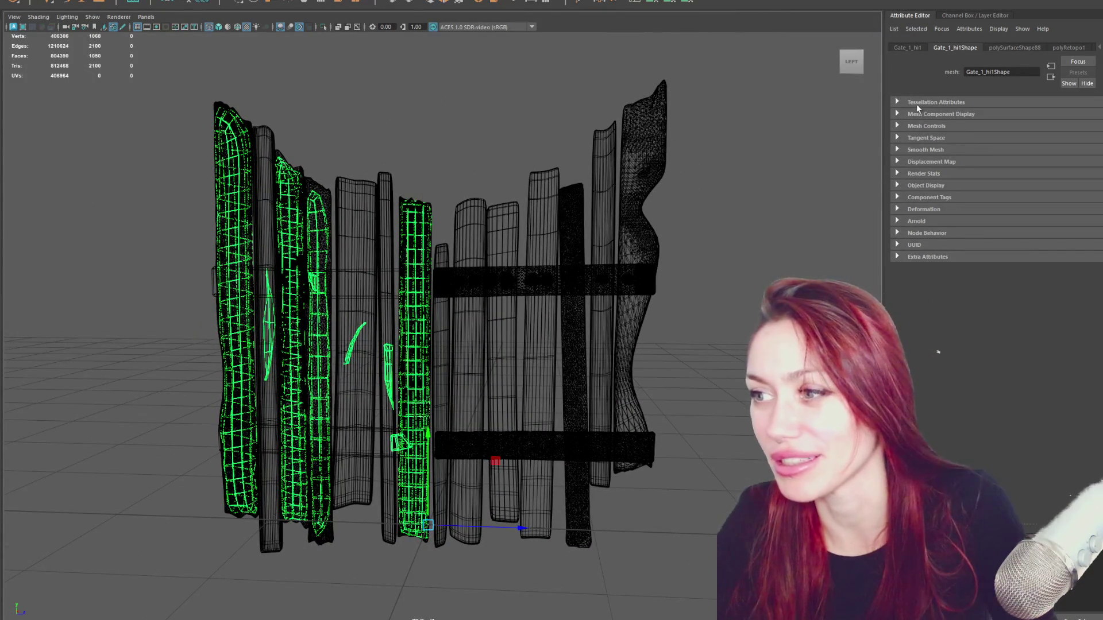
click(412, 141)
Undo the retopology to restore the original high-poly planks and return to shaded display.
key(ctrl+z)
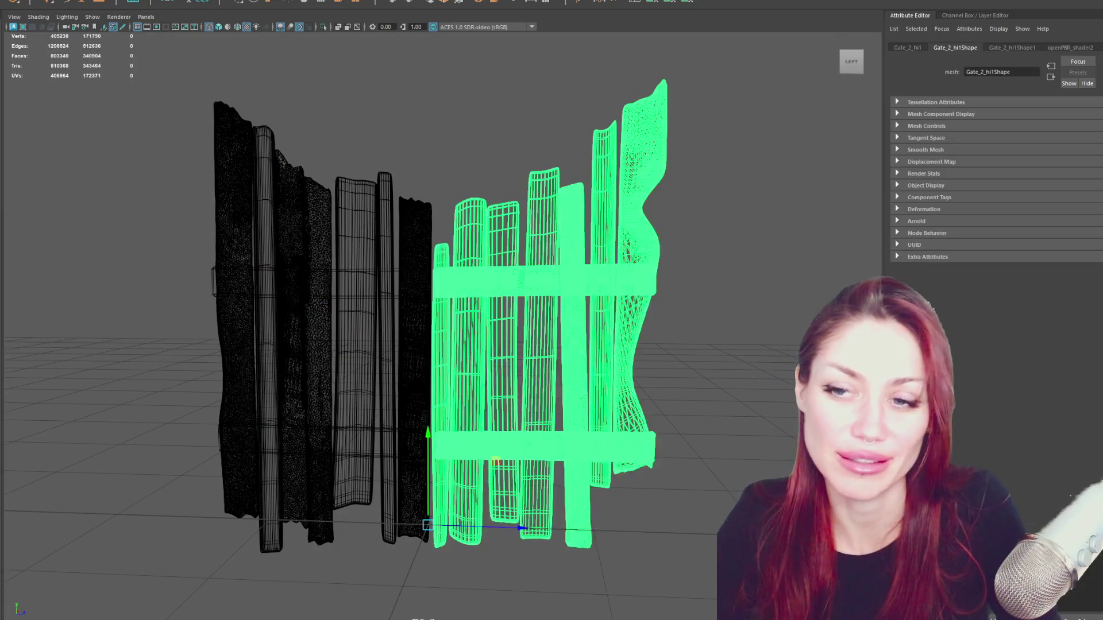
key(Delete)
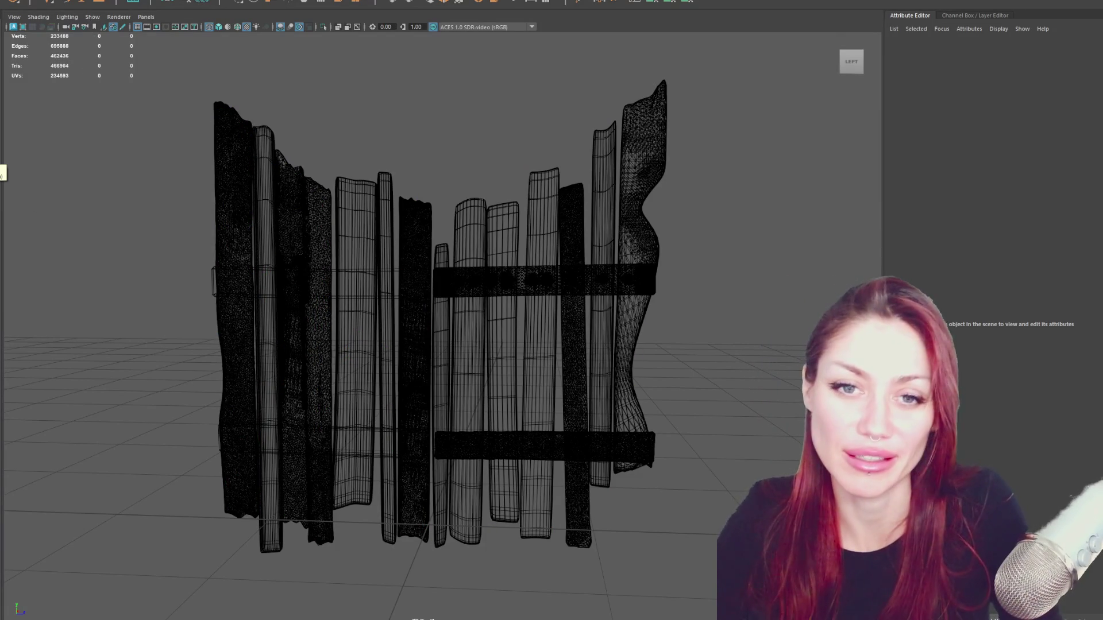
click(259, 301)
click(535, 346)
click(150, 150)
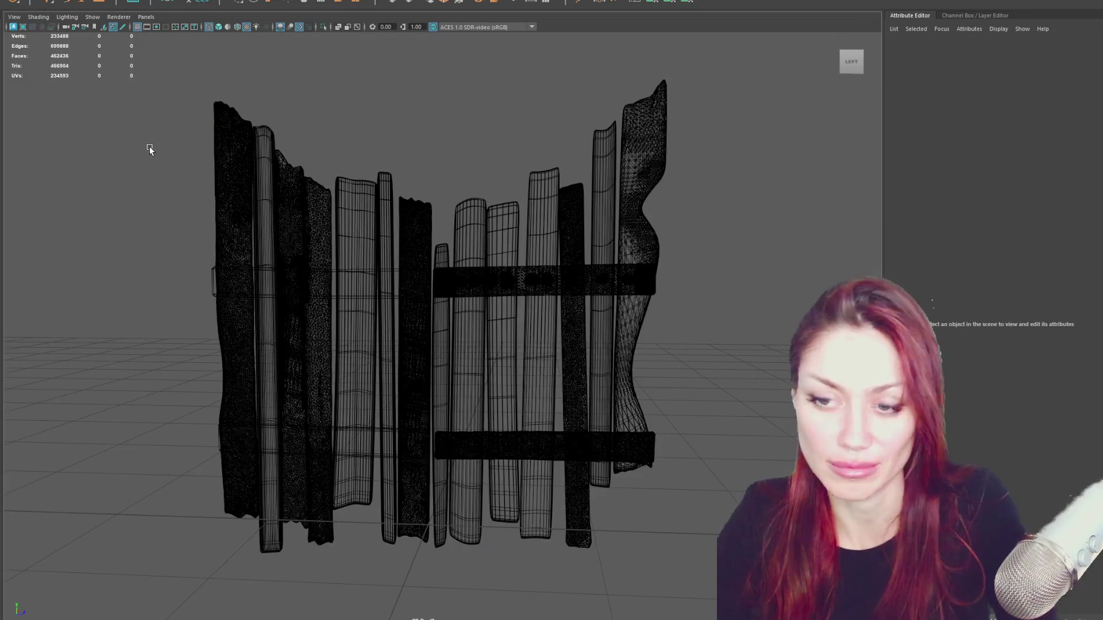
key(5)
scroll(399, 168, up, 3)
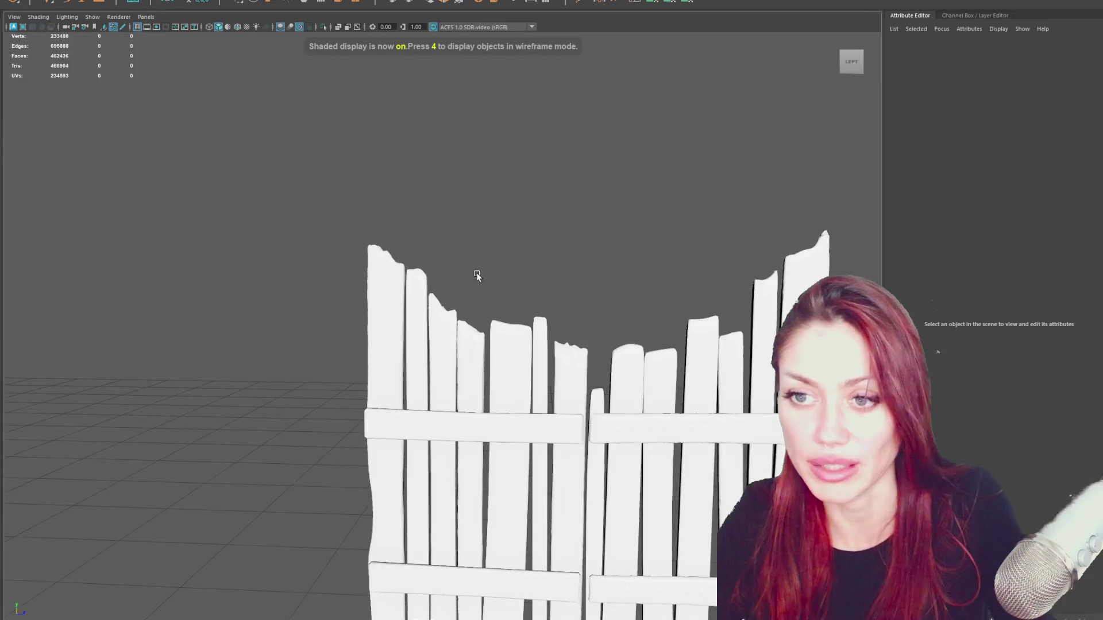
scroll(491, 271, up, 2)
scroll(412, 298, up, 2)
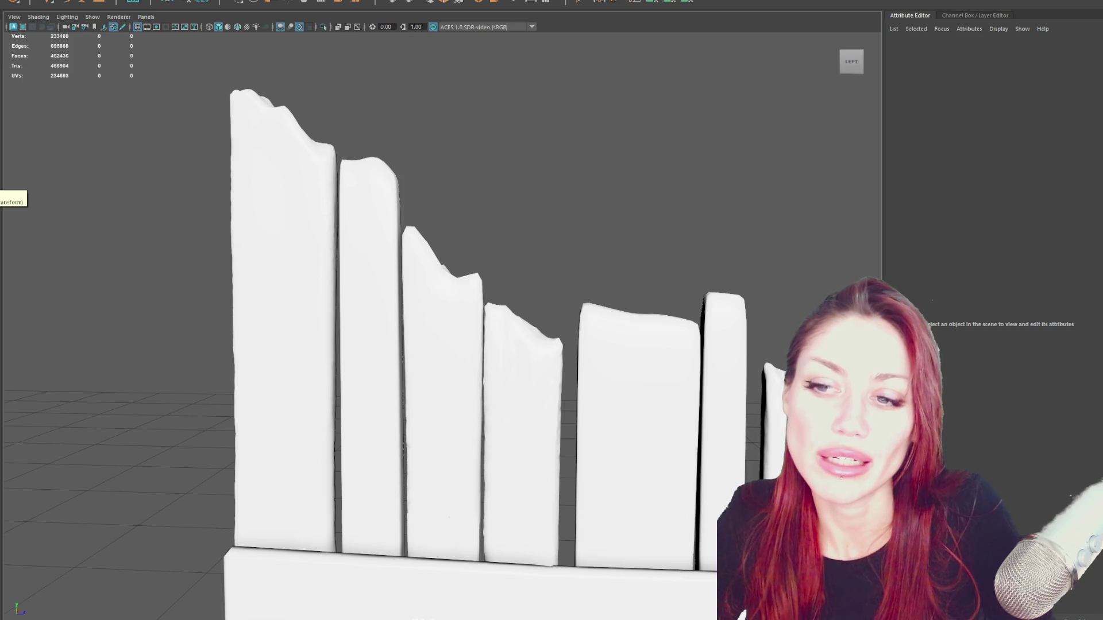
click(518, 388)
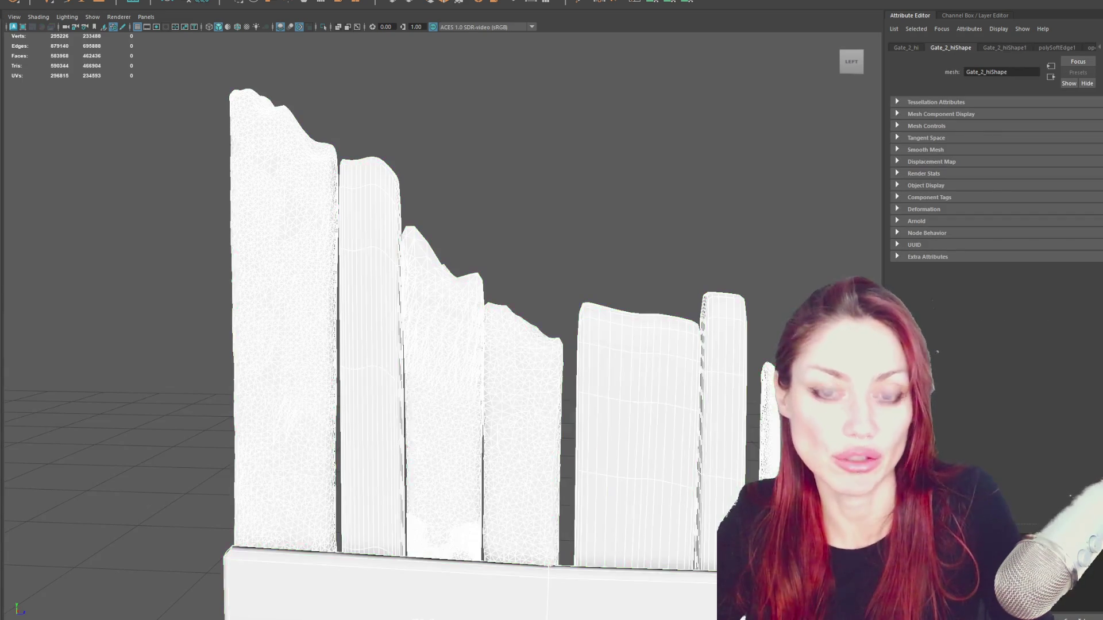
Separate Gate_1_hi into individual plank meshes and select only the leftmost tall plank.
click(170, 4)
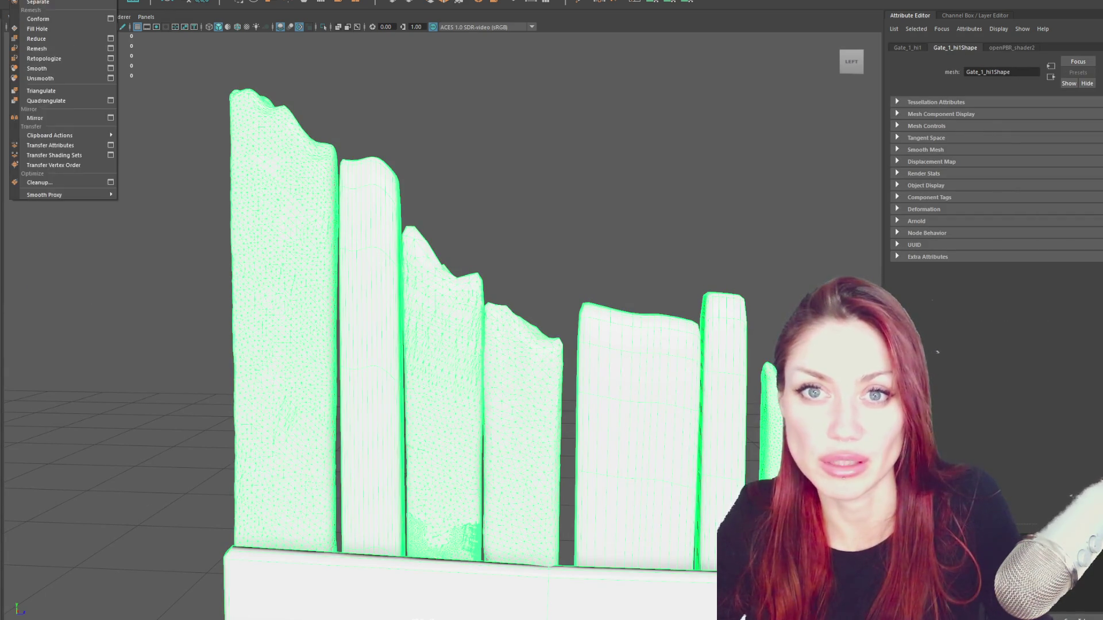
click(104, 27)
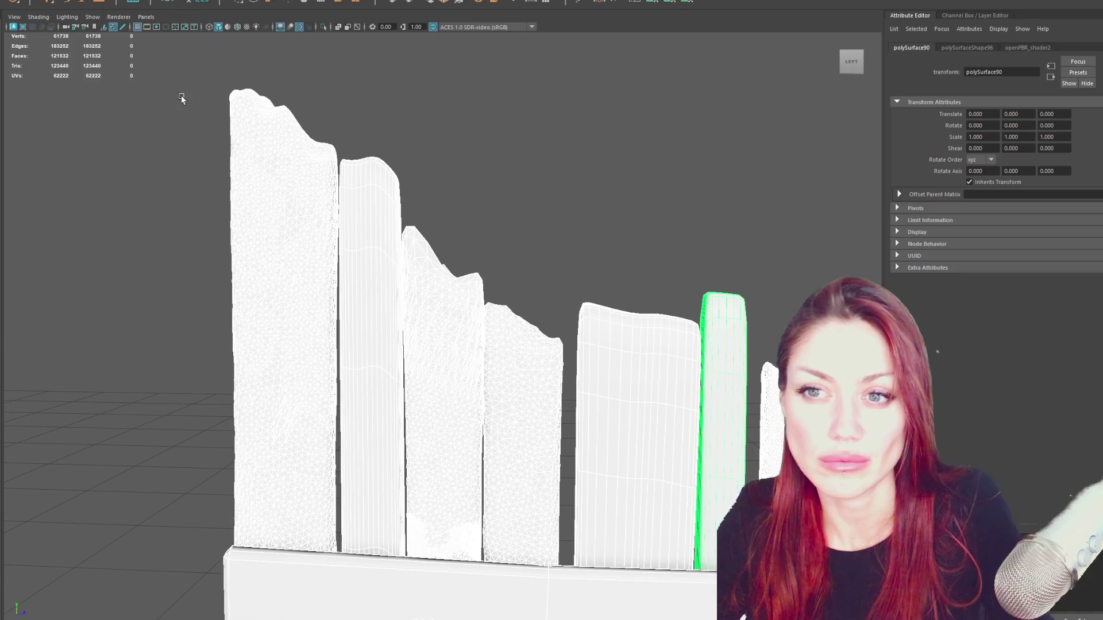
click(174, 74)
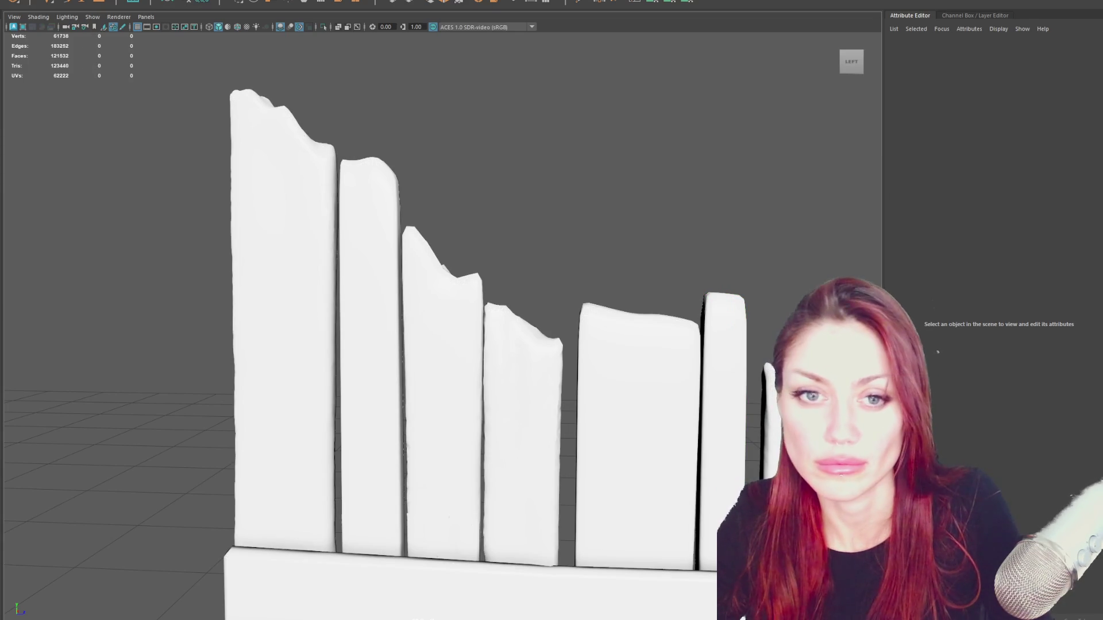
click(769, 405)
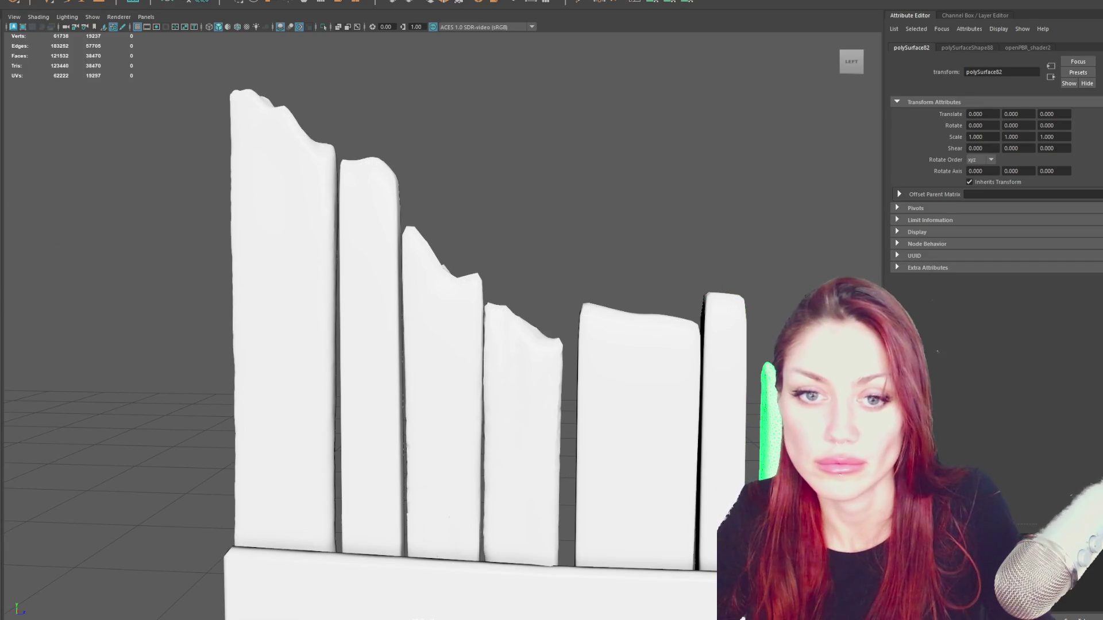
click(259, 275)
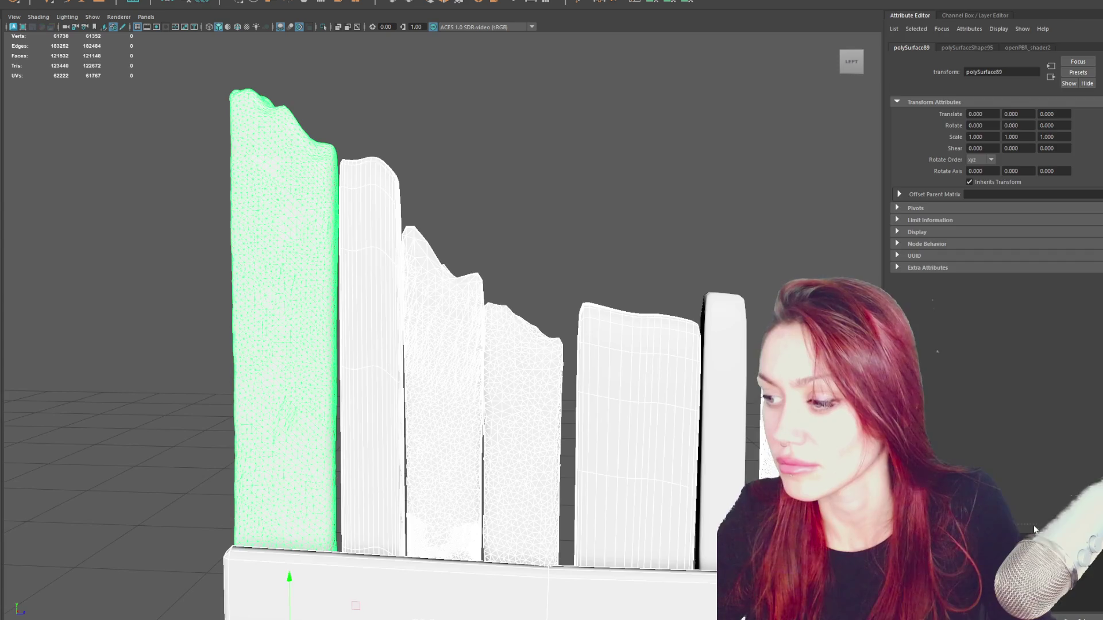
key(ctrl+a)
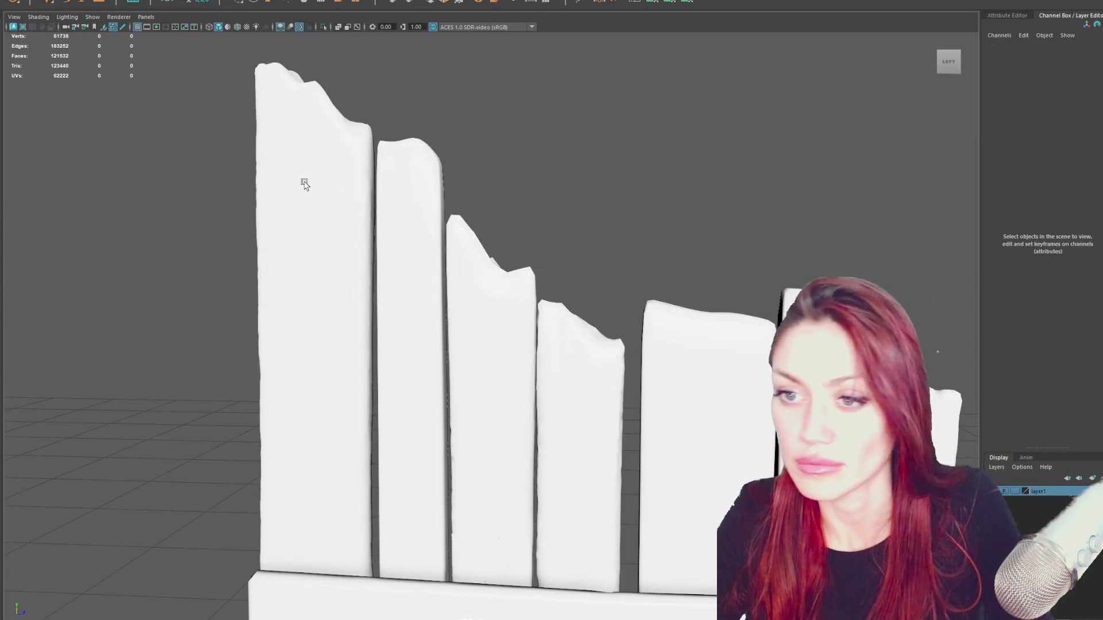
click(302, 180)
Retopologize the leftmost plank, continuing past the short-edge warning.
click(60, 0)
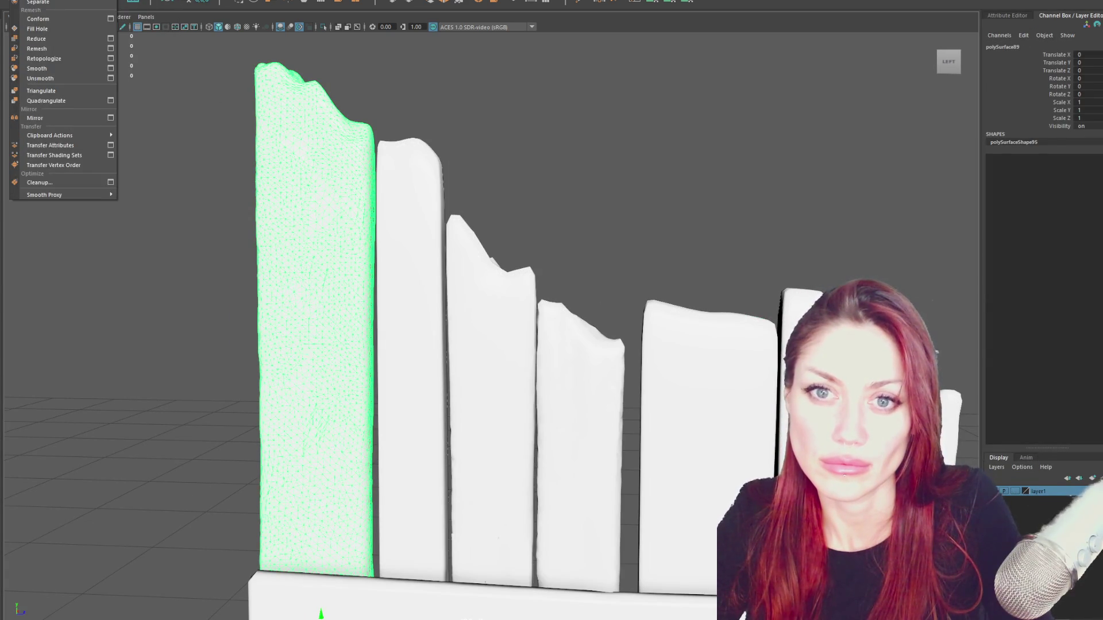
click(57, 59)
click(510, 320)
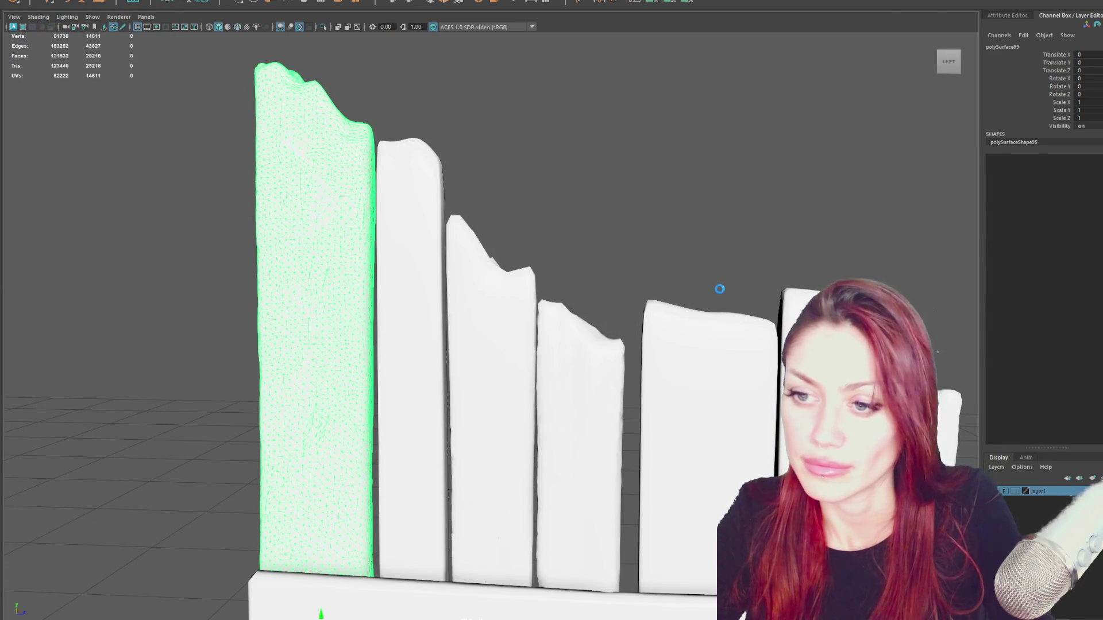